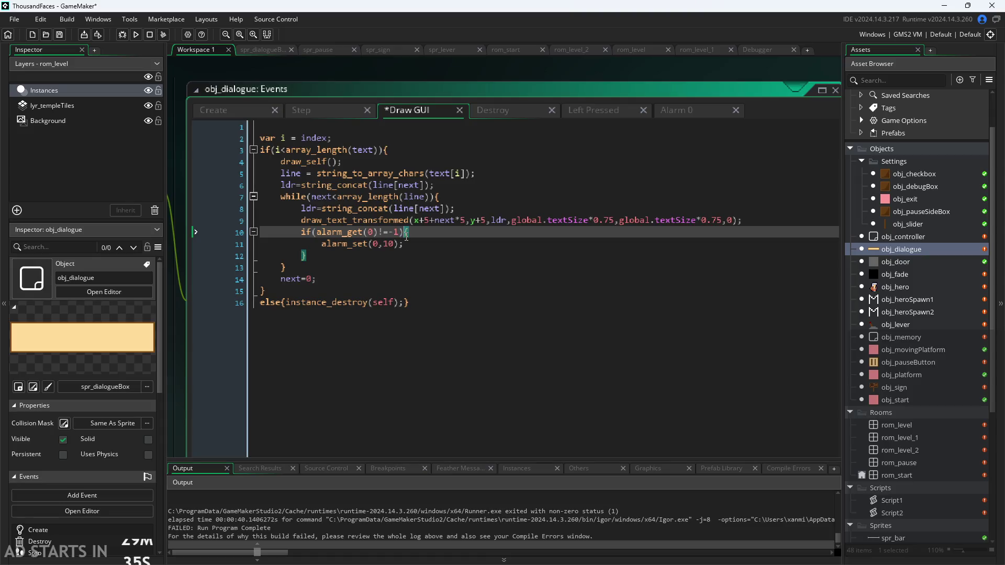
Change line 10's alarm check from !=-1 to ==-1 and run the game to test it.
click(171, 299)
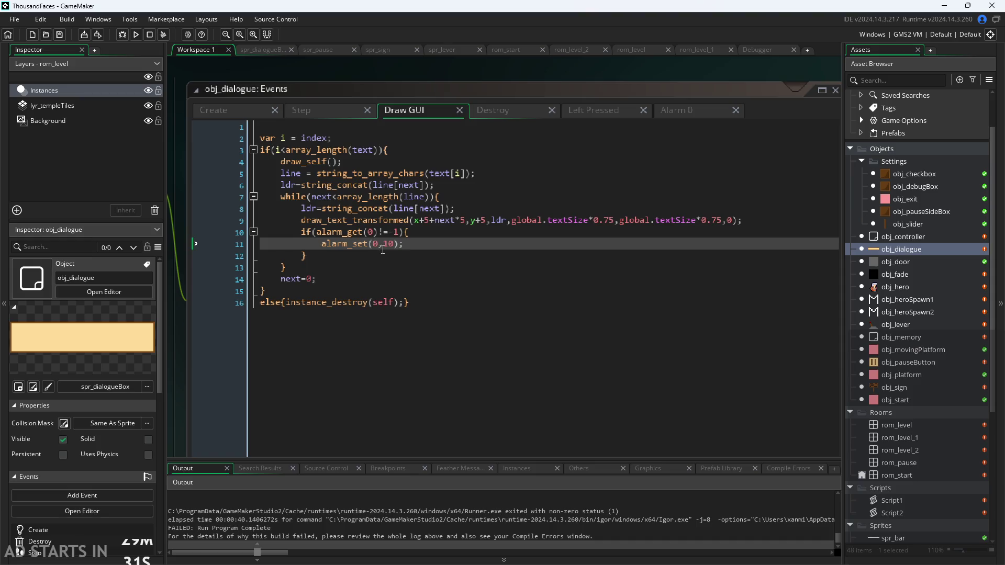
click(385, 231)
key(BackSpace)
text(=)
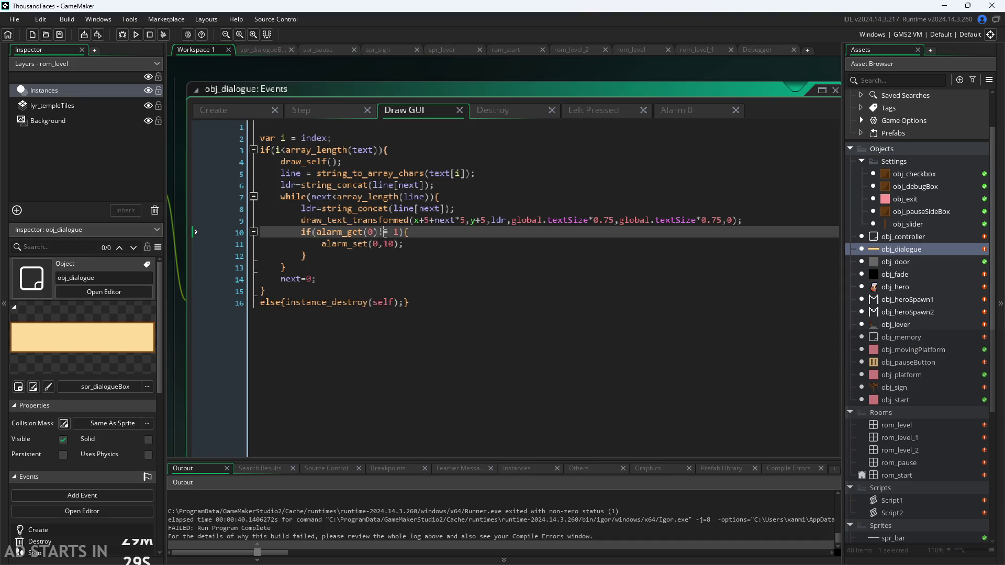
key(Down)
click(136, 34)
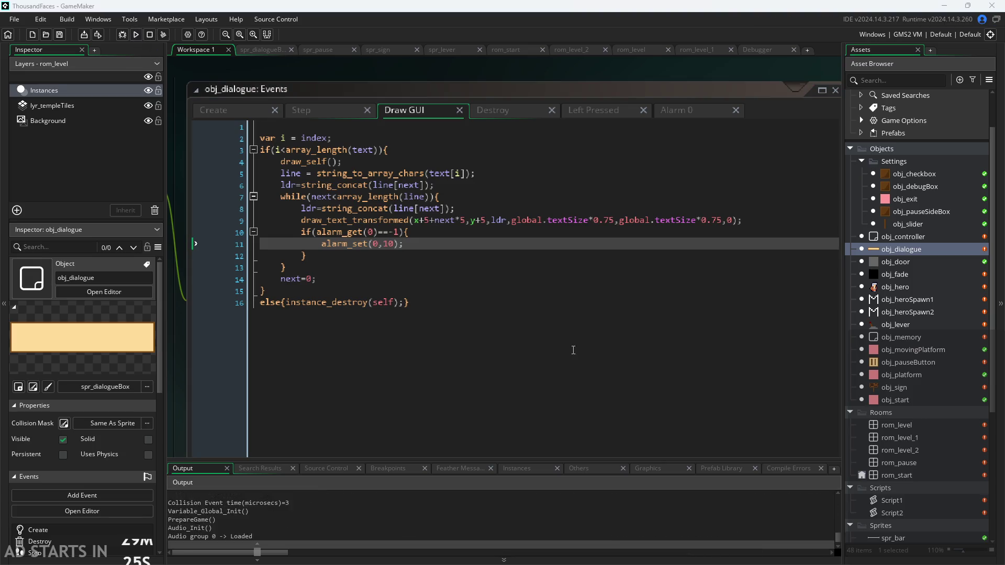
key(Right)
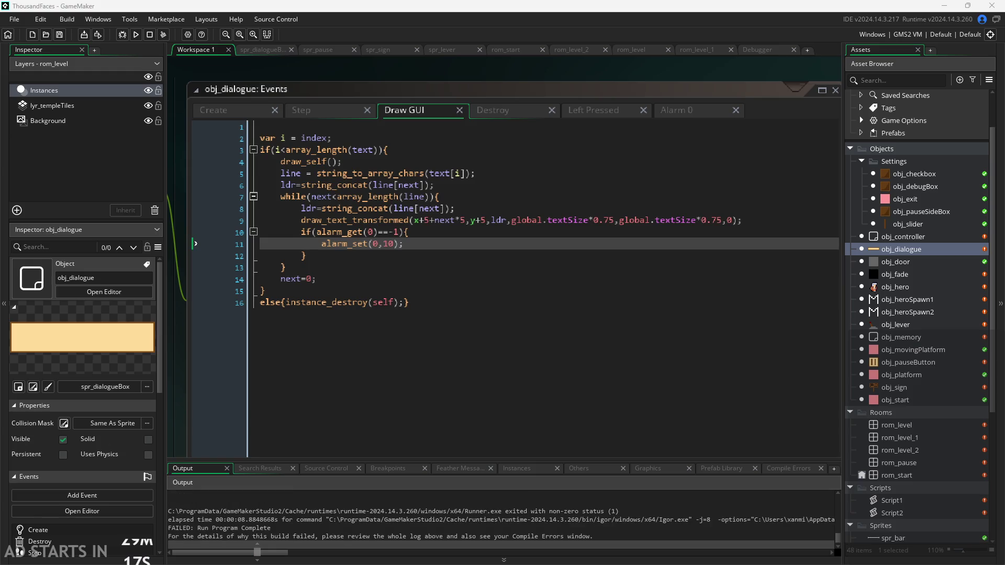
Change the condition to alarm_get(0)==0, save, and run the game again.
click(379, 232)
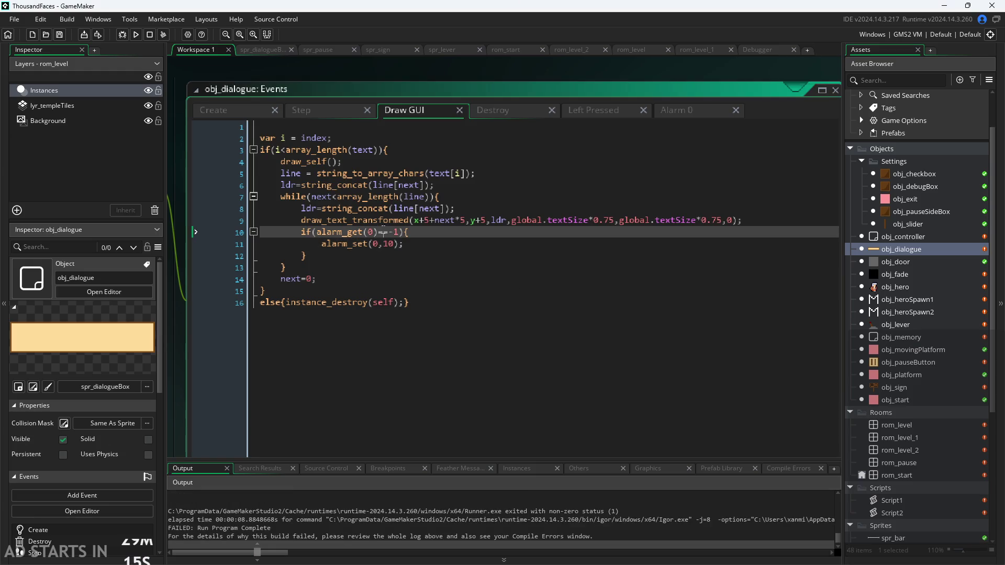
text(=)
click(374, 244)
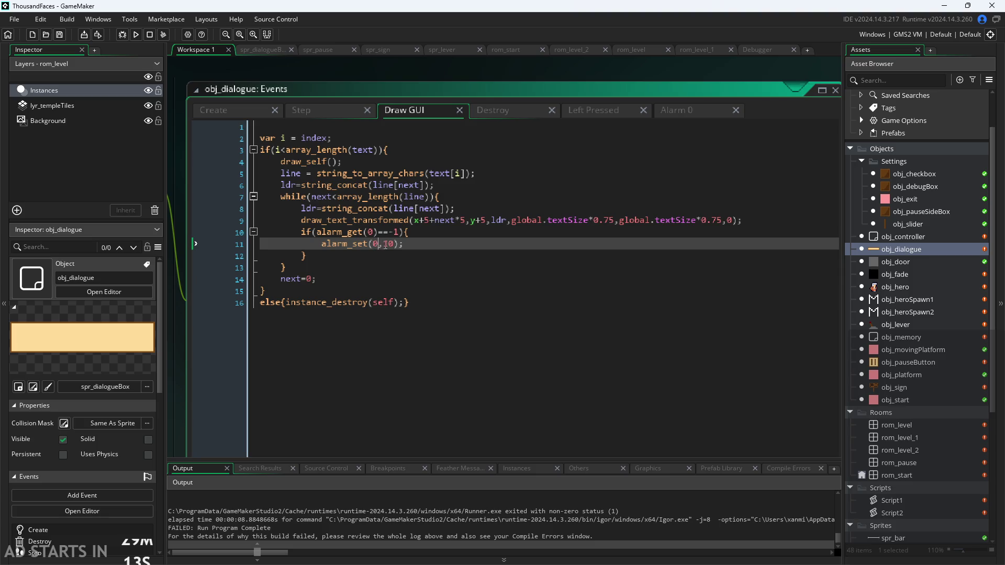
click(390, 233)
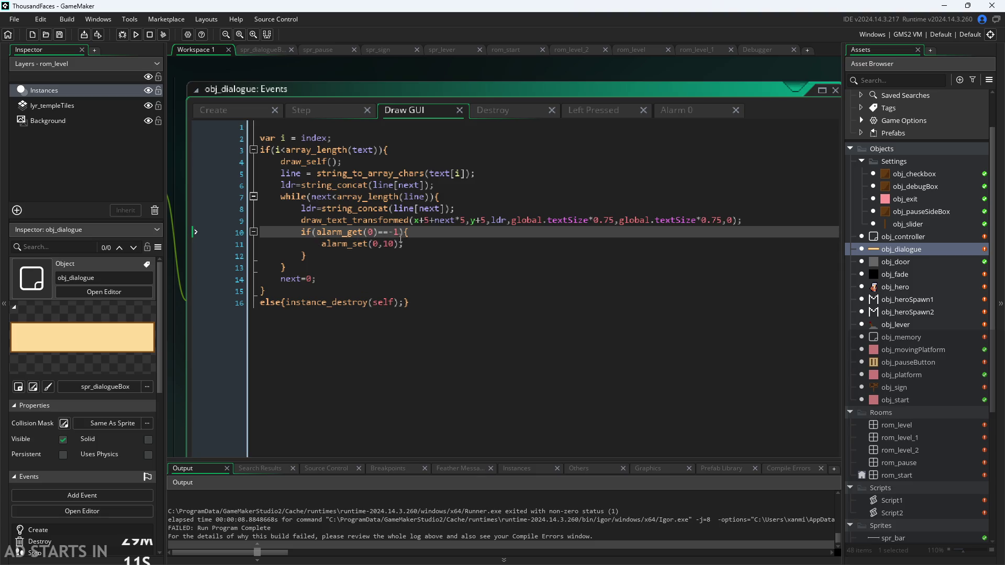
key(Delete)
key(Delete)
text(0)
key(ctrl+s)
click(137, 37)
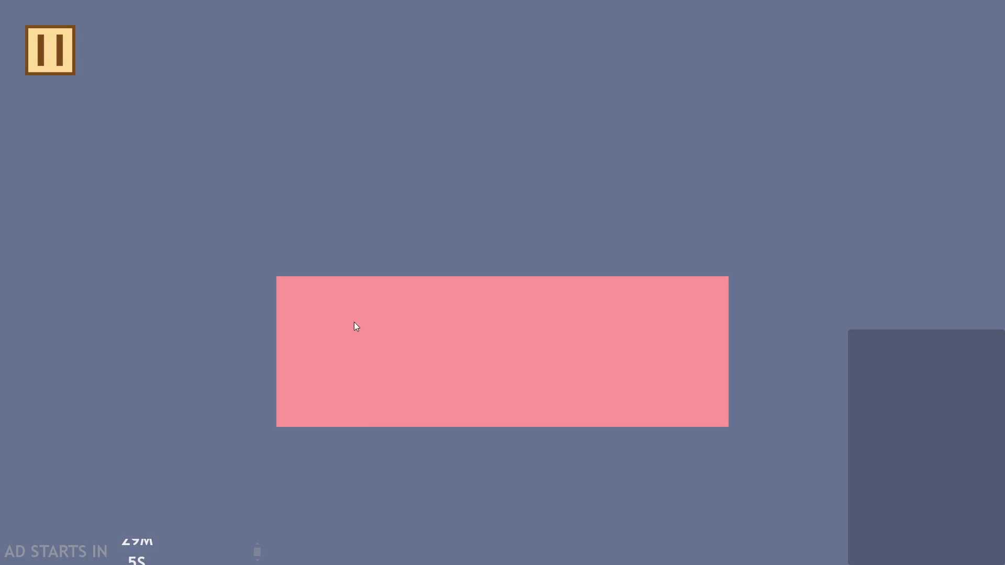
key(Right)
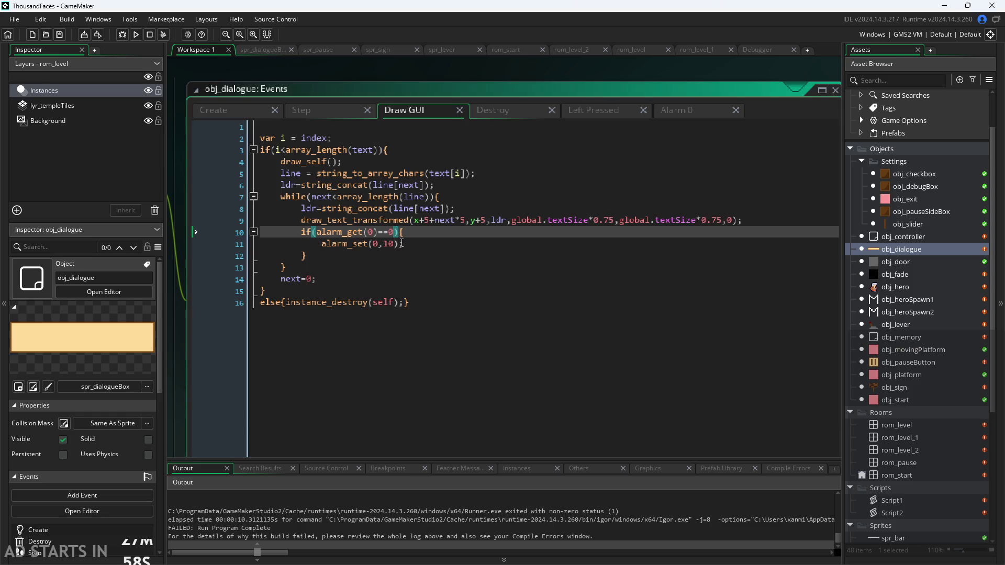
Delete '==0' from line 10 so the check reads if(alarm_get(0)).
key(BackSpace)
key(BackSpace)
key(BackSpace)
click(402, 243)
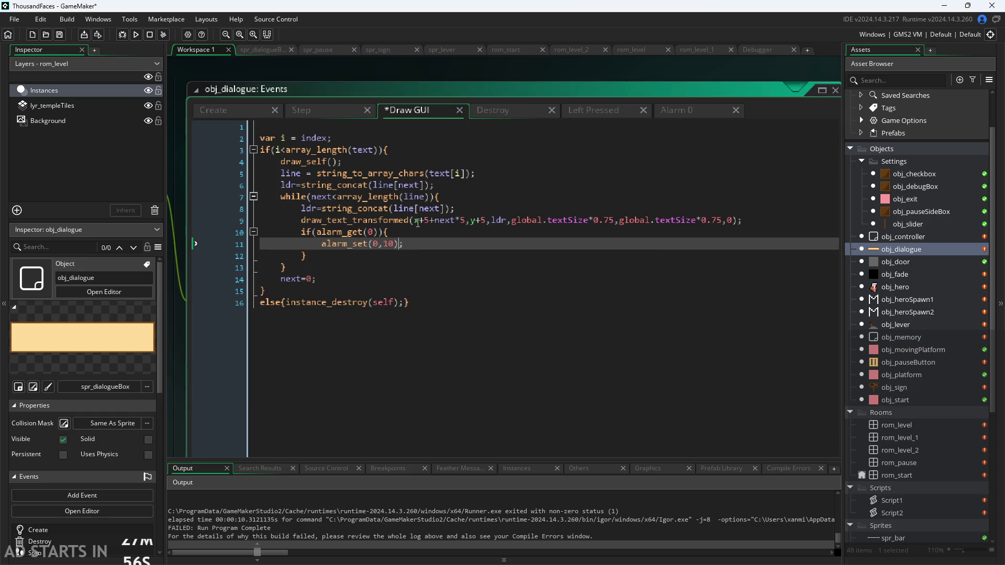
mouse_move(335, 231)
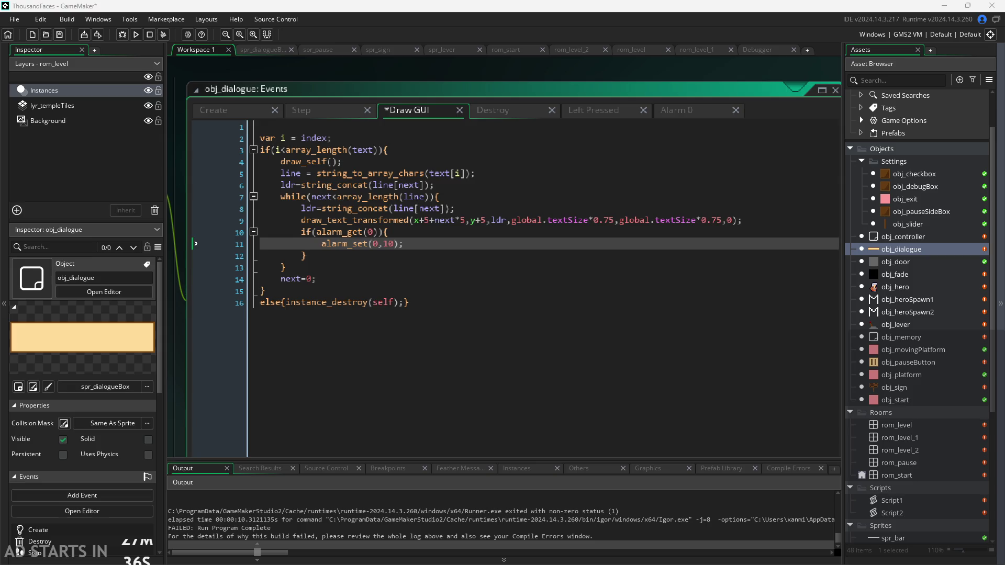
mouse_move(529, 309)
mouse_down()
mouse_move(366, 303)
mouse_move(108, 117)
mouse_move(105, 140)
mouse_up()
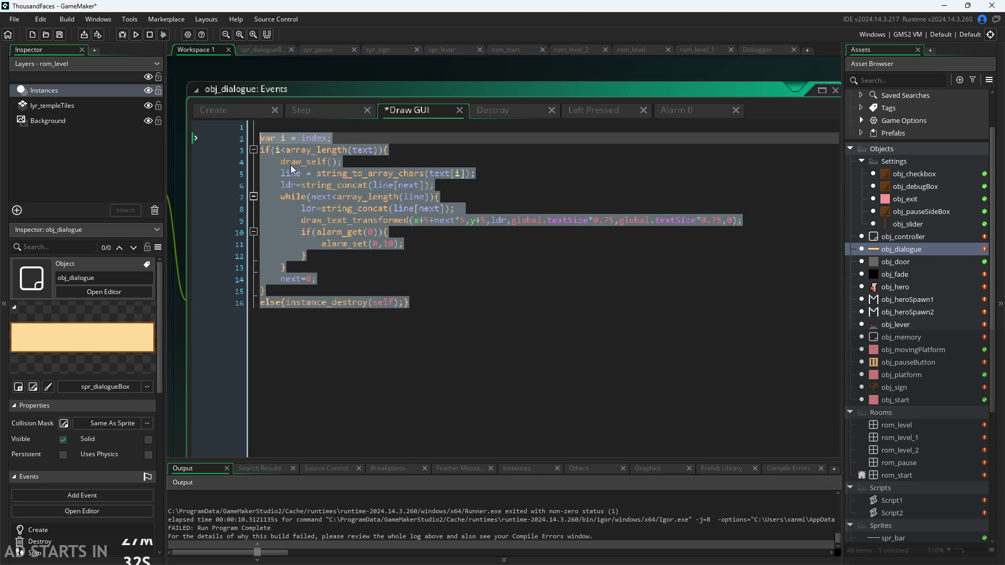
click(490, 291)
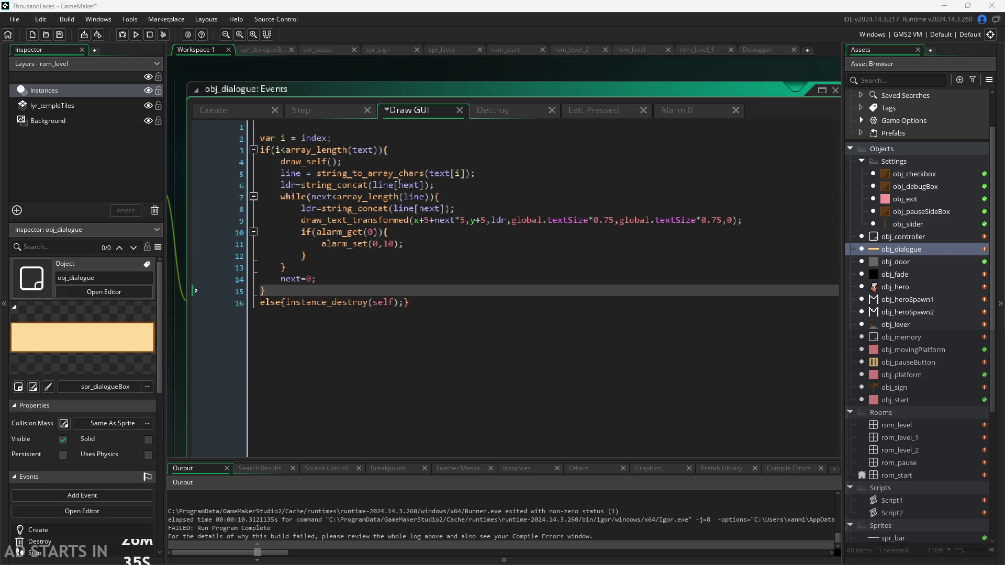
Rewrite line 8 as ldr+=line[next]; in place of the string_concat call.
mouse_move(363, 186)
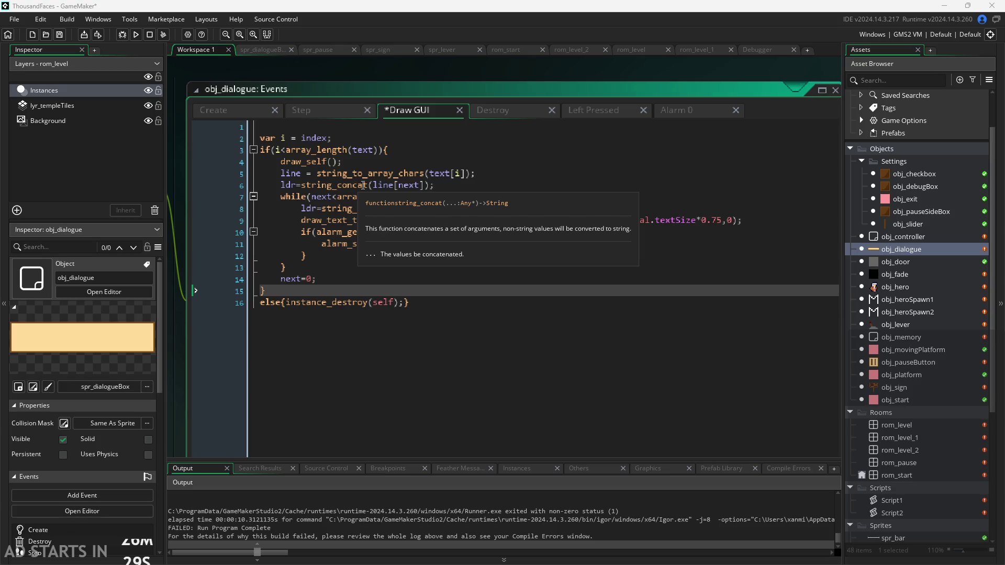
click(369, 185)
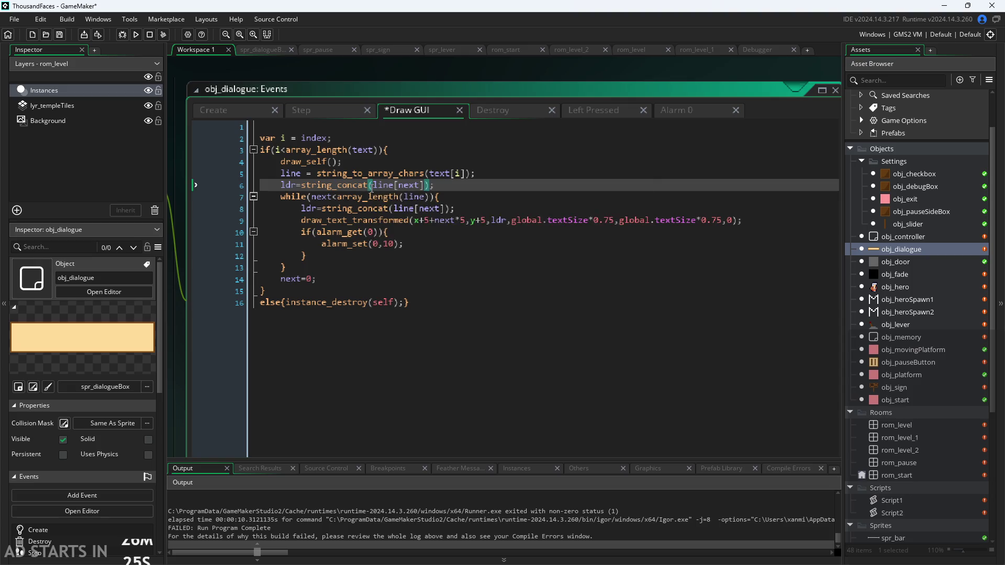
click(322, 208)
drag(322, 208, 394, 211)
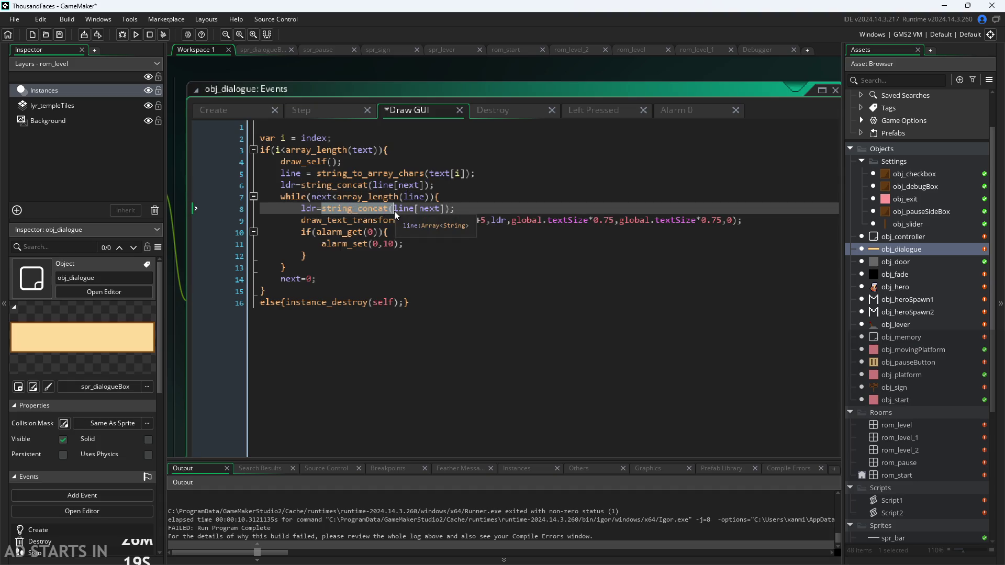
key(BackSpace)
text(+=)
click(394, 211)
key(BackSpace)
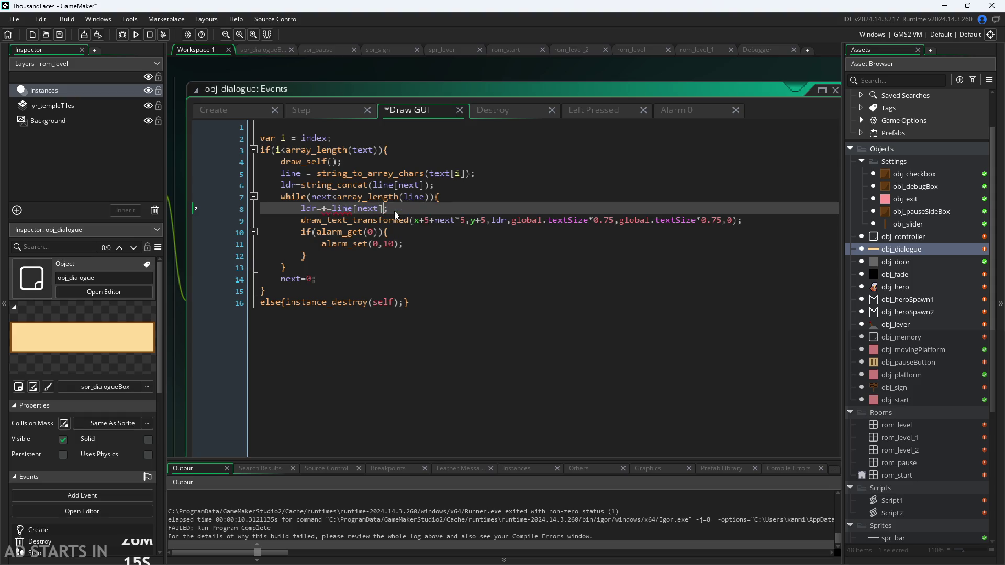
click(322, 212)
key(Delete)
Delete the redundant ldr=string_concat(line[next]); line 6.
mouse_move(412, 196)
drag(454, 186, 76, 184)
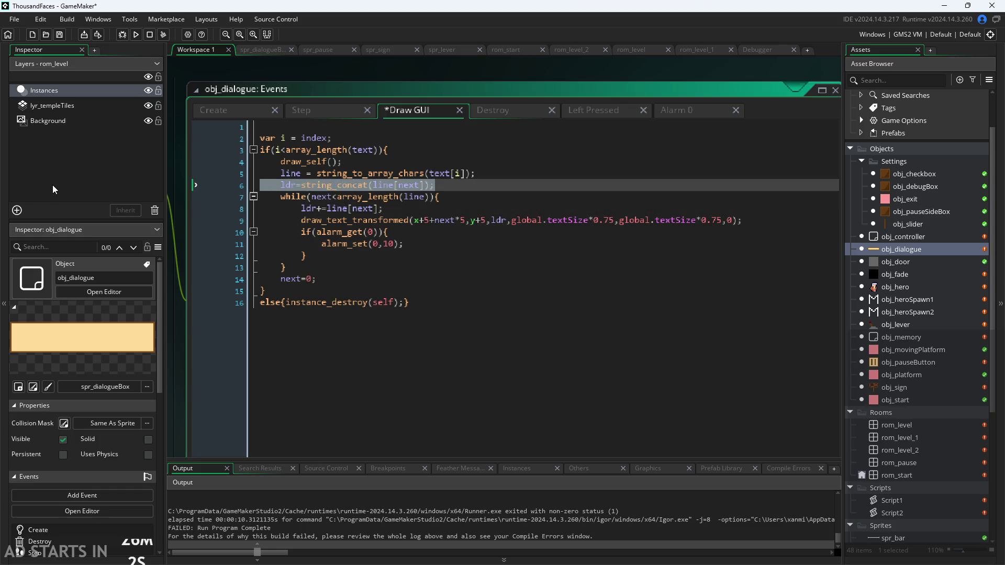
key(BackSpace)
key(BackSpace)
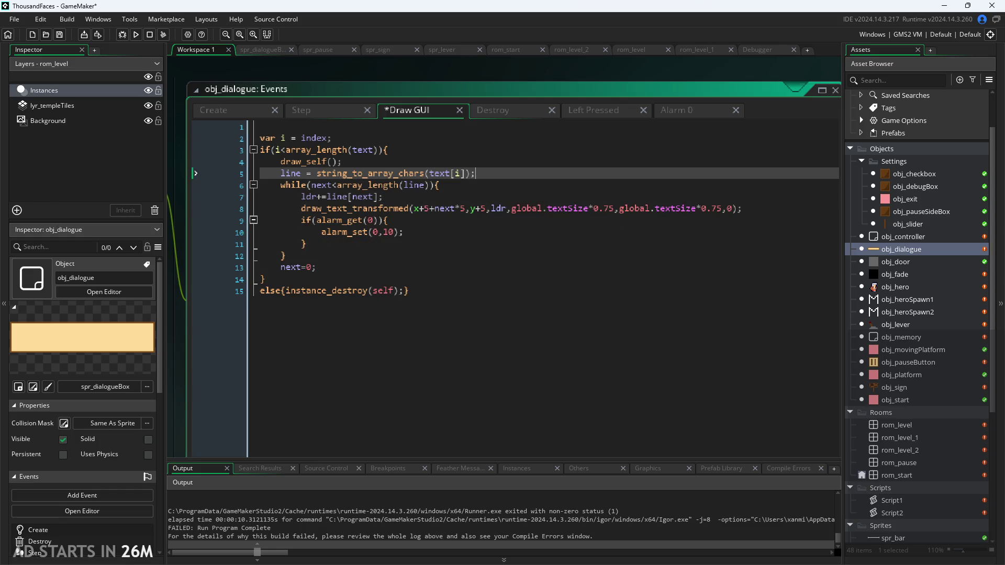
click(413, 291)
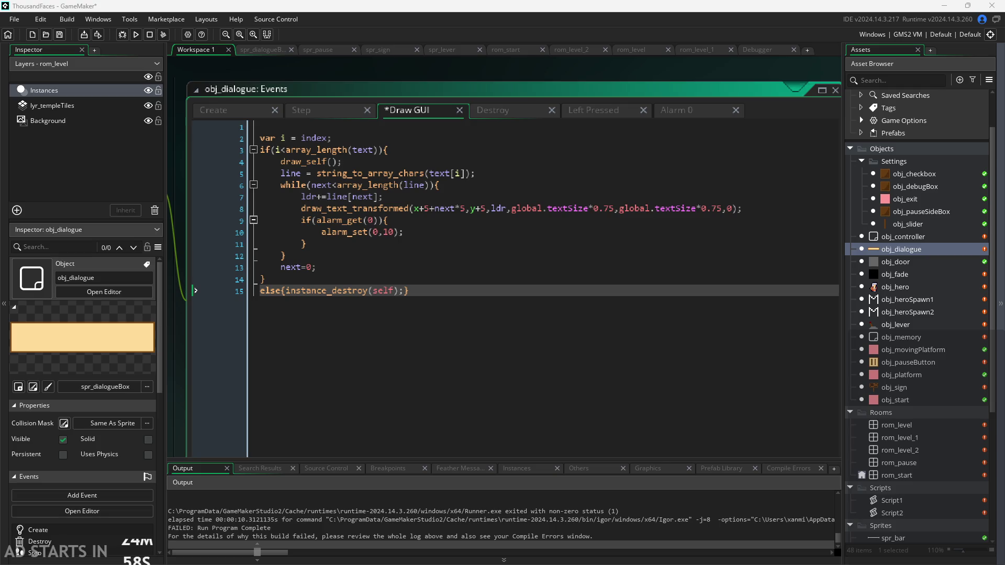
Edit line 9 to read if(alarm_get(0)<=0){ and save the Draw GUI event.
double_click(381, 221)
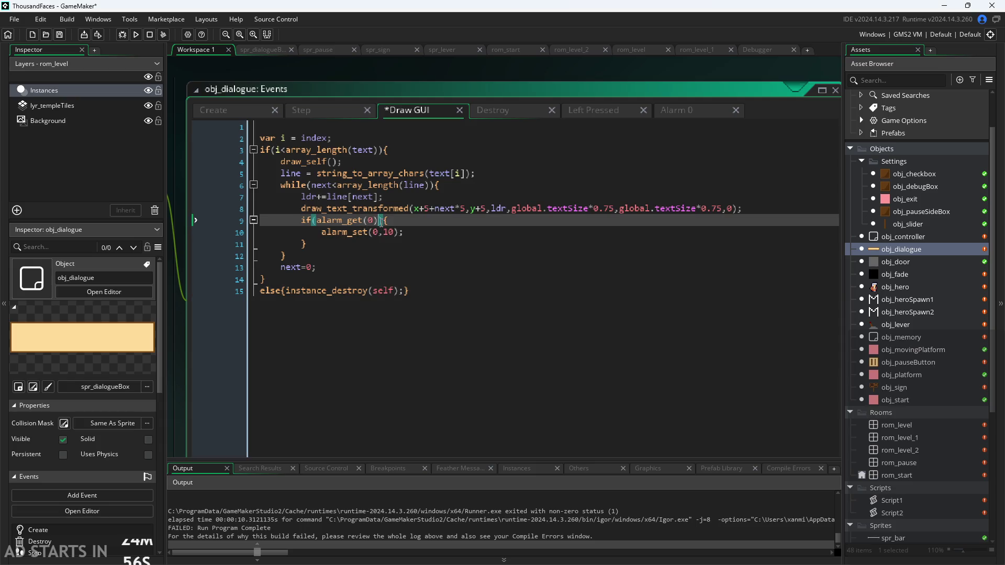
text(<0)
key(BackSpace)
key(BackSpace)
text())
text(){)
key(Left)
text(<=0)
key(Down)
key(Down)
key(ctrl+s)
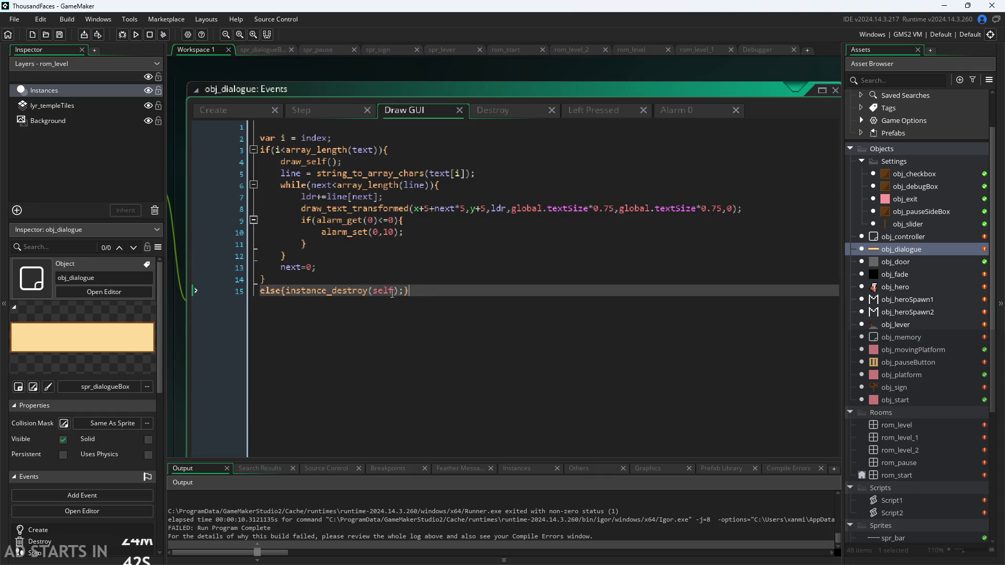
drag(434, 296, 260, 127)
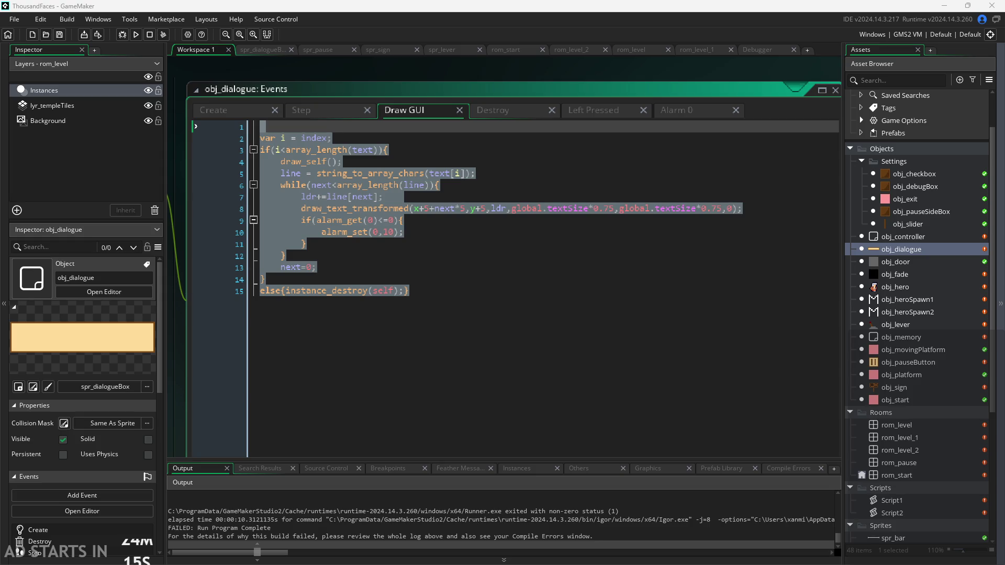
Remove the while loop's header line and its closing brace from the Draw GUI code.
click(387, 233)
click(411, 221)
click(416, 231)
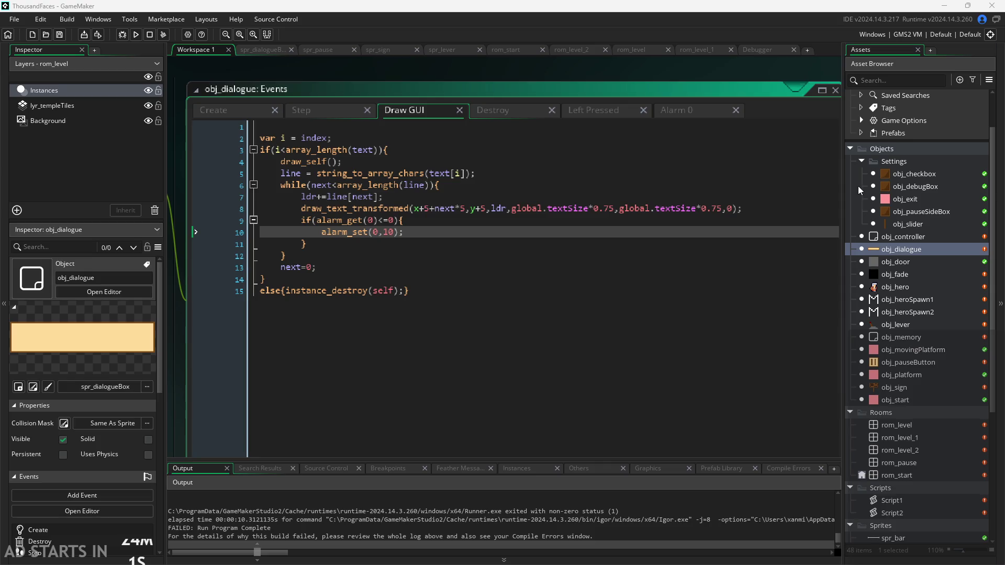
mouse_move(220, 186)
mouse_down()
mouse_move(221, 176)
mouse_move(210, 191)
mouse_up()
key(Delete)
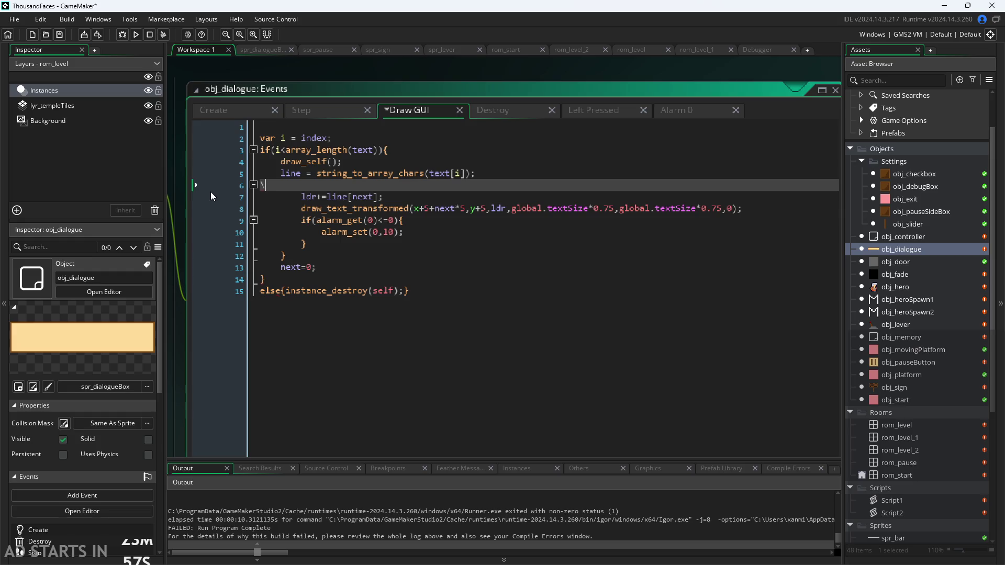
key(BackSpace)
click(374, 233)
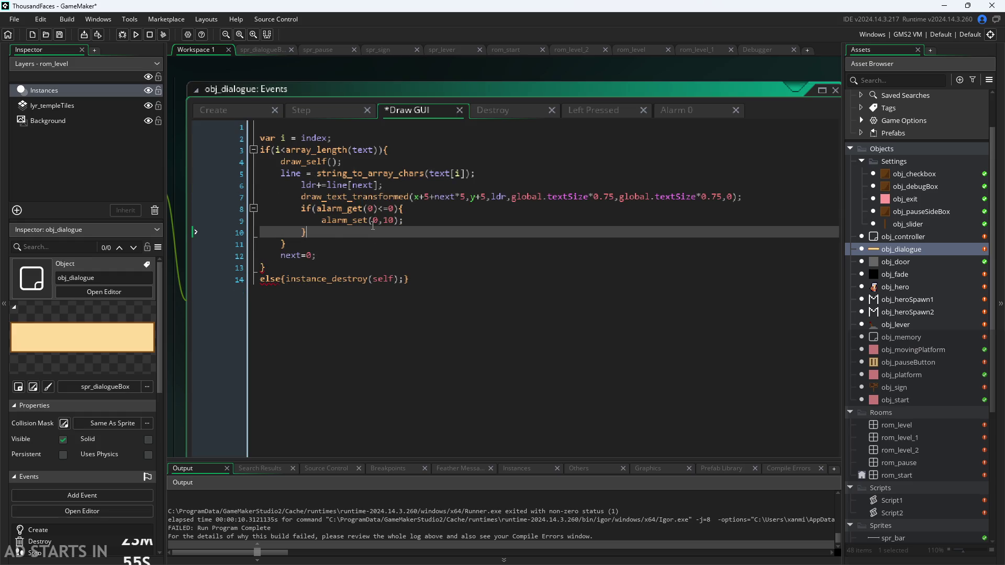
click(315, 263)
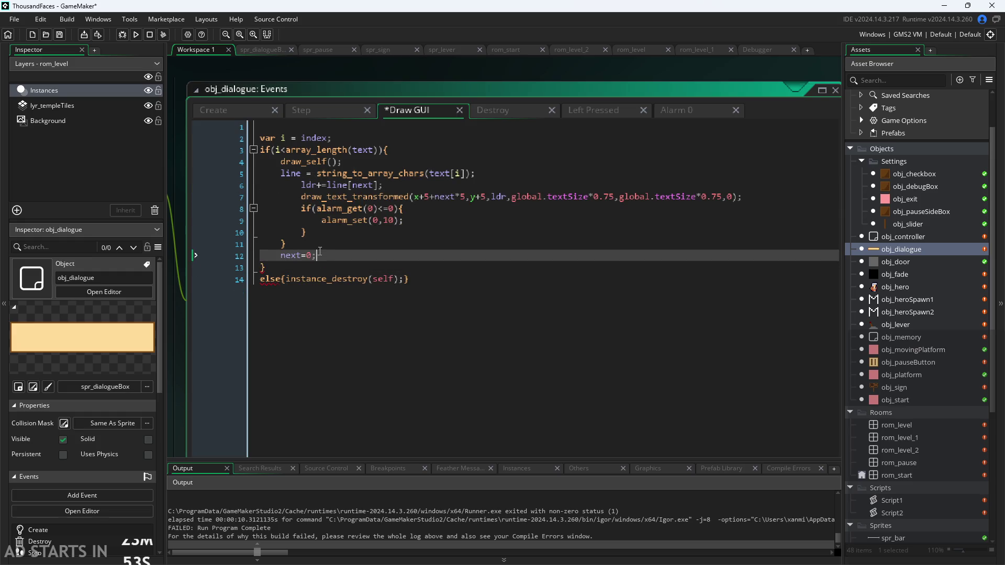
click(336, 232)
key(BackSpace)
key(BackSpace)
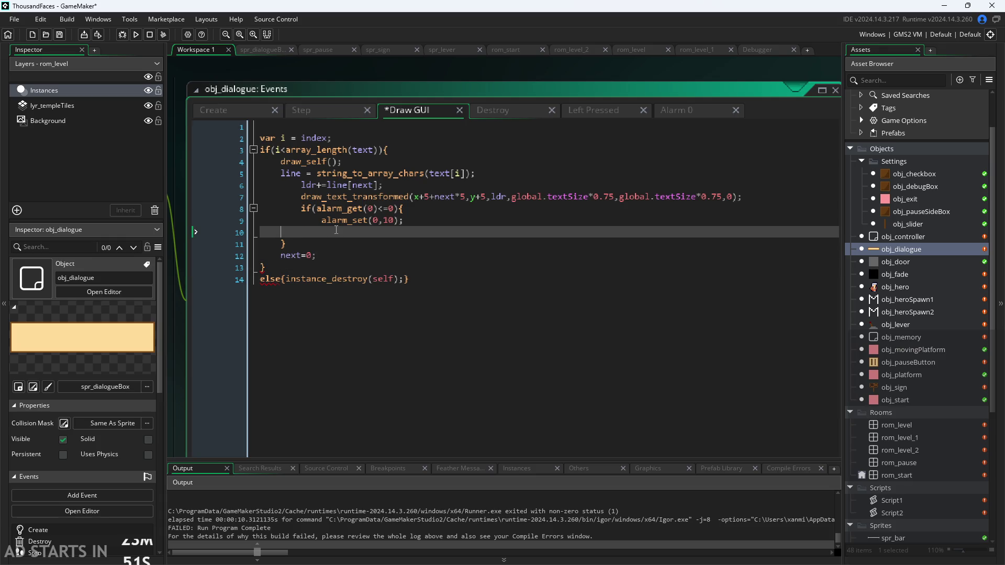
key(BackSpace)
key(BackSpace)
Unindent lines 6–10 one level so they sit directly under if(i<array_length(text)).
click(292, 230)
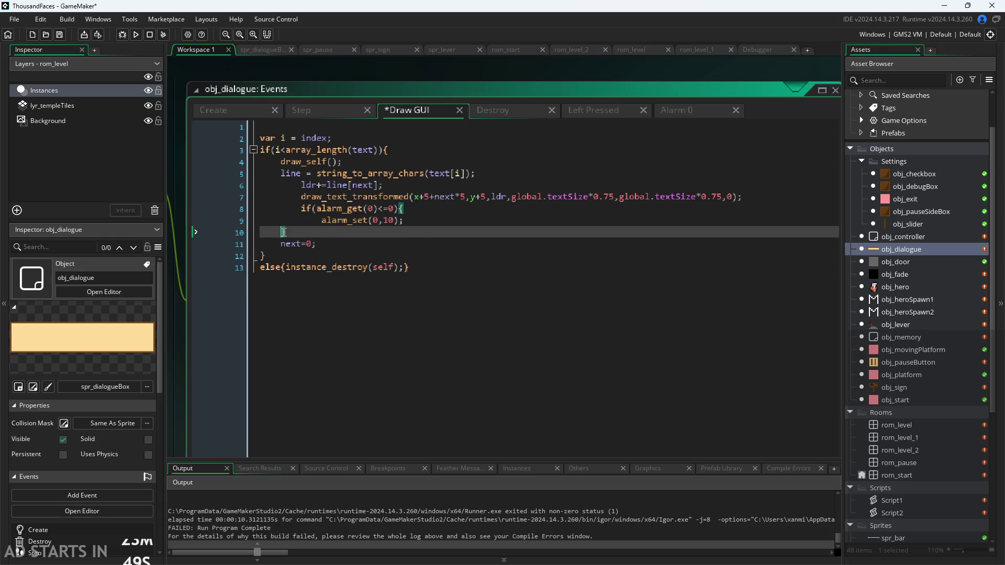
drag(306, 233, 209, 188)
key(shift+Tab)
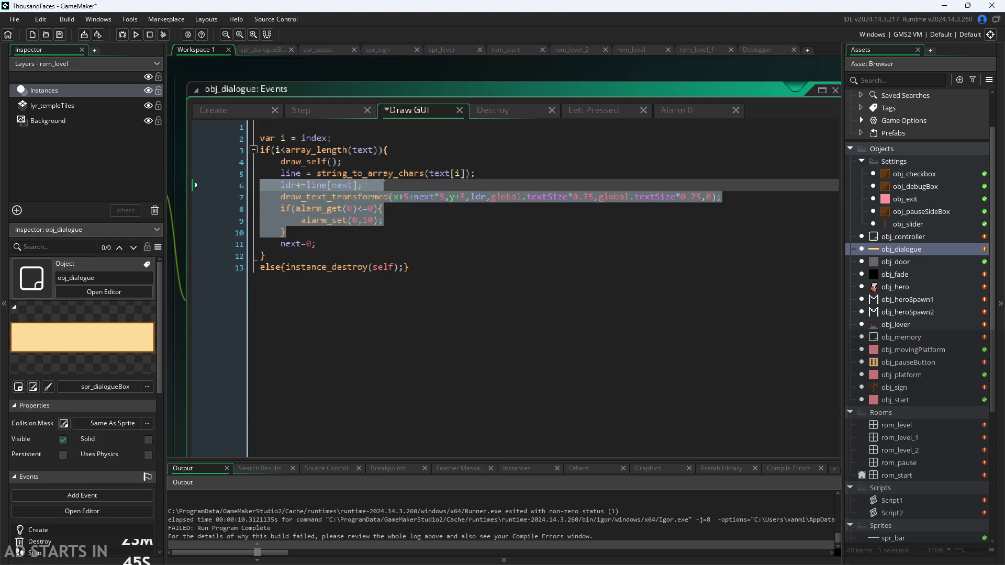
click(388, 176)
click(388, 186)
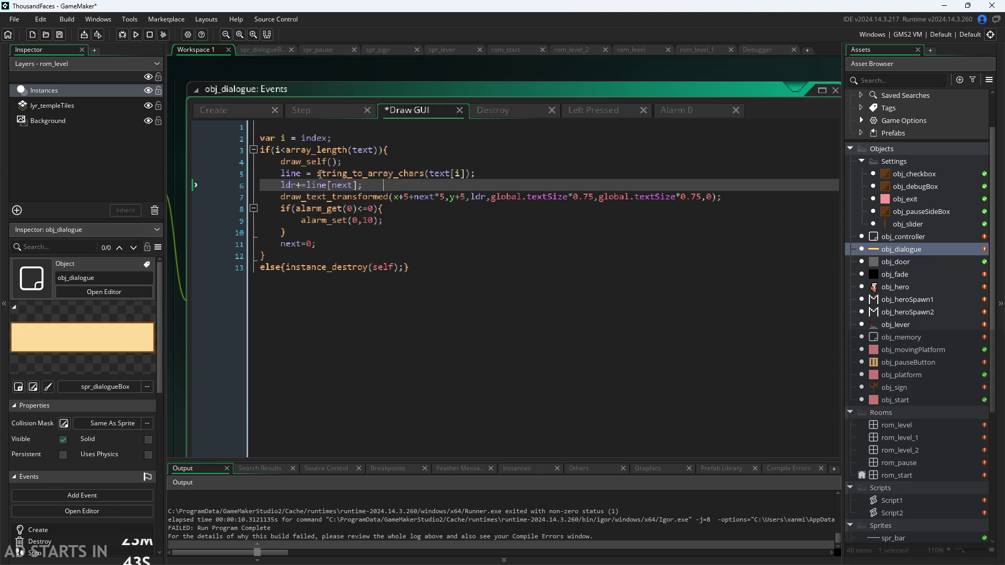
click(503, 170)
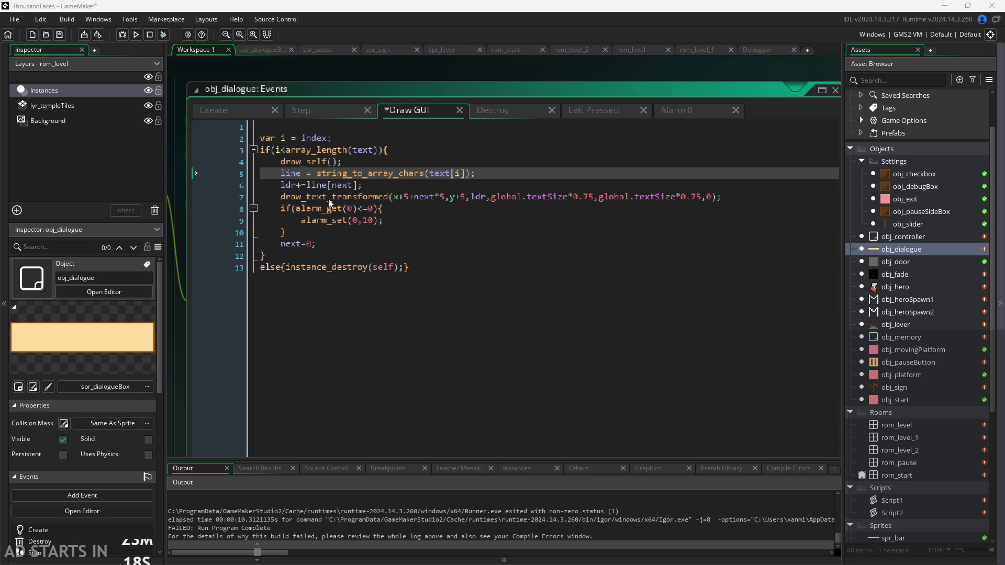
click(399, 189)
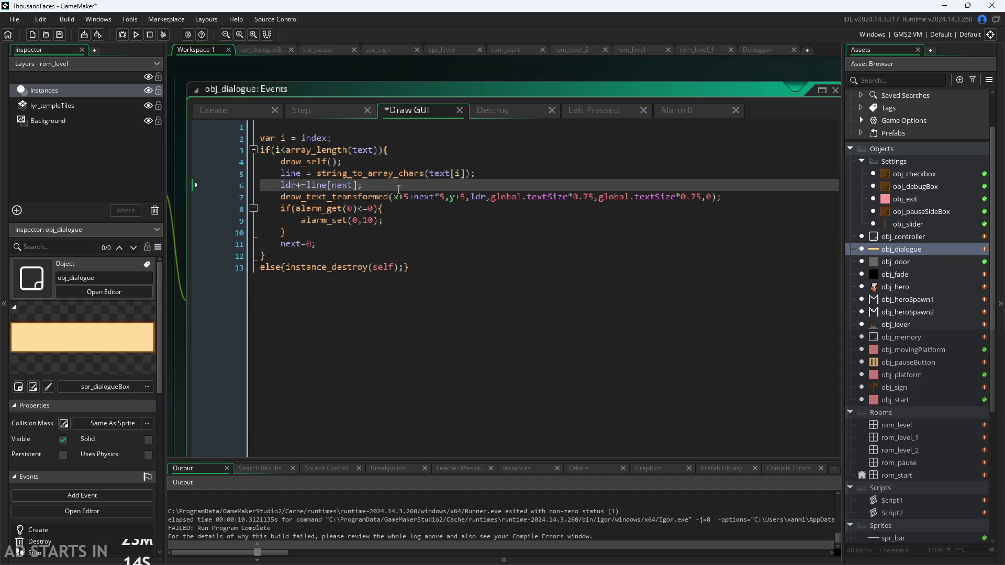
Delete the if(alarm_get(0)<=0){alarm_set(0,10);} block and select the ldr+=line[next]; line.
drag(385, 228, 260, 209)
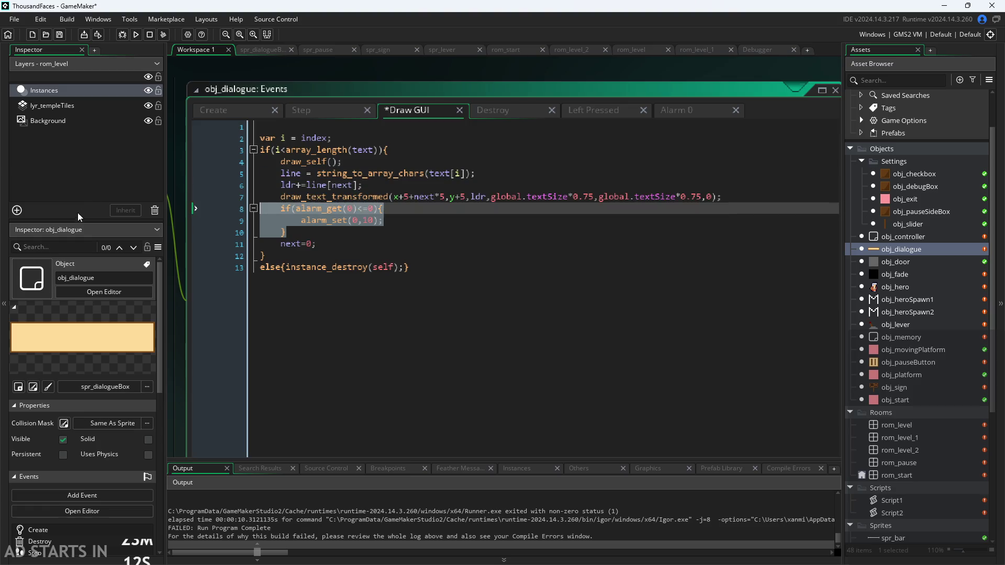
key(BackSpace)
key(BackSpace)
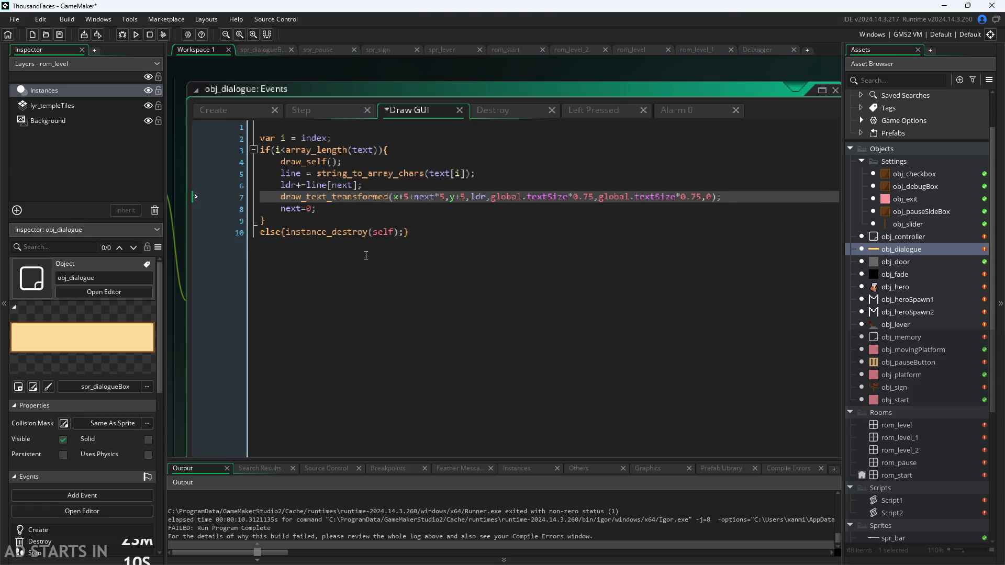
click(449, 164)
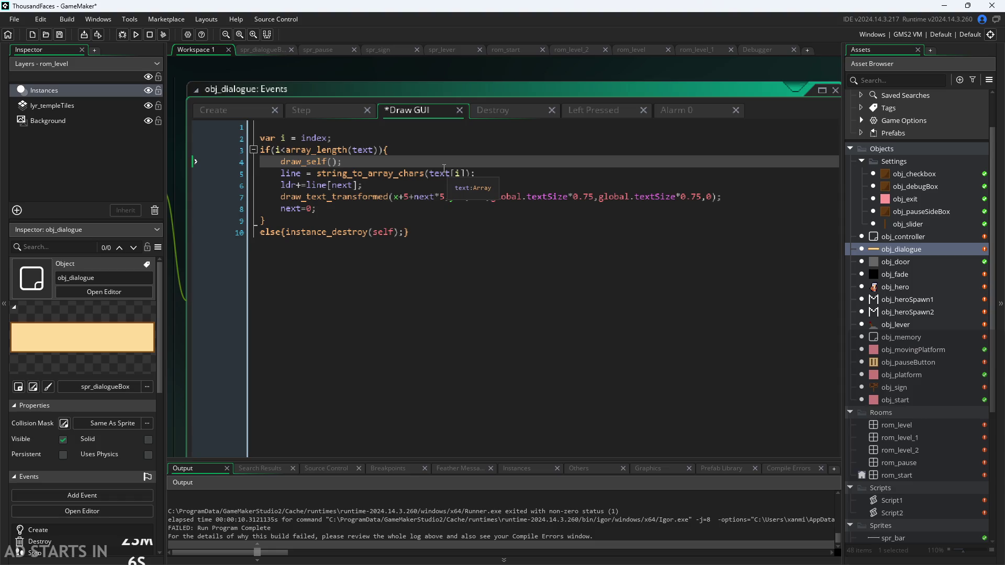
click(423, 182)
key(shift+Home)
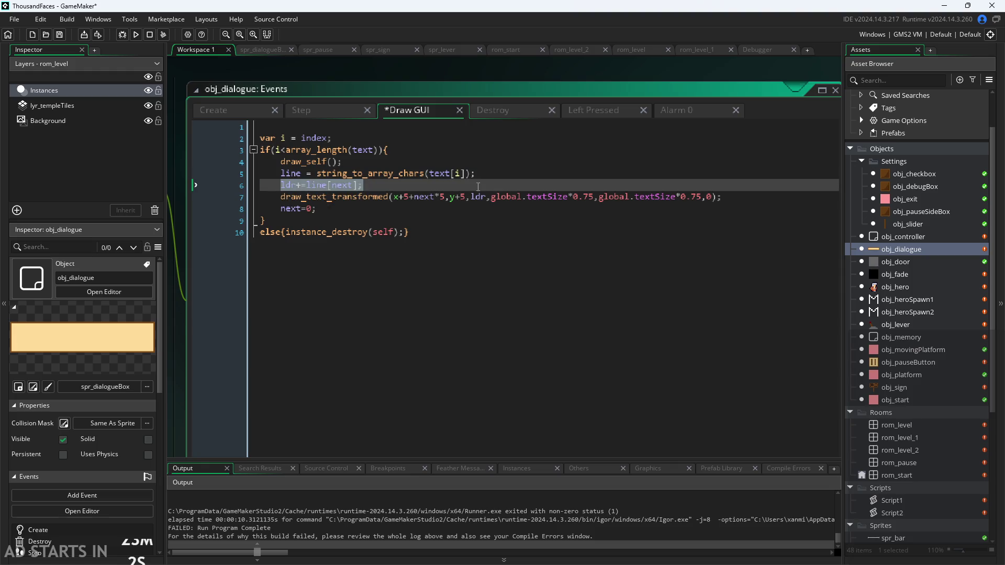
Replace Alarm 0's old code with next++; followed by ldr+=line[next];.
click(677, 107)
key(ctrl+a)
key(Delete)
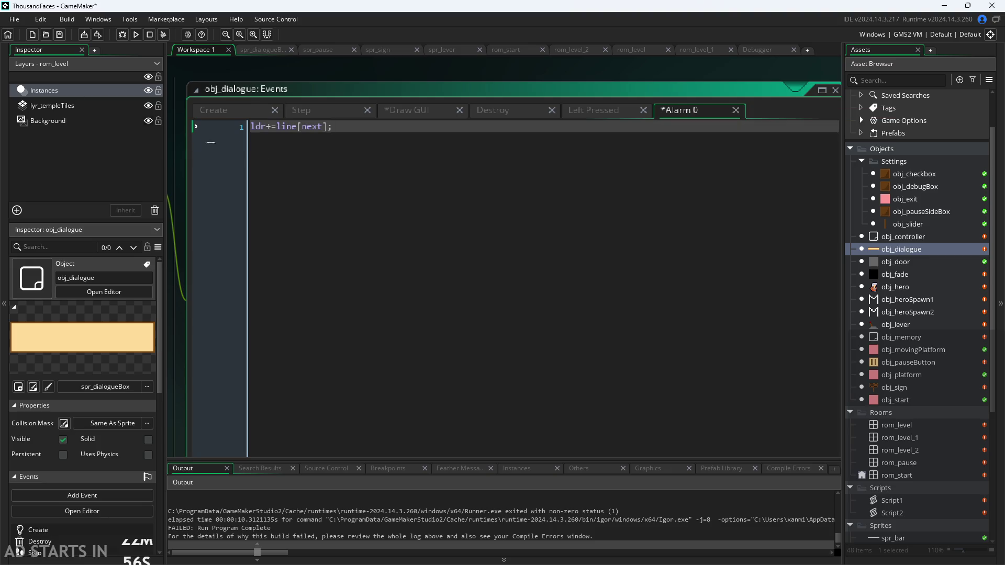
key(Return)
key(Up)
text(next+)
text(+;)
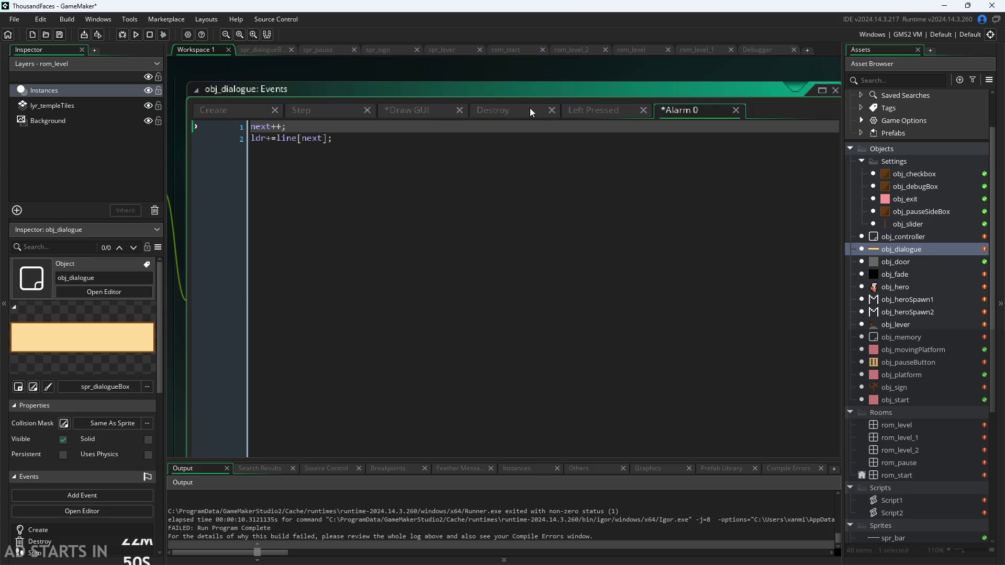
click(425, 111)
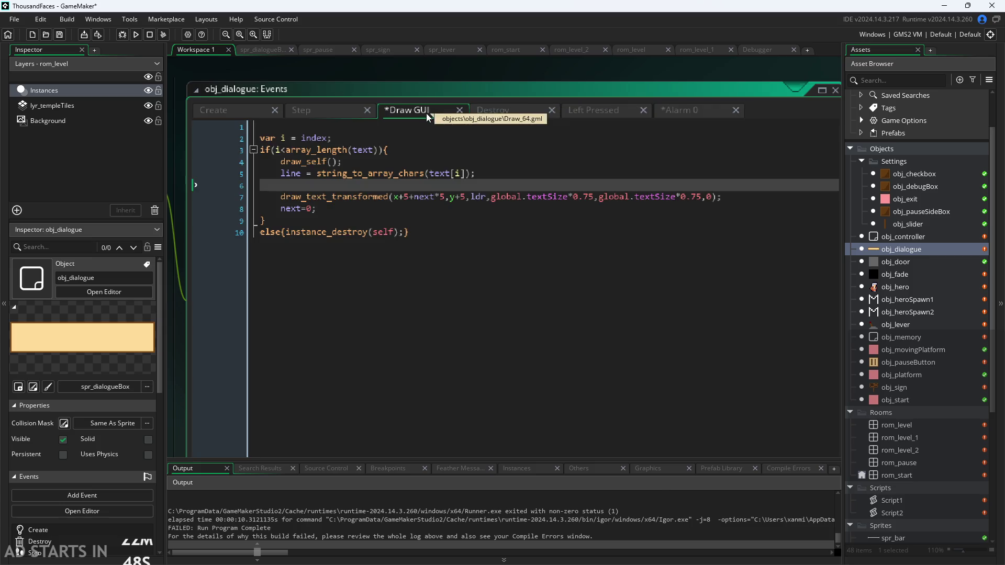
Add an if line above draw_text_transformed, indent the draw call, and delete next=0;.
mouse_move(334, 174)
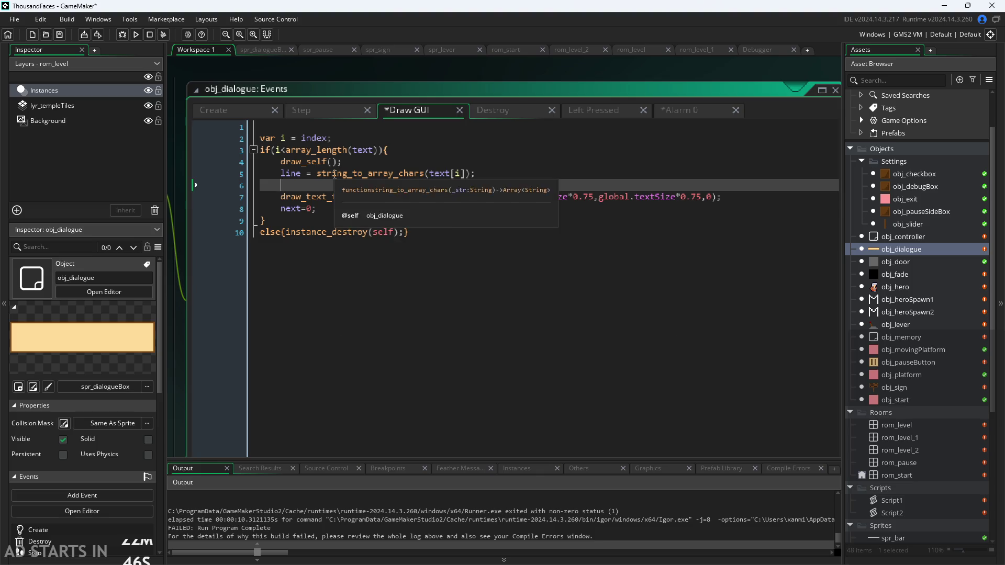
key(BackSpace)
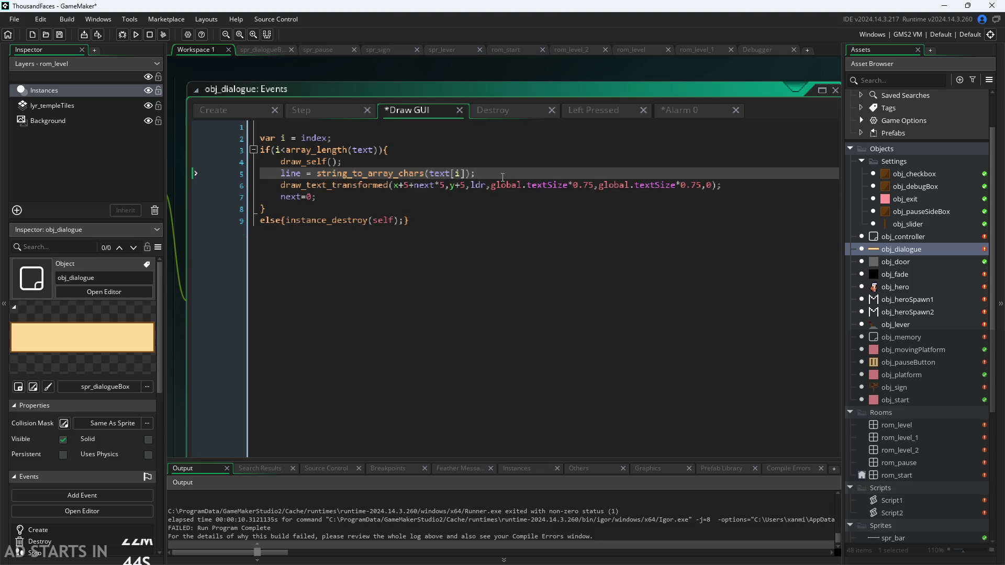
key(Return)
text(if(nex)
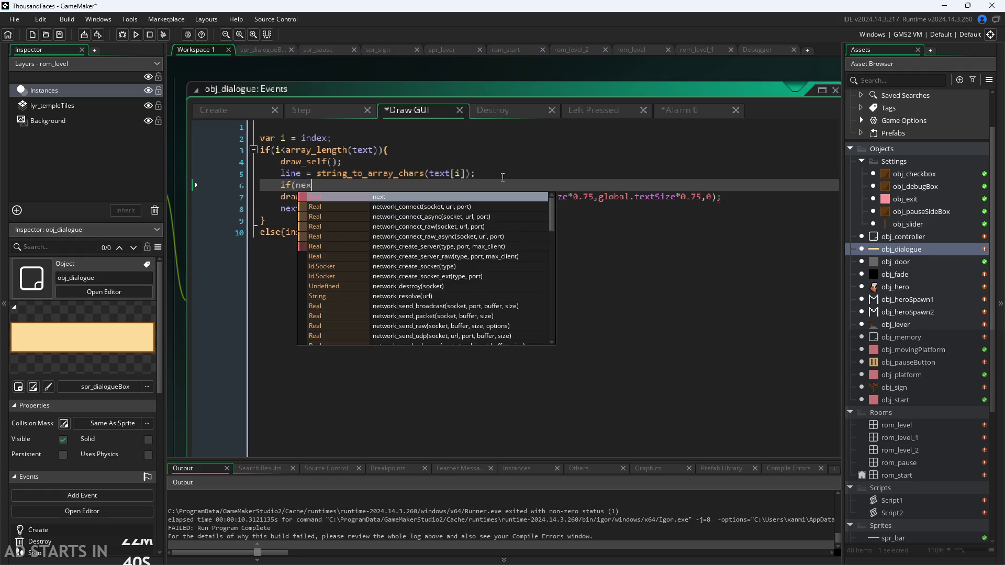
text(t)
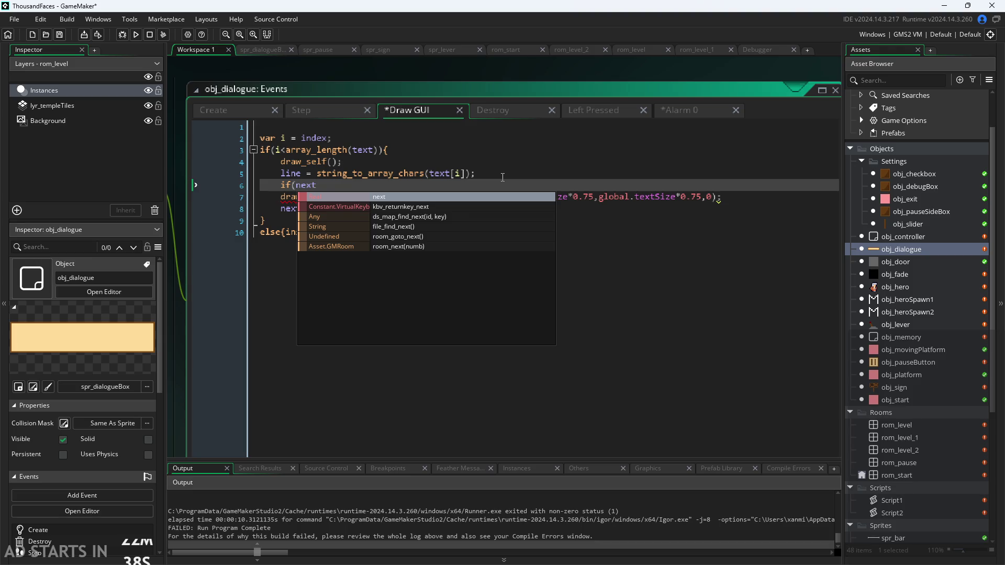
text(>)
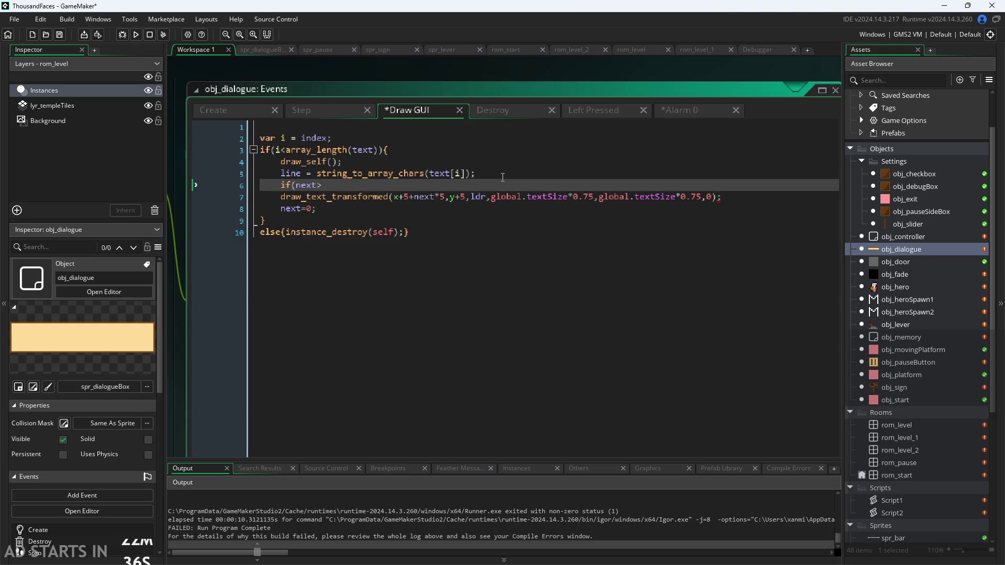
key(Down)
key(Home)
key(Tab)
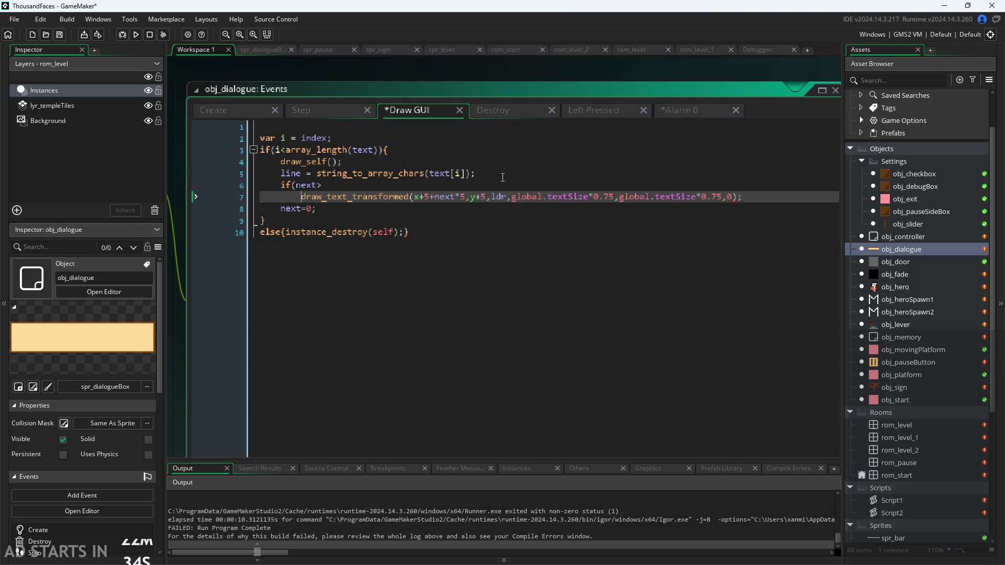
key(Down)
key(Delete)
key(Delete)
key(Delete)
key(BackSpace)
key(BackSpace)
key(BackSpace)
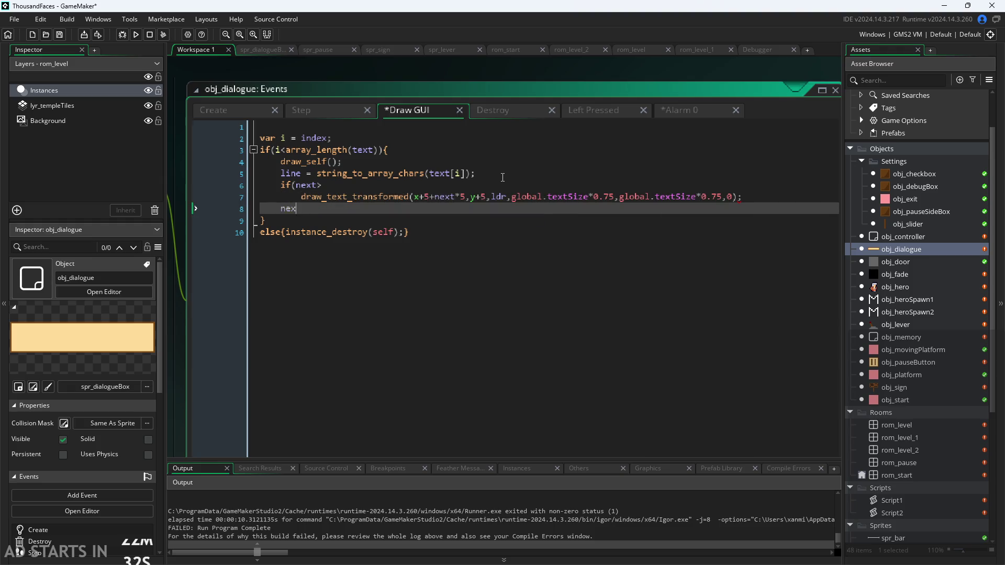
key(BackSpace)
key(BackSpace)
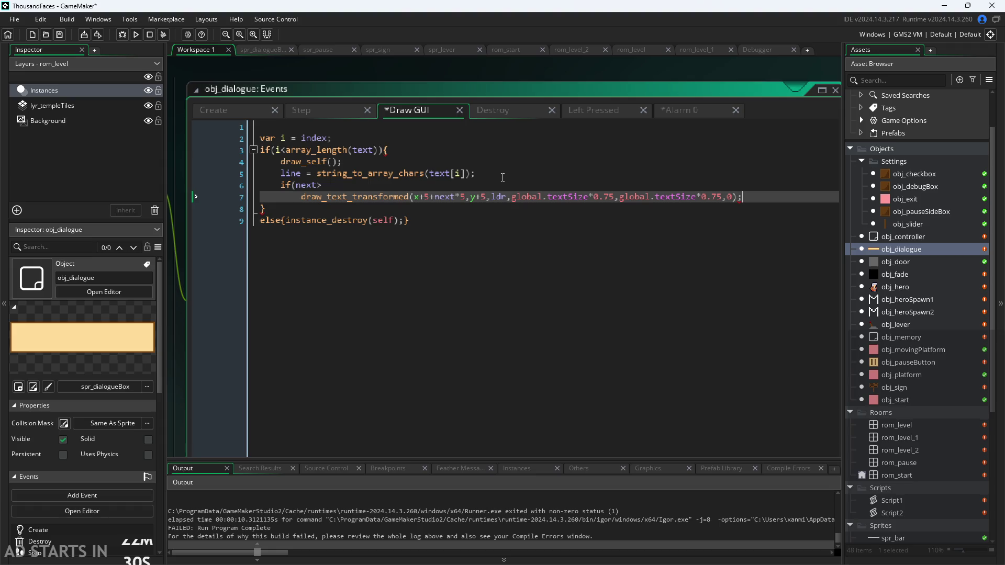
Complete the condition as if(next<array_length(line)){, close it with }, and save.
key(Up)
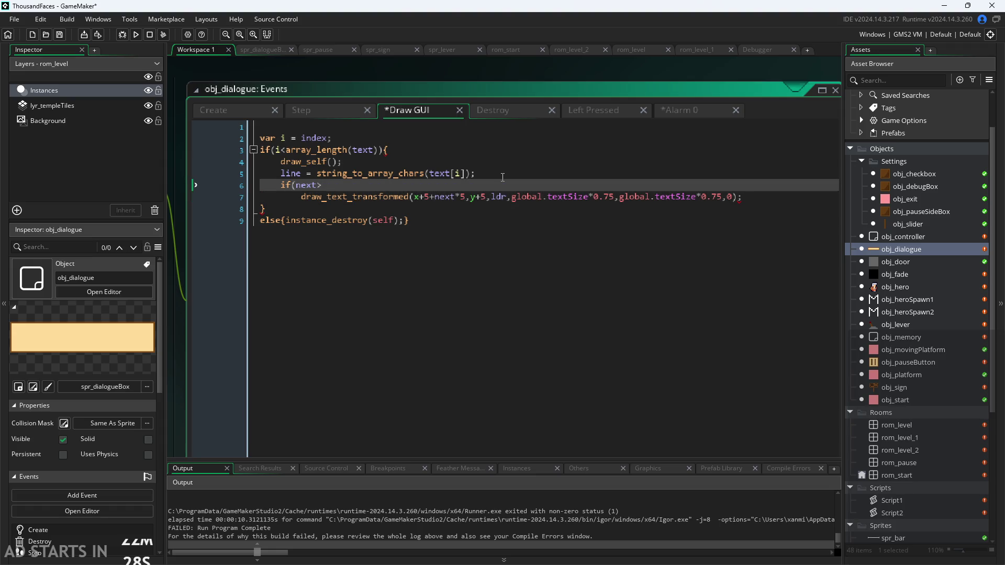
key(BackSpace)
text(<array)
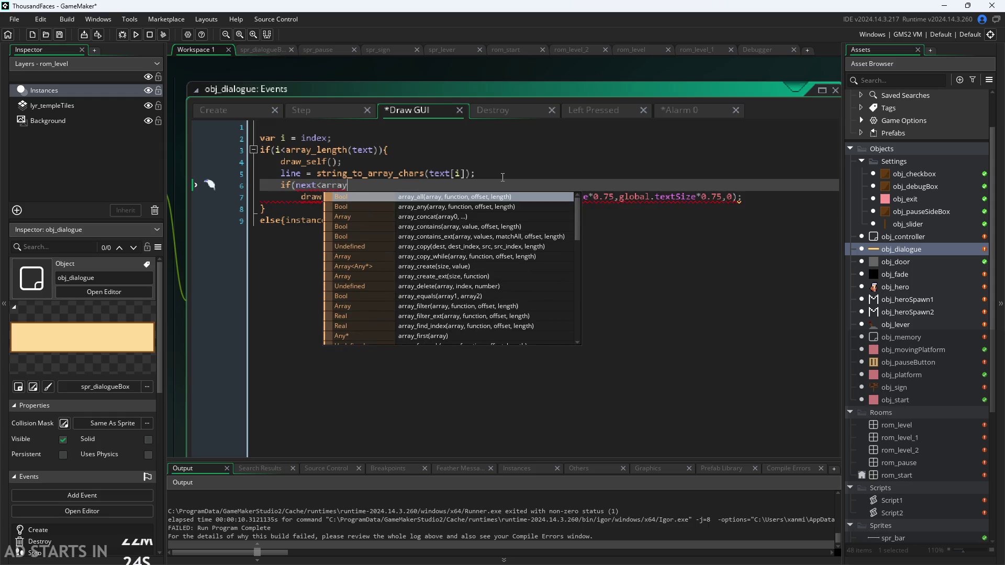
text(_le)
key(Return)
text((line))
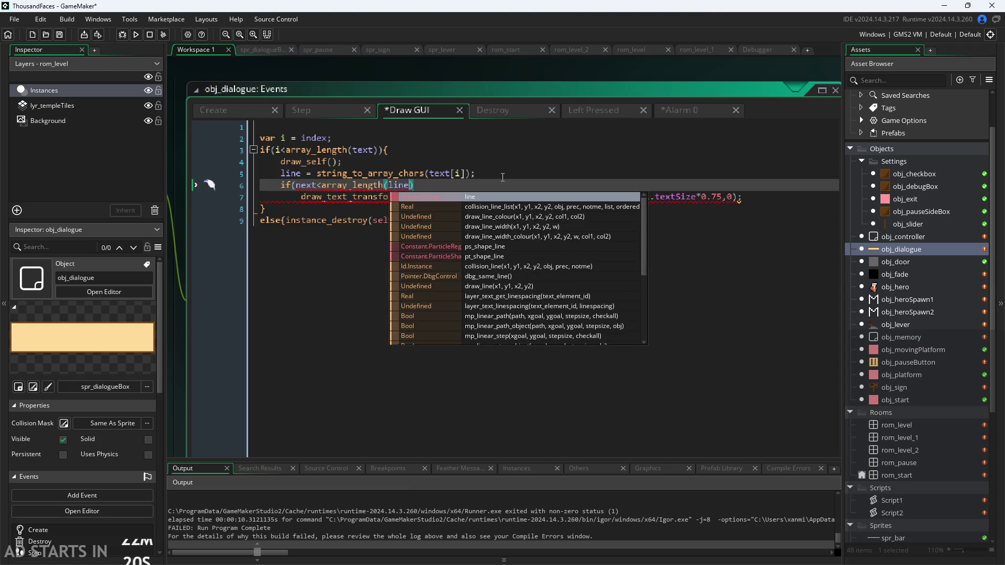
text(){)
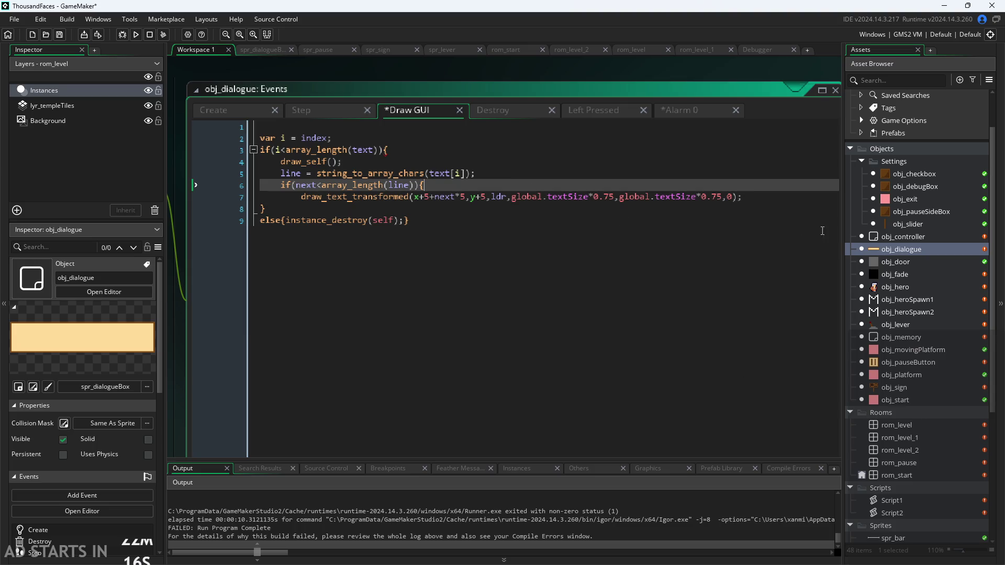
click(788, 202)
key(Return)
text(})
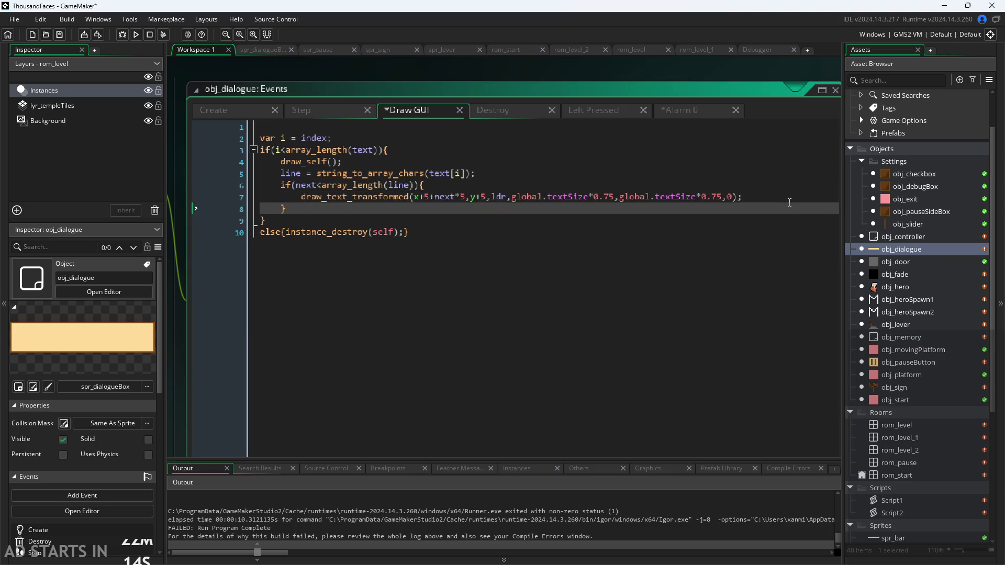
click(684, 246)
key(ctrl+s)
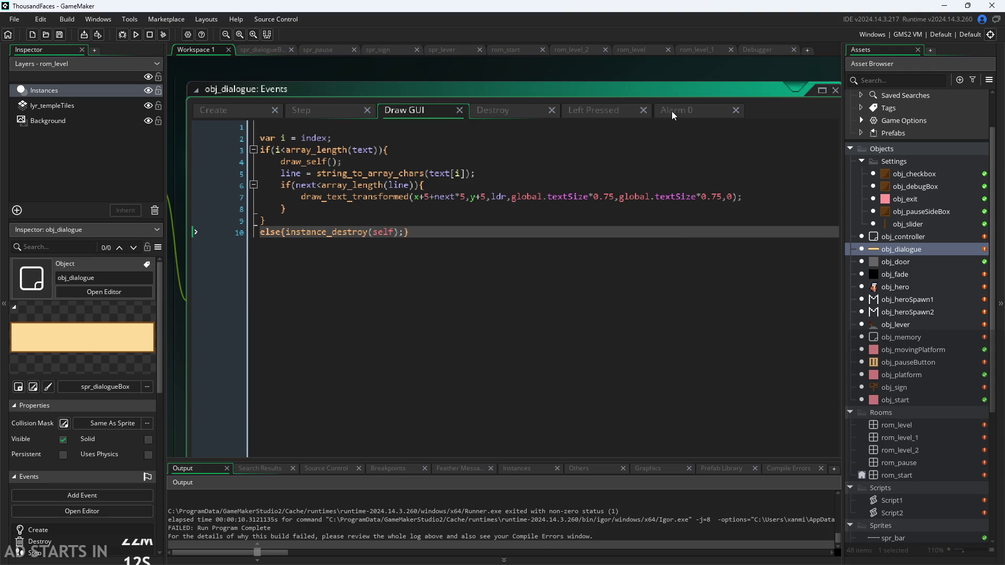
click(134, 34)
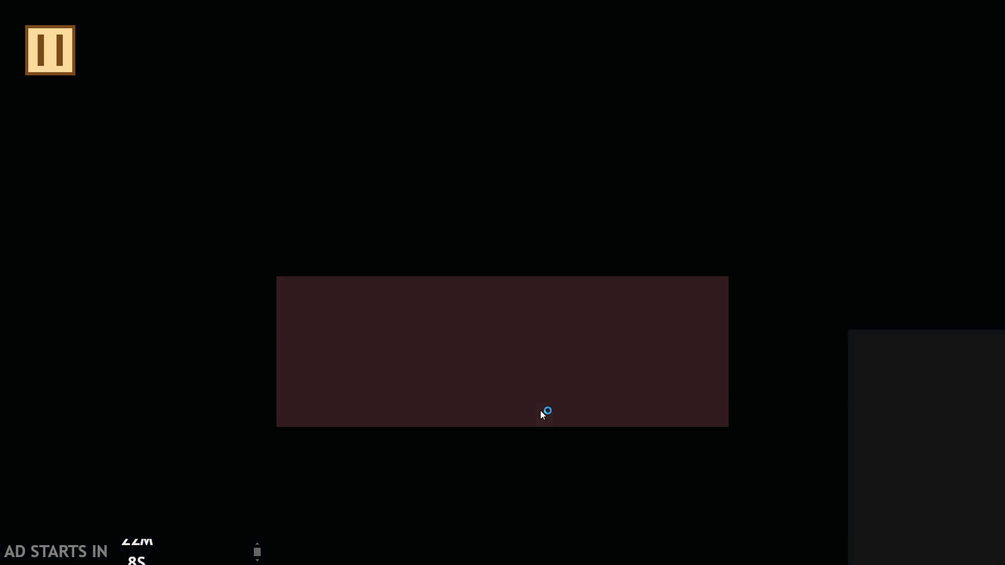
key(Right)
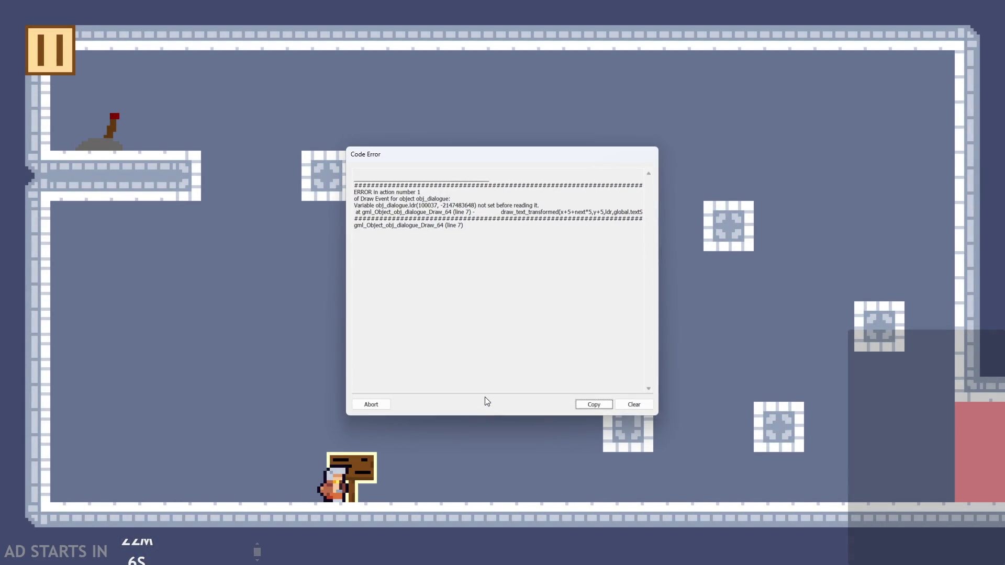
click(474, 248)
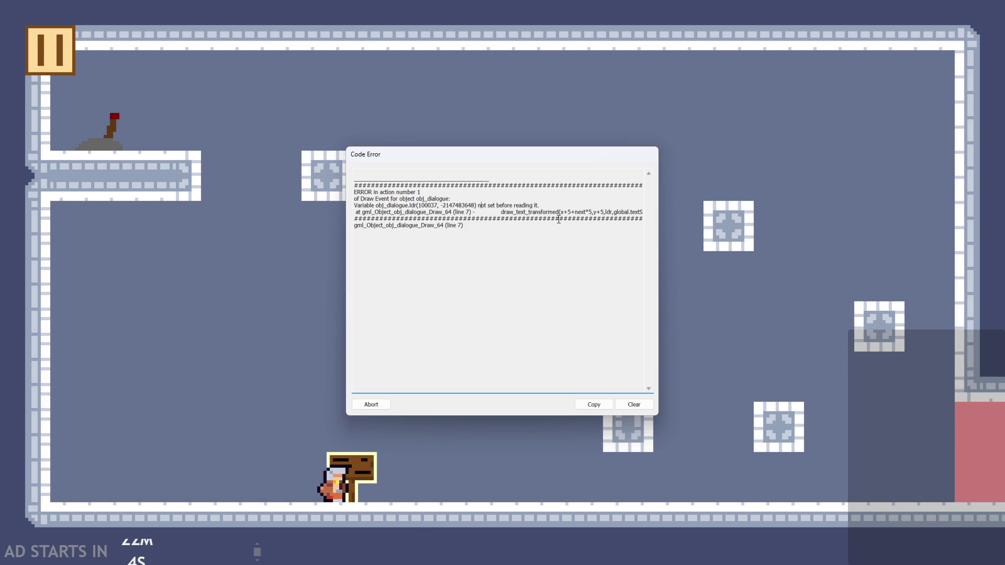
click(390, 417)
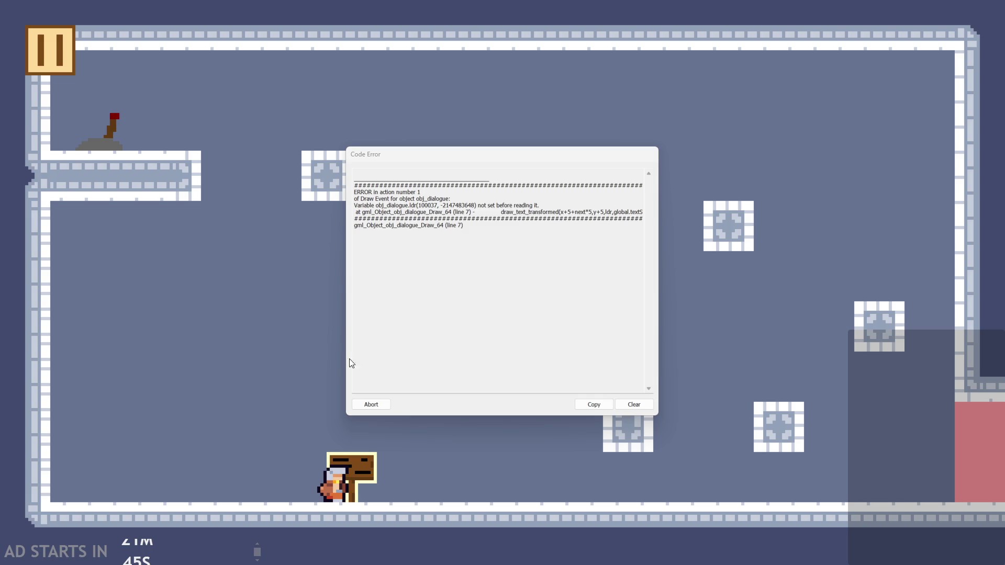
click(371, 405)
click(410, 231)
click(434, 209)
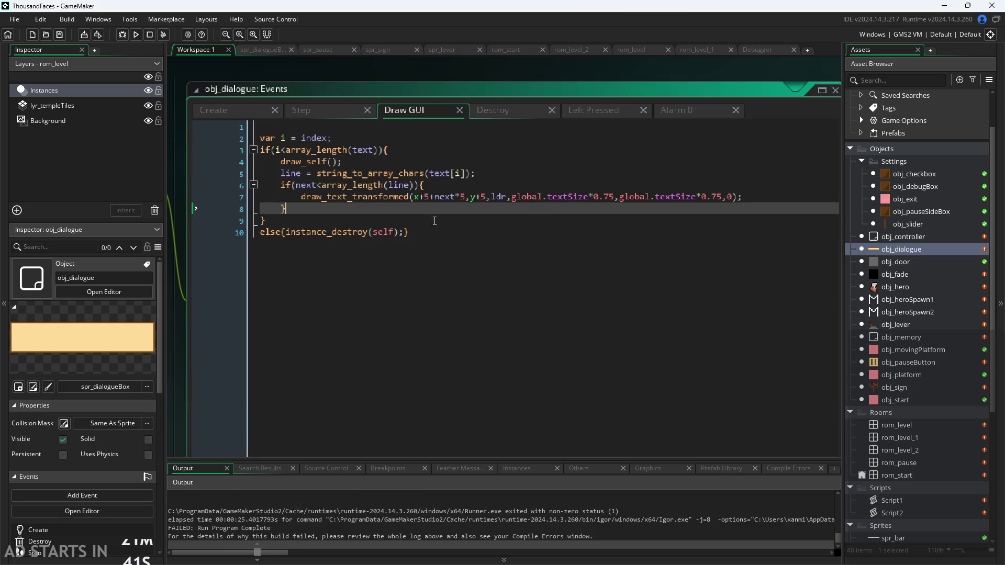
Delete the self argument so the else branch calls instance_destroy();.
click(434, 225)
click(390, 185)
key(Down)
key(Down)
key(Up)
key(Up)
key(Down)
key(Down)
click(394, 232)
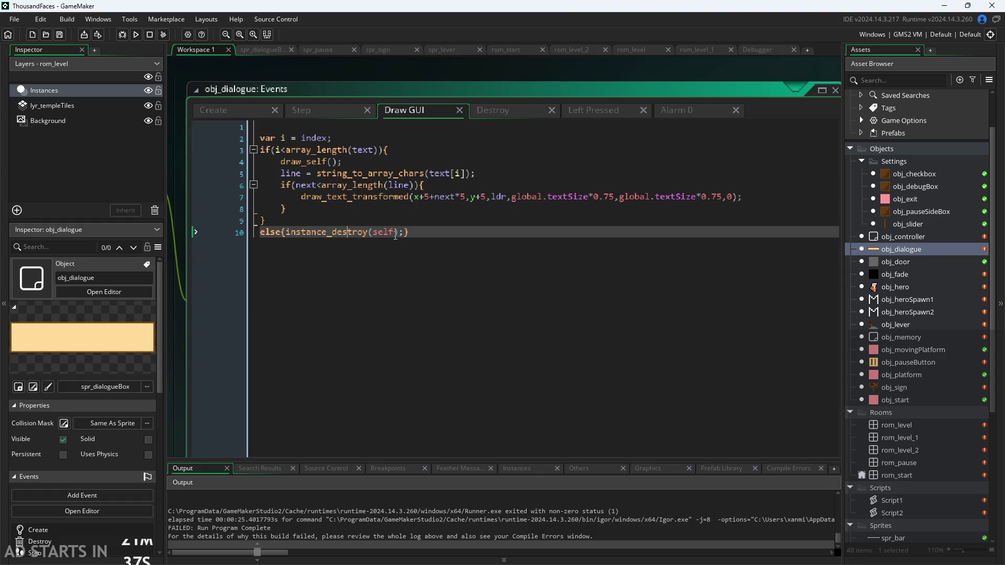
key(BackSpace)
key(BackSpace)
key(BackSpace)
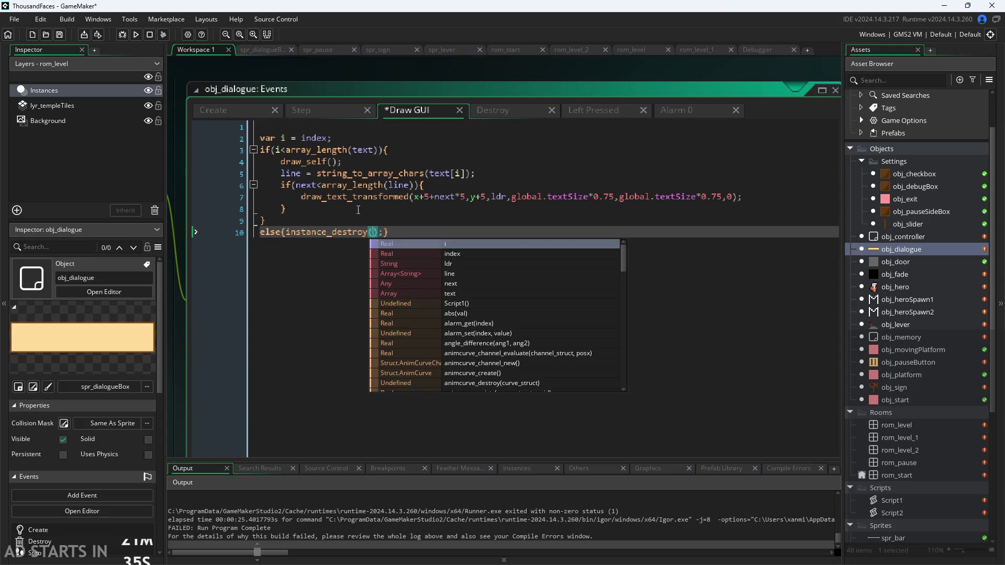
click(330, 161)
Step through the Draw GUI lines to review the if condition and draw_self code.
key(Down)
key(Down)
key(Down)
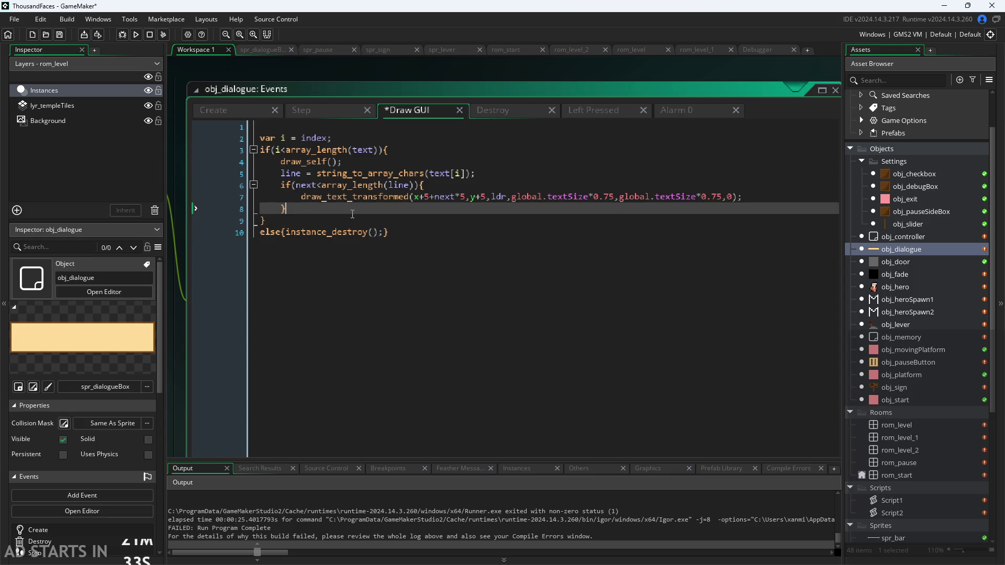
key(Up)
key(Up)
key(Up)
key(Down)
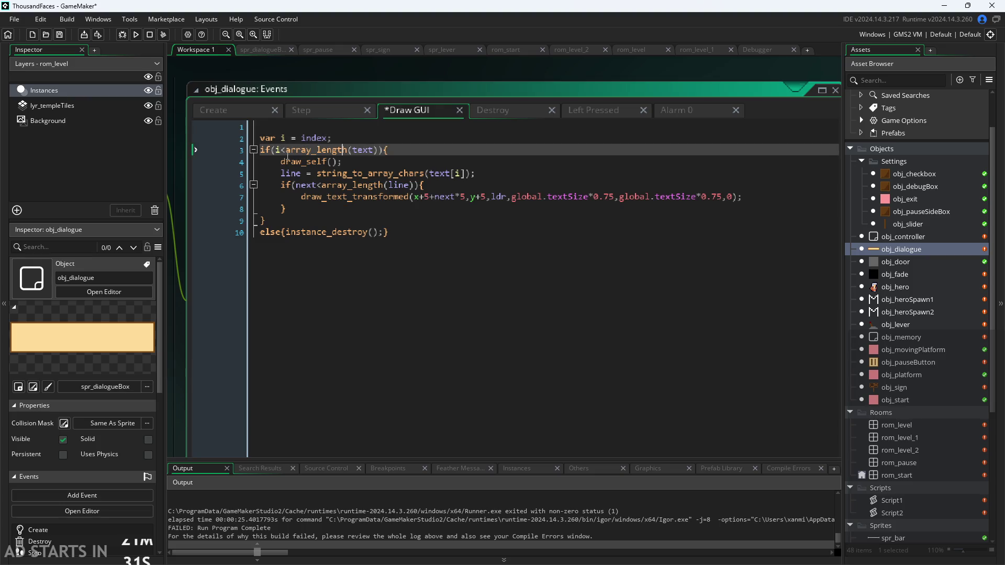
key(Down)
key(Up)
key(Up)
key(Down)
key(Down)
click(351, 144)
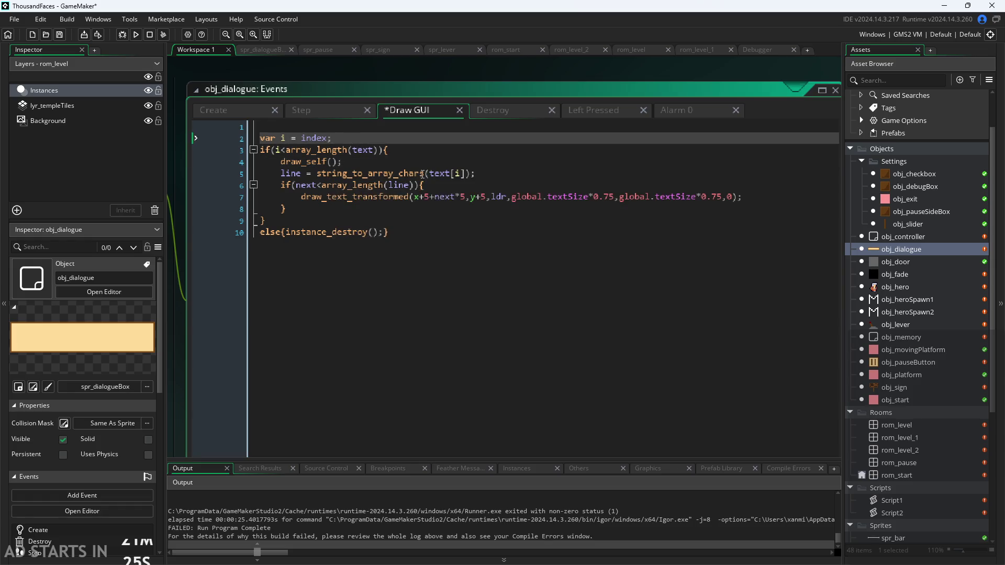
click(356, 172)
click(346, 165)
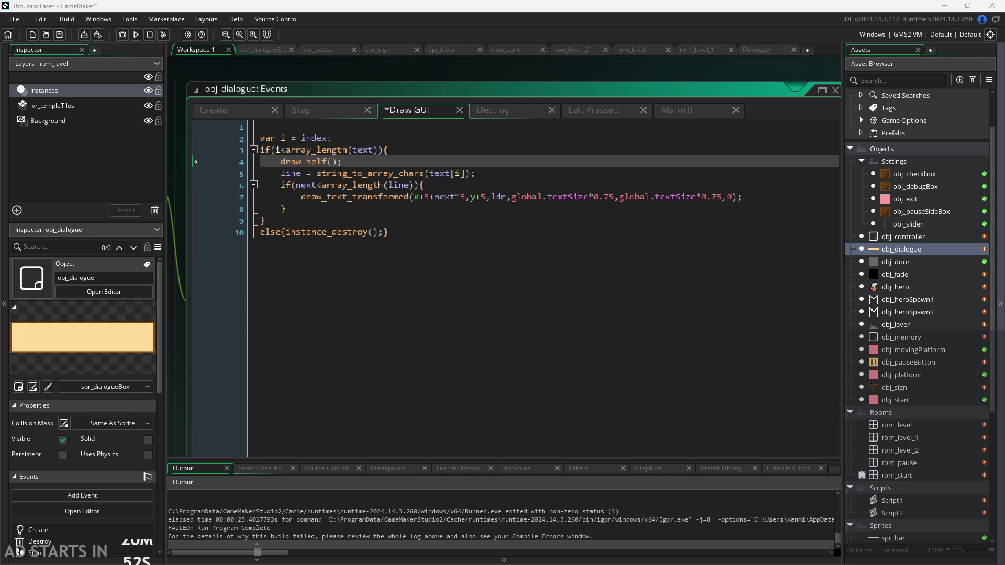
click(460, 244)
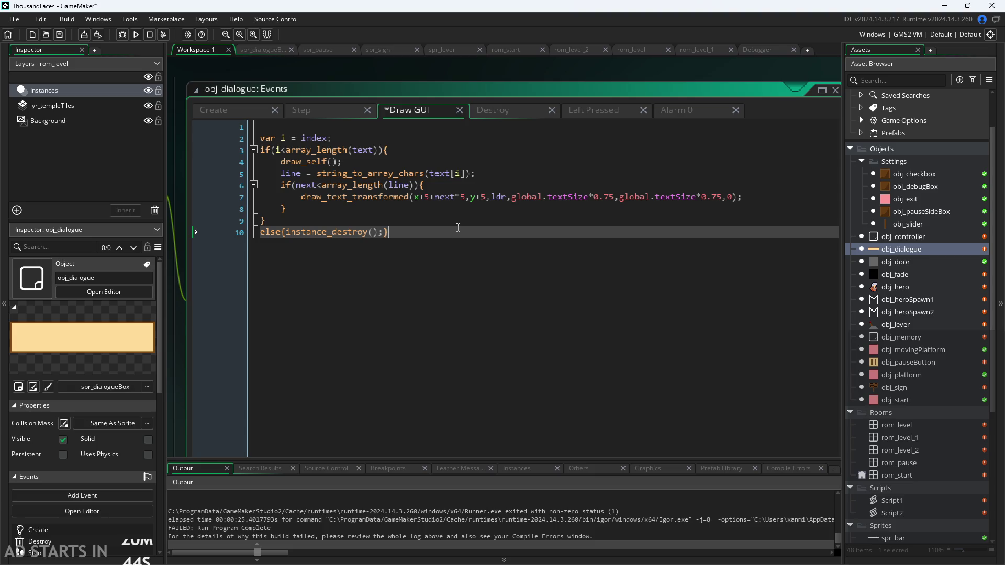
Delete blank line 1, leaving nine lines of Draw GUI code starting with var i = index;.
key(Up)
key(Up)
key(Up)
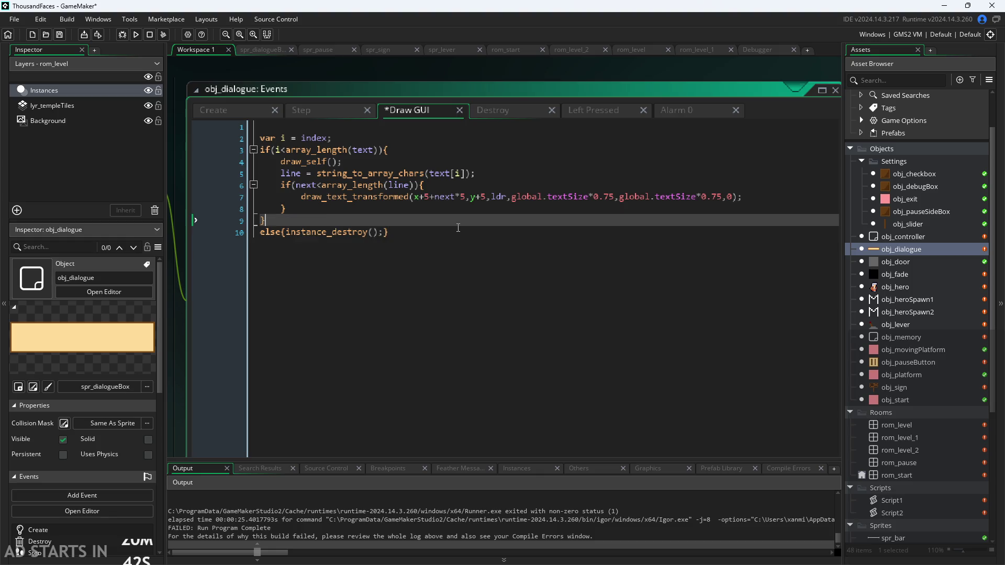
key(Up)
key(Up)
key(Up)
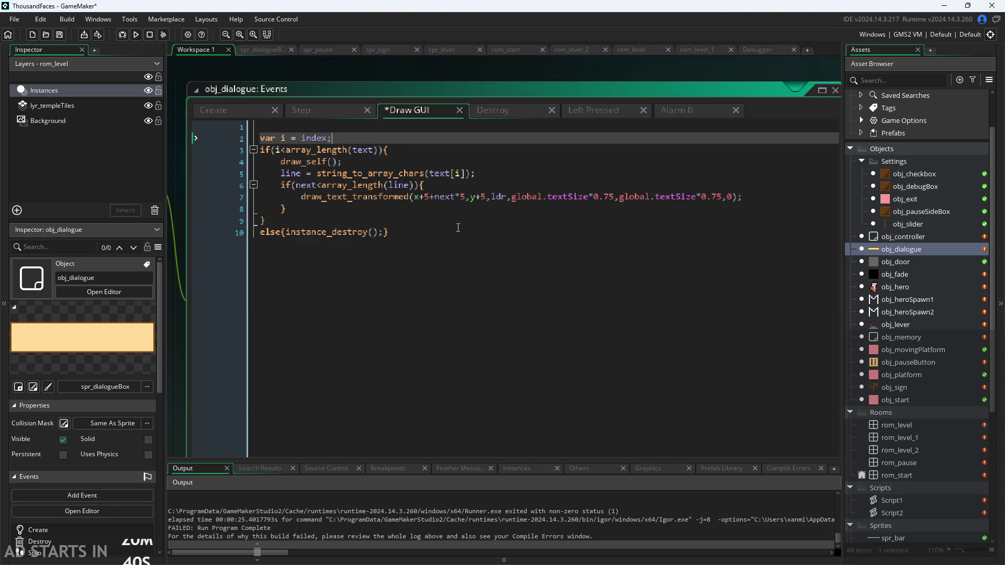
key(Right)
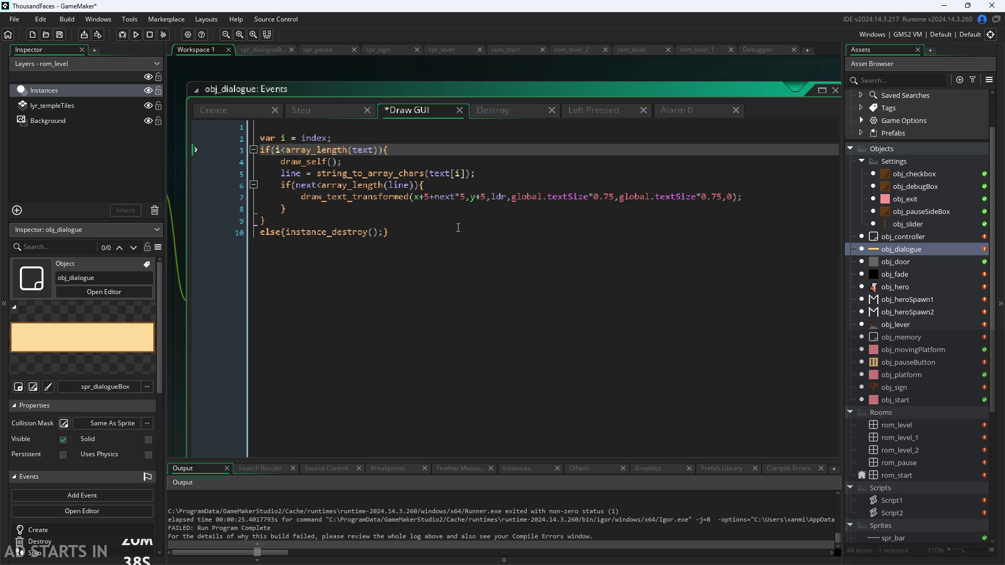
key(Left)
key(Right)
key(Left)
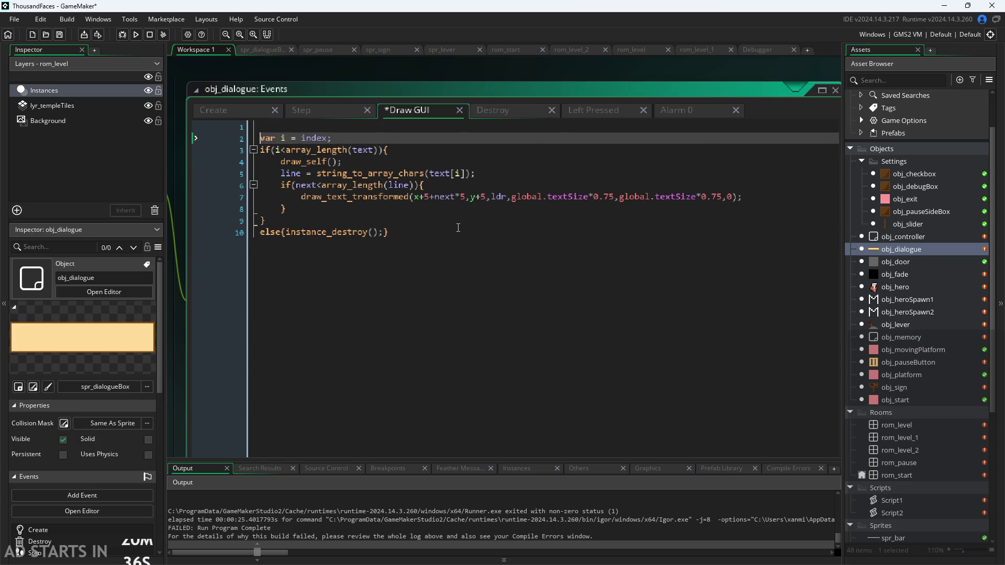
key(BackSpace)
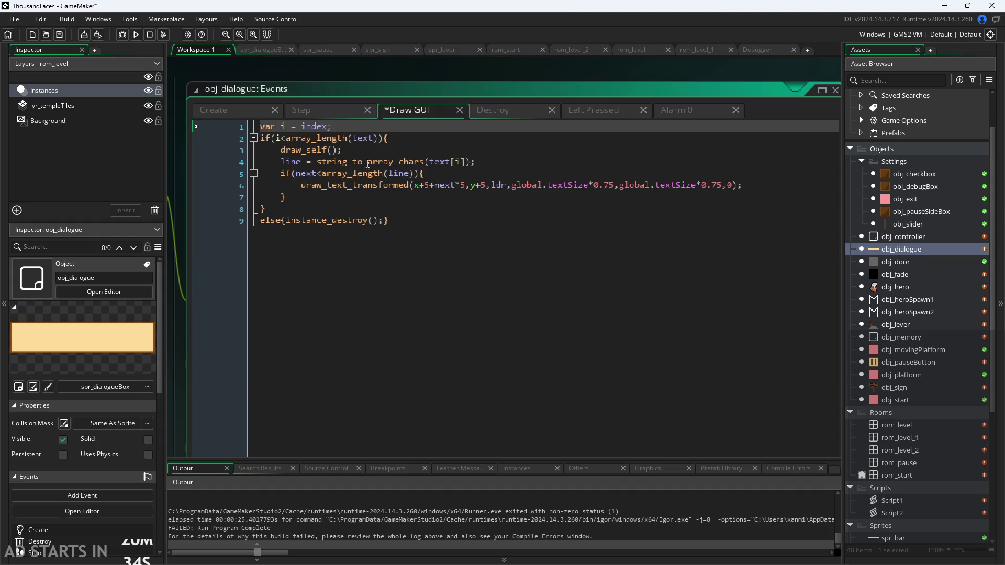
click(411, 137)
click(419, 148)
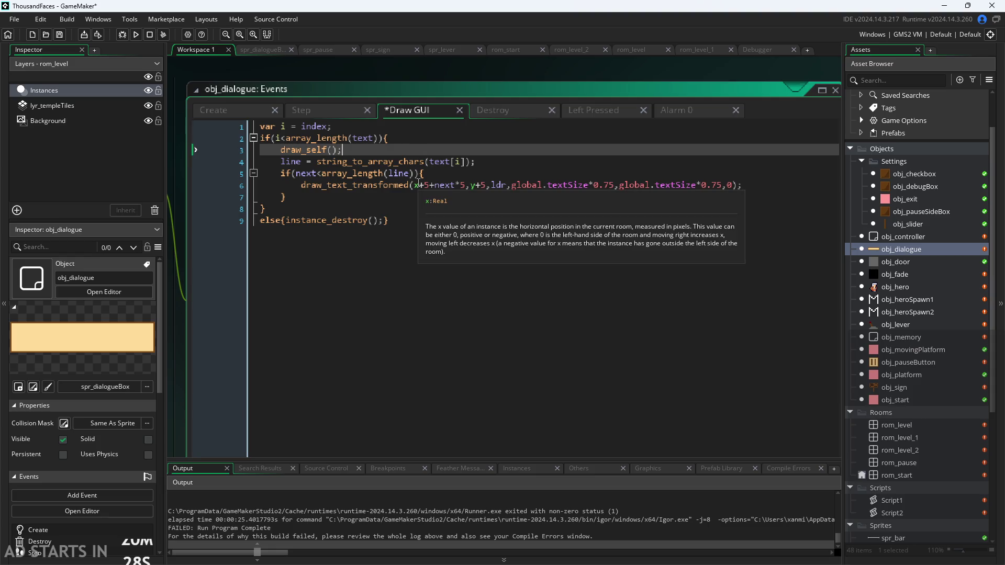
Look over the Draw GUI code from line 4 through the else and closing braces.
click(434, 208)
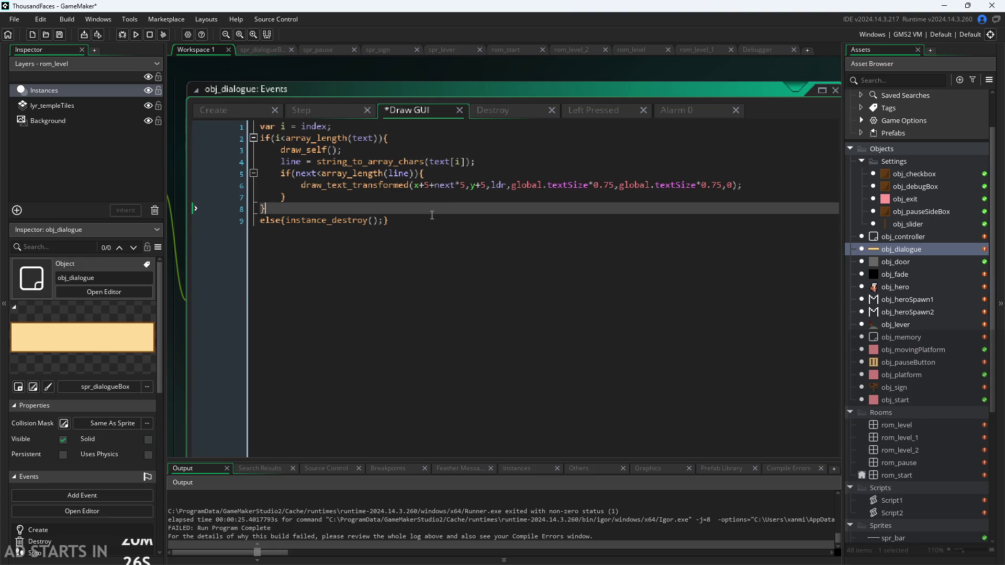
click(434, 217)
click(471, 209)
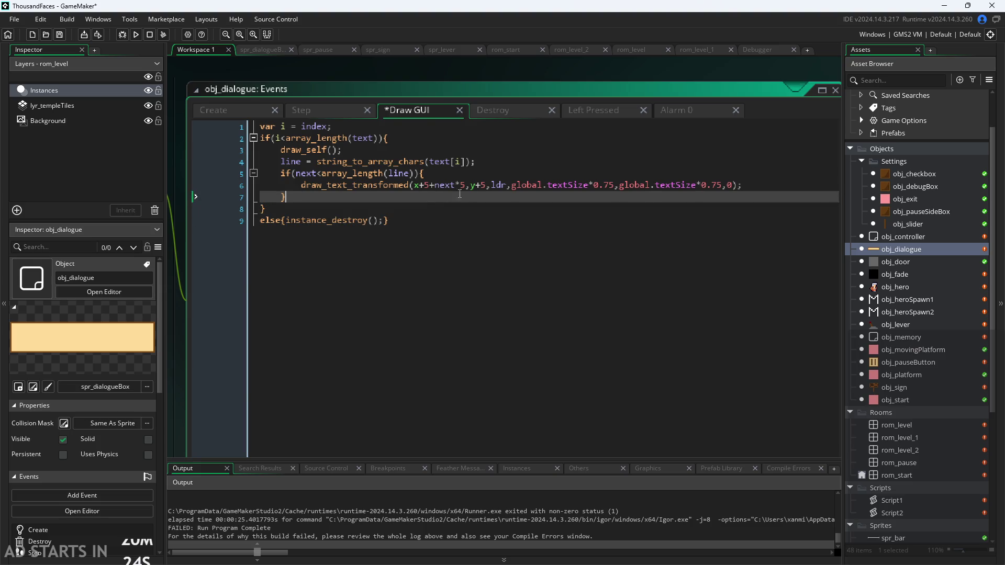
click(783, 184)
click(783, 174)
click(772, 162)
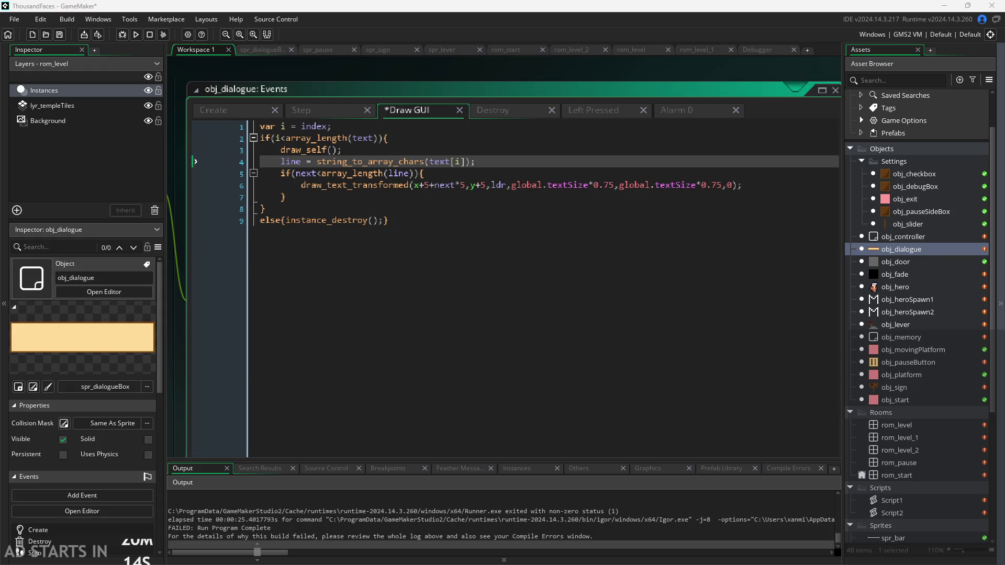
click(706, 230)
click(600, 187)
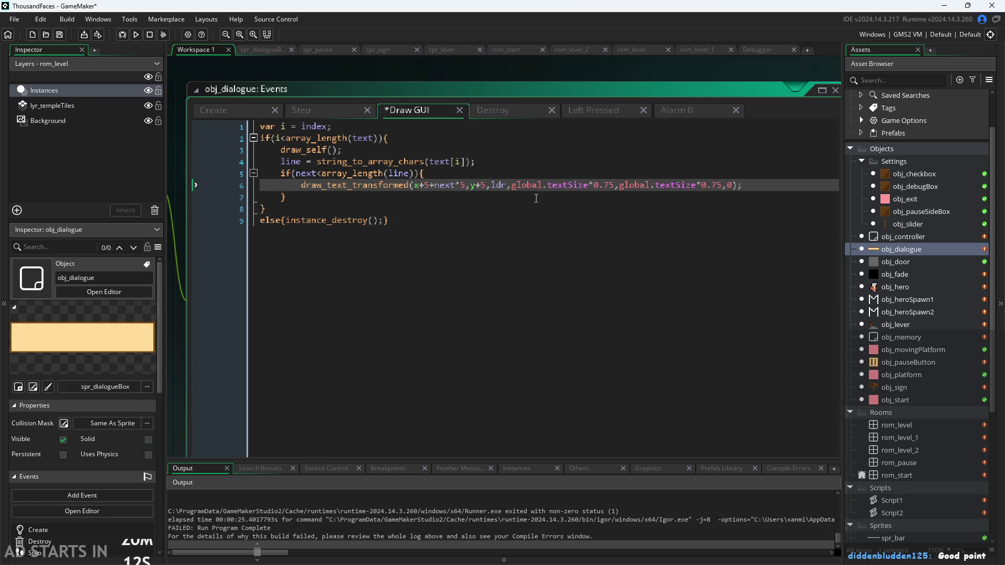
key(Down)
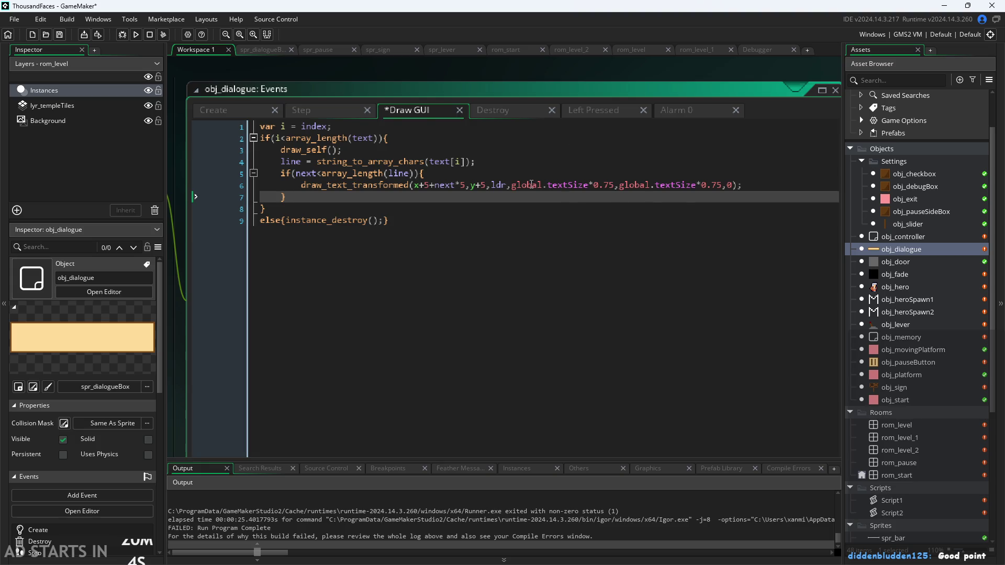
mouse_move(528, 185)
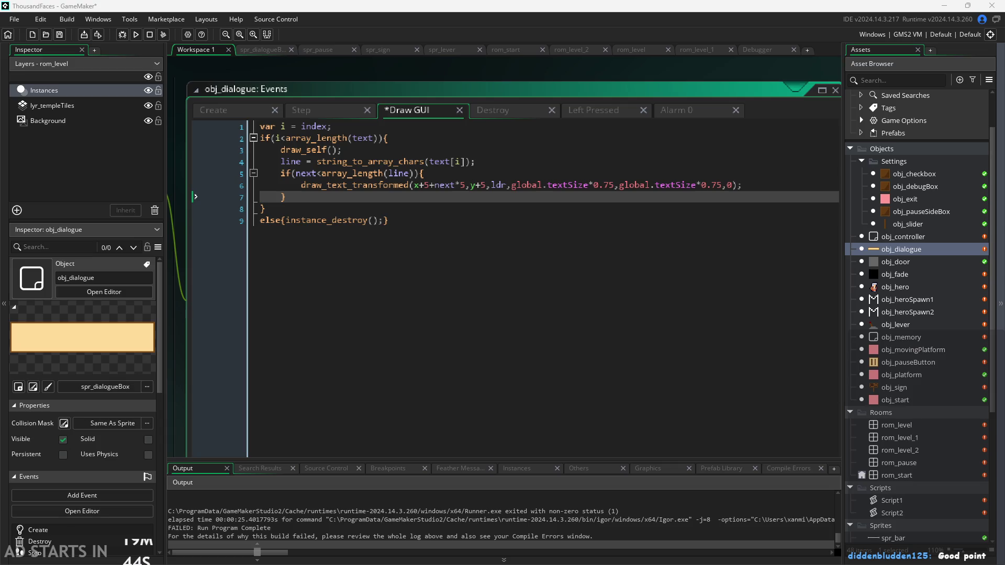
Scroll back up and reach the end of line 4, line = string_to_array_chars(text[i]);.
click(444, 308)
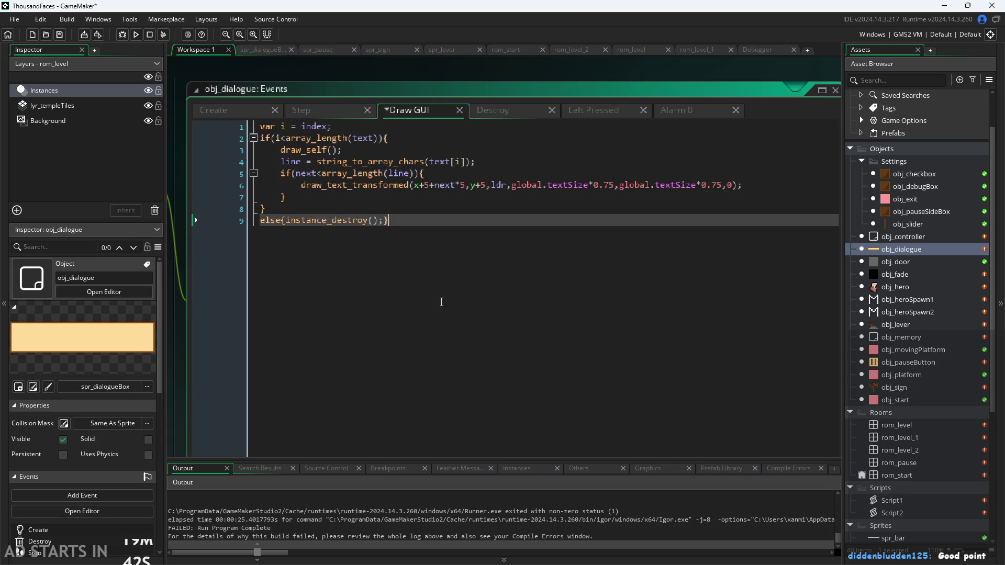
scroll(441, 222, up, 1)
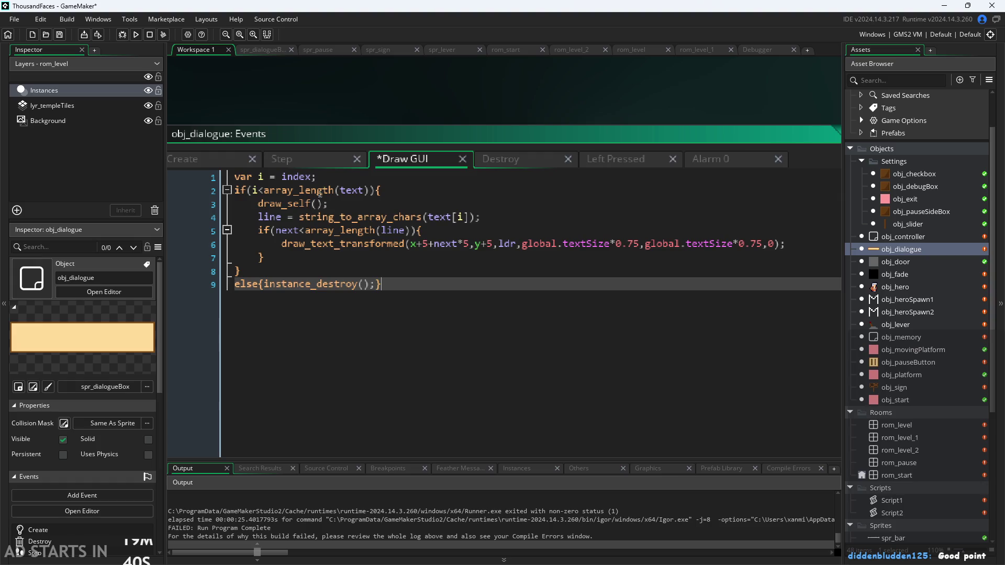
click(317, 178)
mouse_move(331, 190)
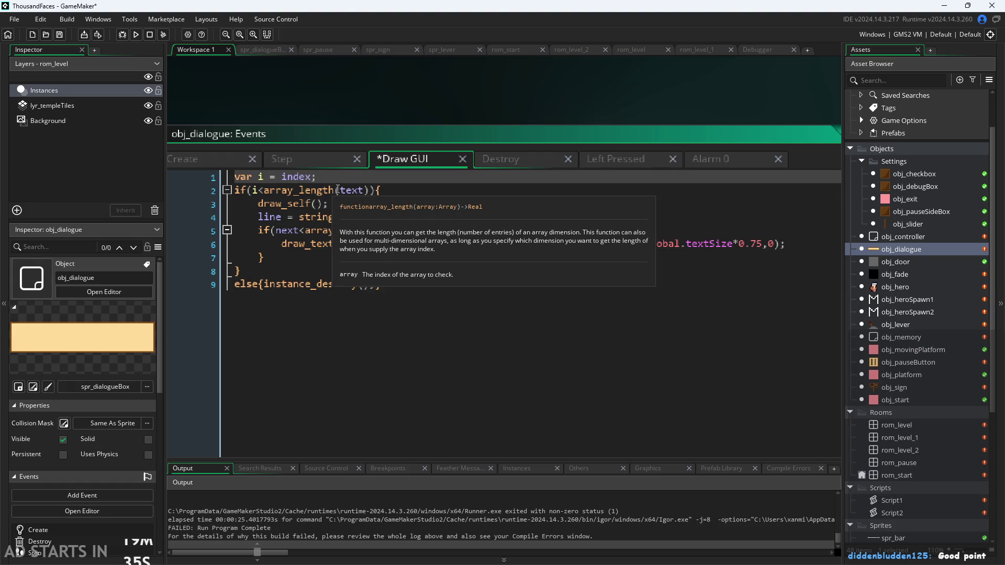
mouse_move(307, 195)
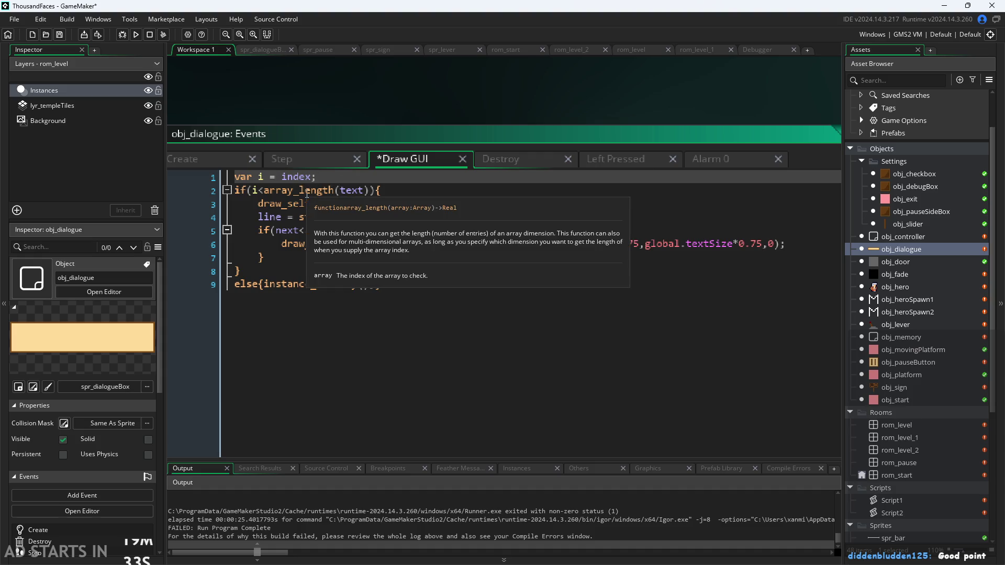
click(322, 204)
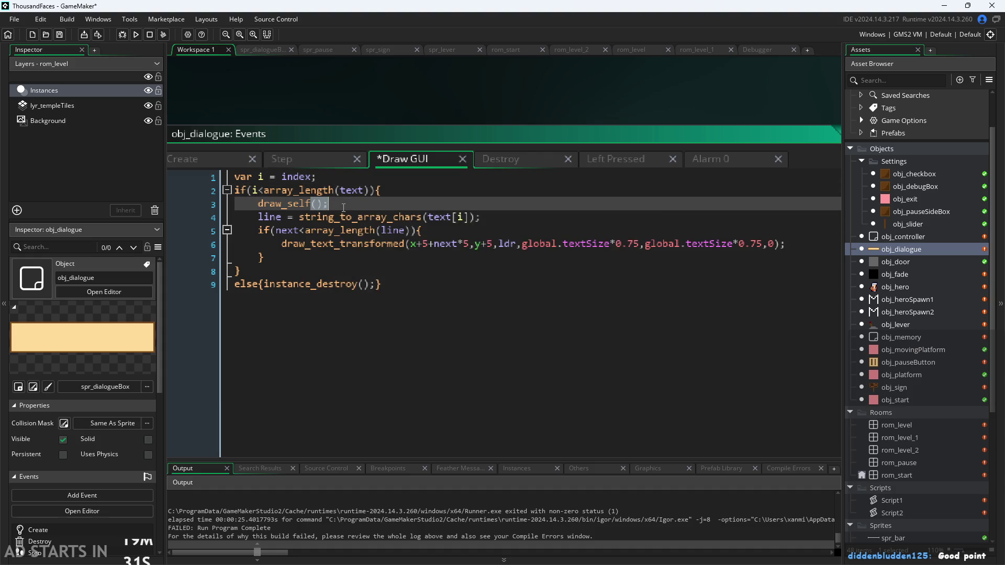
mouse_move(341, 210)
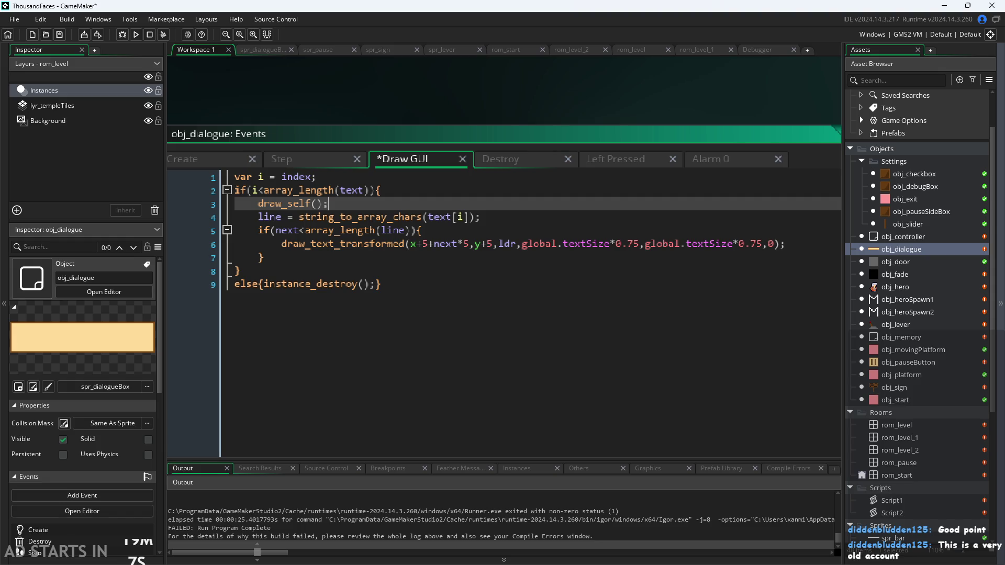
key(Down)
key(Down)
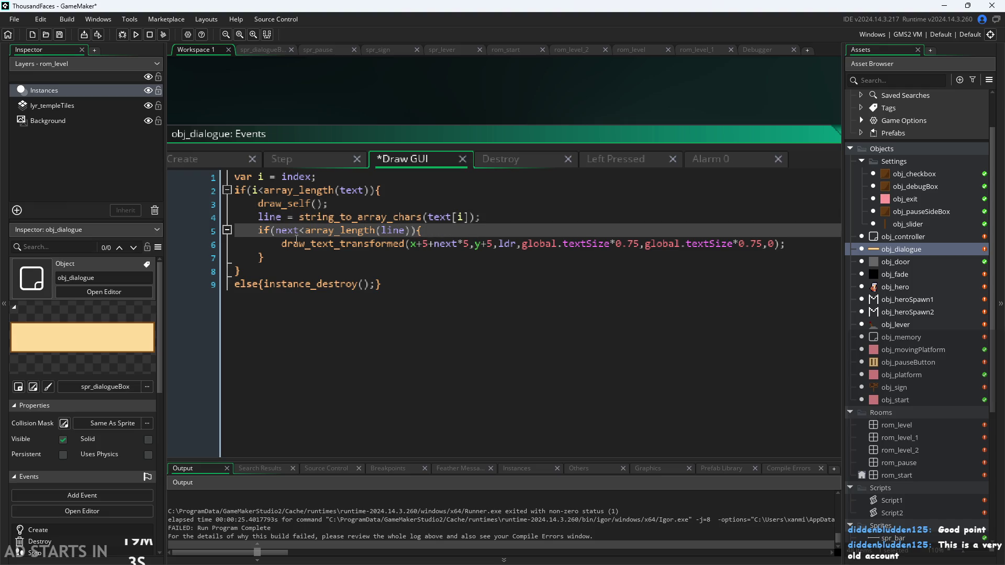
click(272, 247)
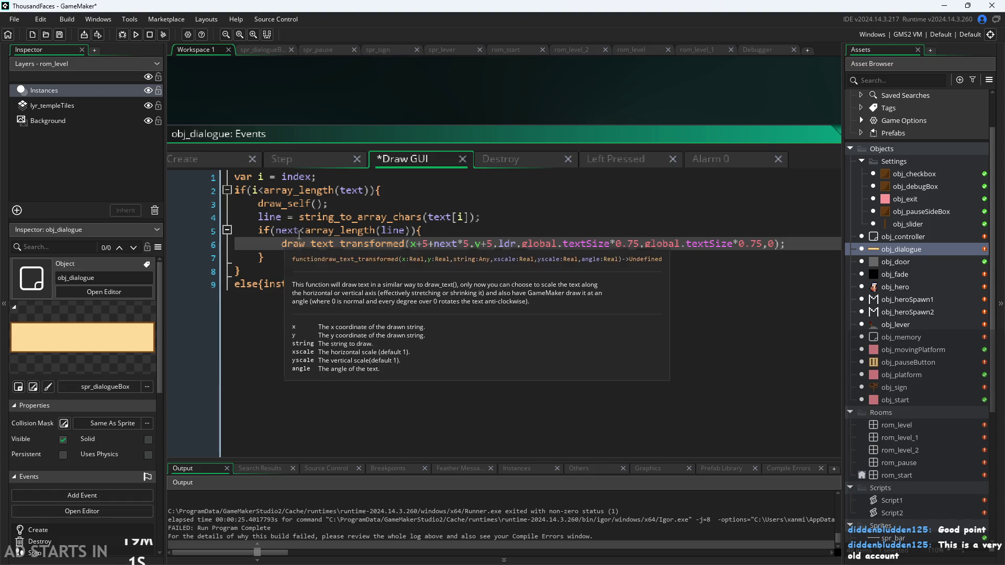
mouse_move(311, 243)
mouse_move(331, 231)
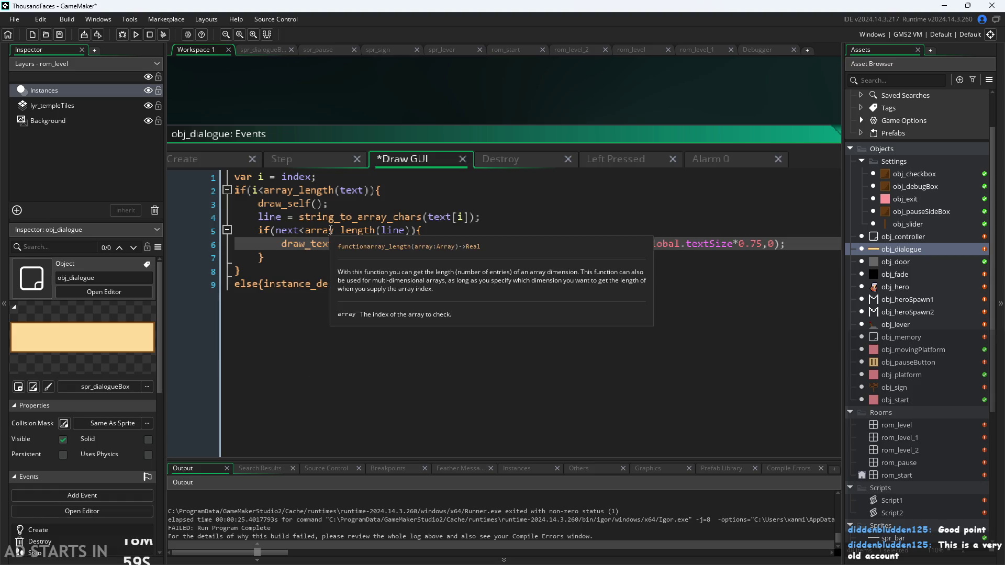
click(276, 230)
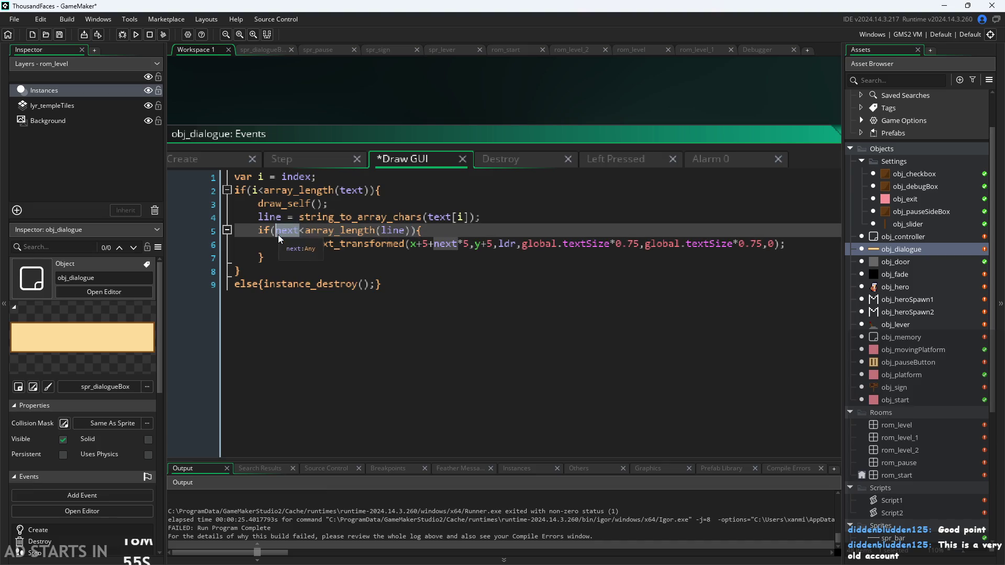
click(356, 218)
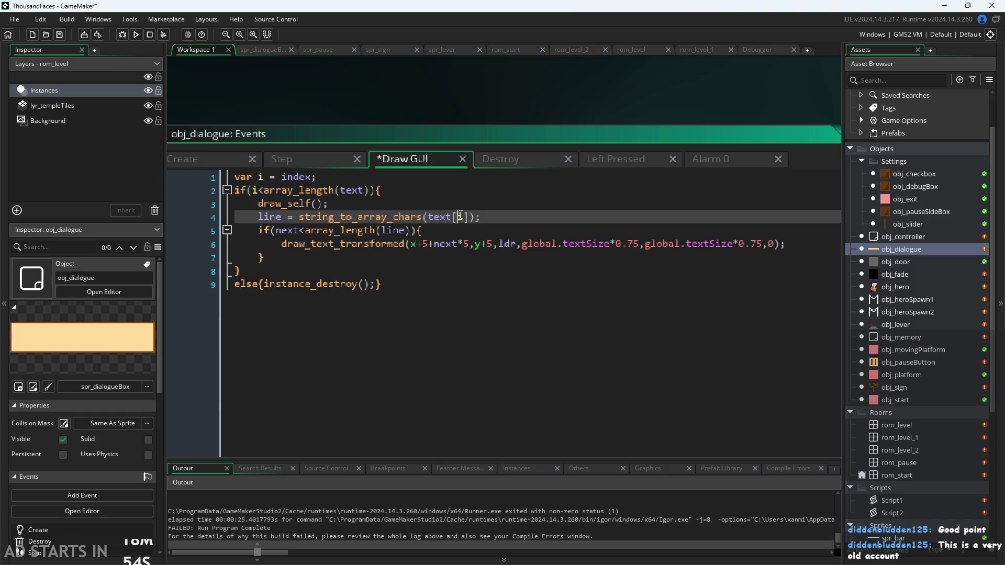
click(417, 217)
Append the comment //array of characters in text[i] to line 4.
text(//array of characters )
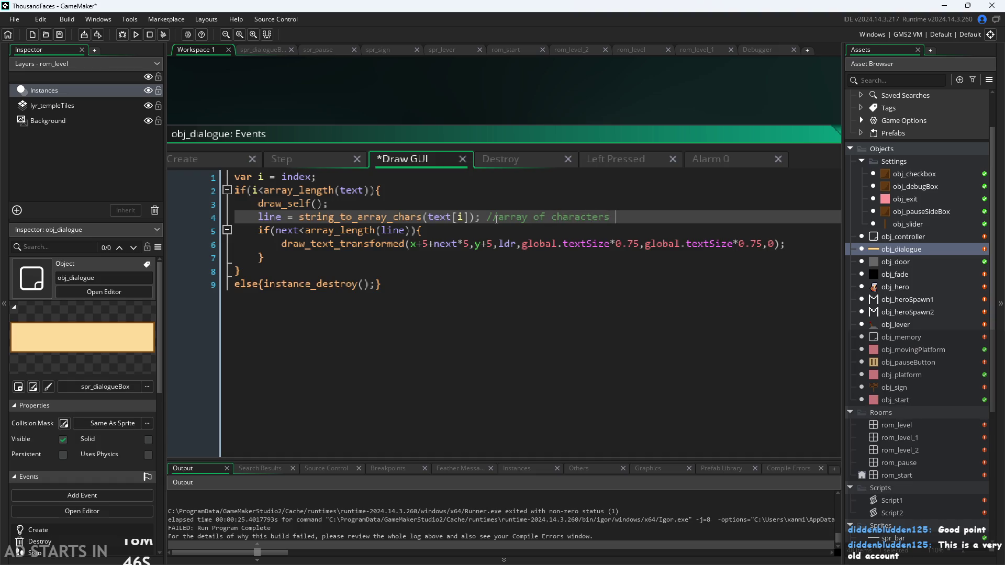
text(in text)
key(Down)
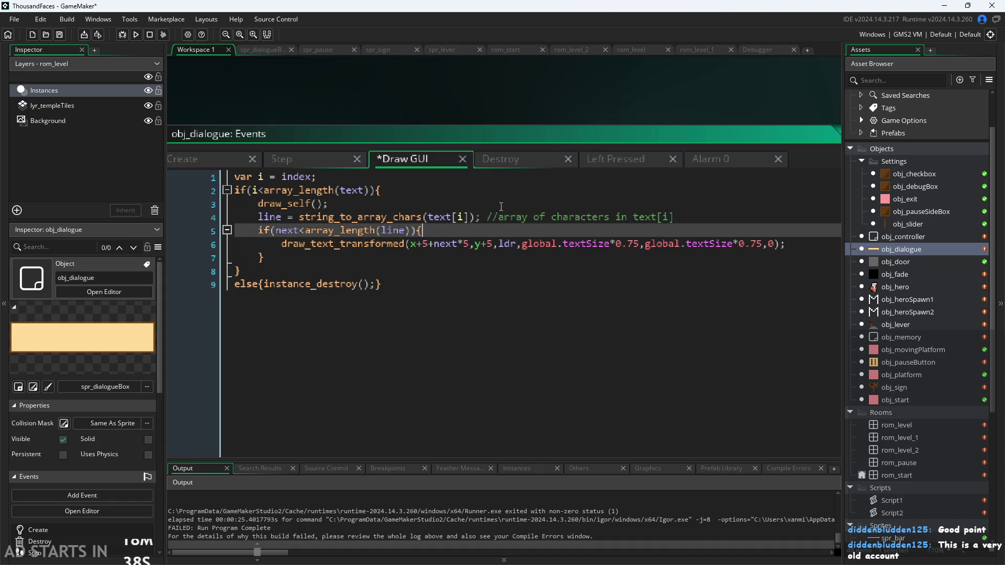
click(487, 216)
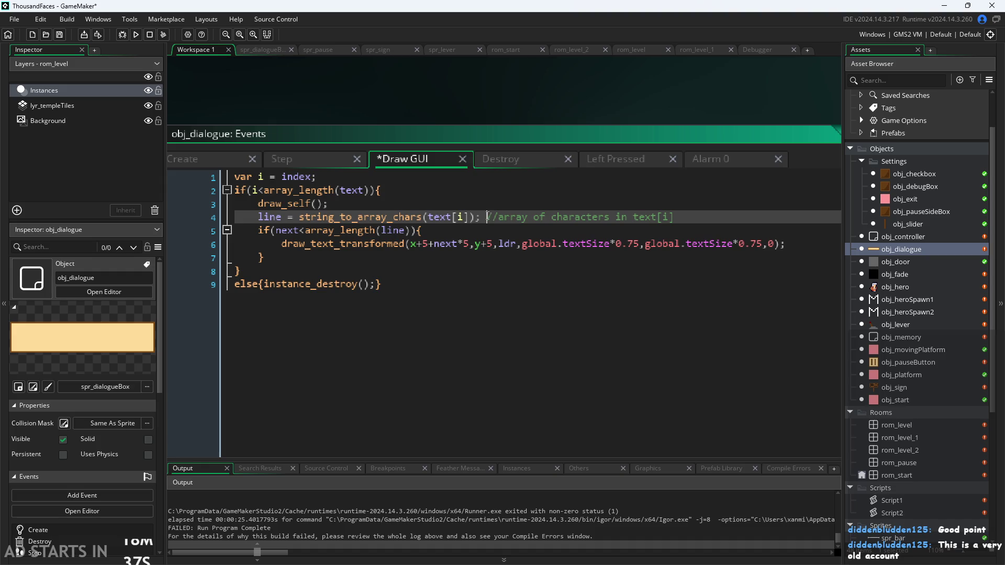
click(547, 231)
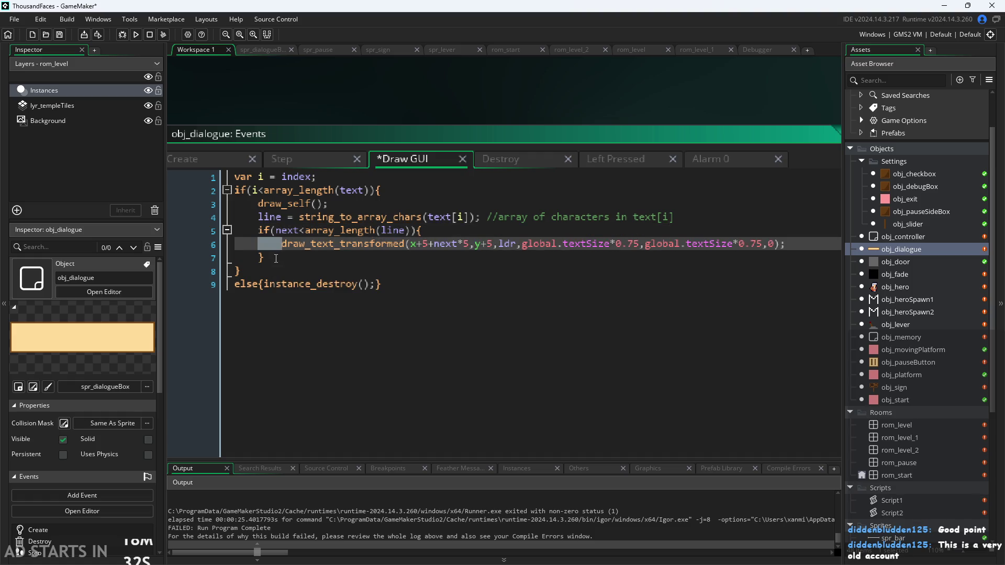
Delete the if(next<array_length(line)){ line and its empty line so draw_text_transformed always runs.
click(256, 252)
key(BackSpace)
key(BackSpace)
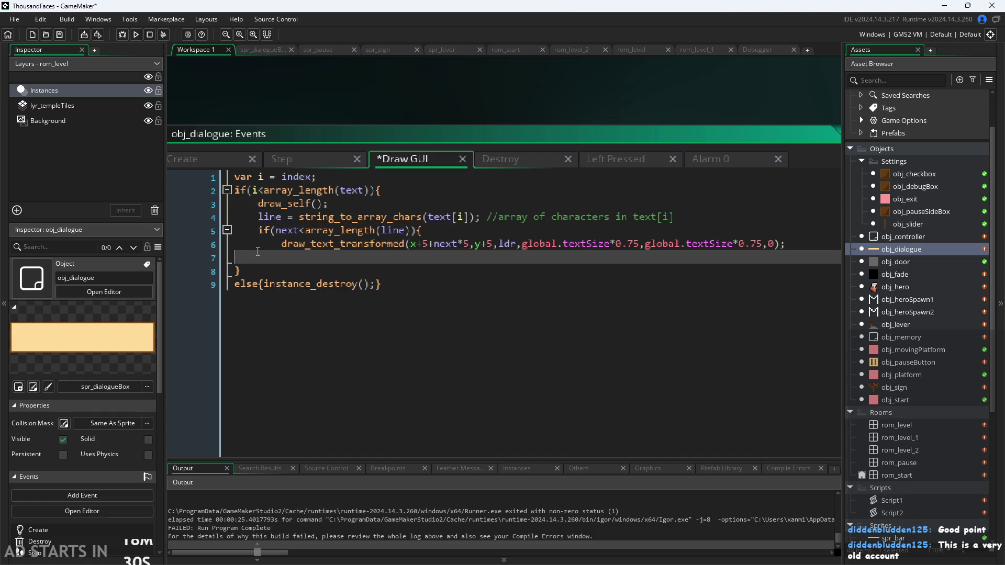
key(BackSpace)
drag(423, 230, 208, 225)
key(BackSpace)
key(BackSpace)
click(276, 233)
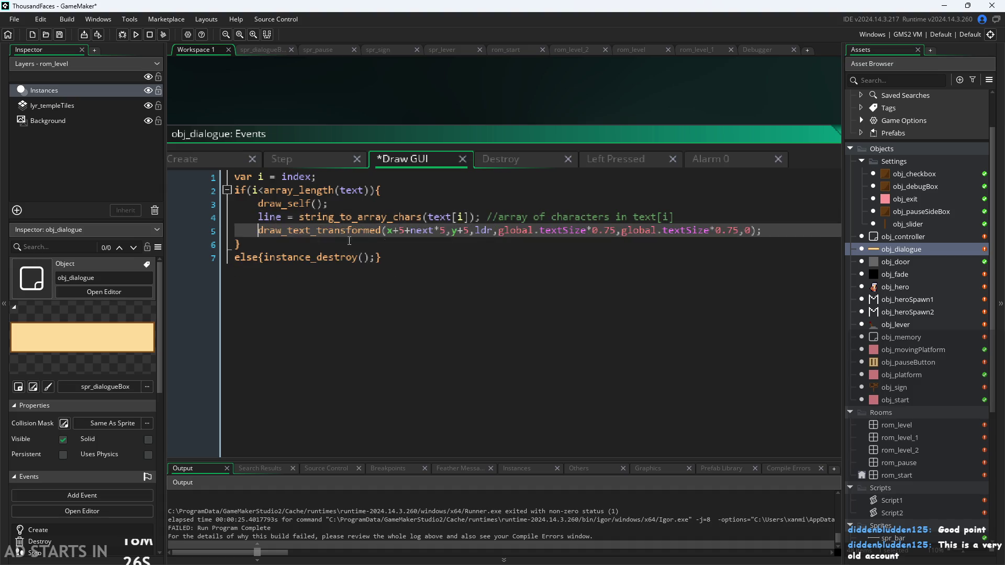
Write lds="" on a new line after line 4, then take it back out.
click(685, 218)
key(Return)
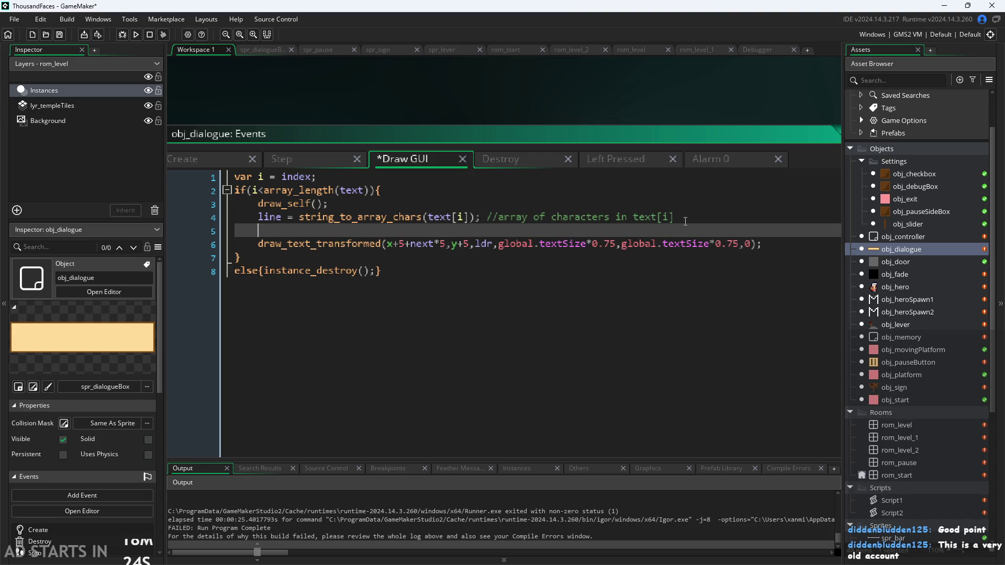
text(lds=)
key(BackSpace)
text(="")
key(shift+Home)
key(ctrl+c)
key(BackSpace)
click(400, 182)
click(399, 188)
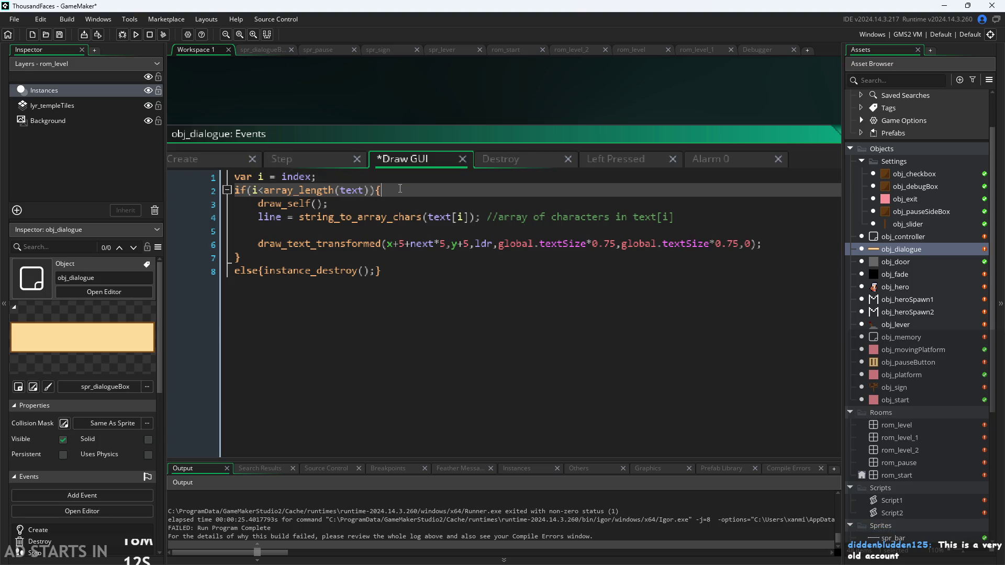
Paste lds="" onto a new line 3 right after the if line.
key(Return)
key(ctrl+v)
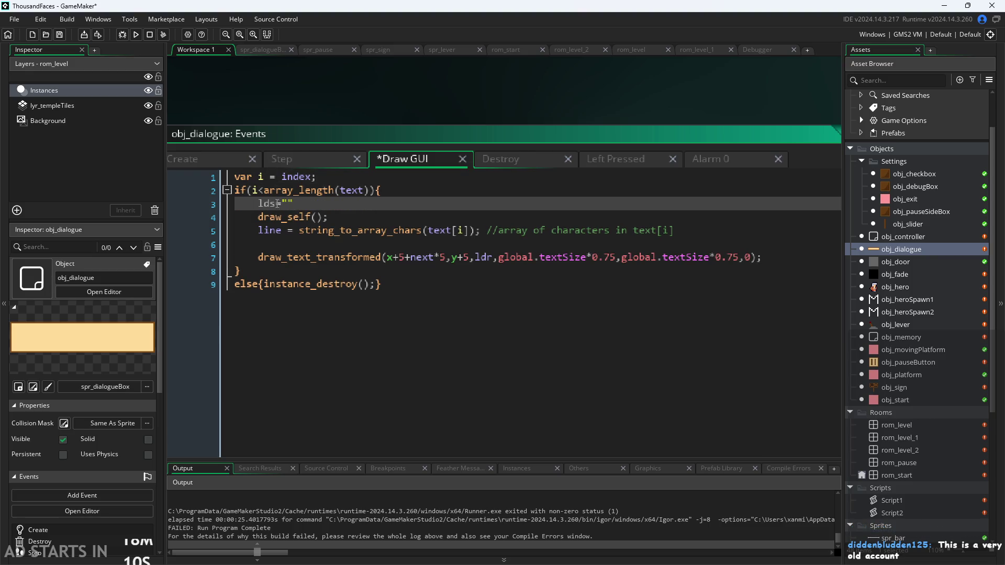
click(284, 239)
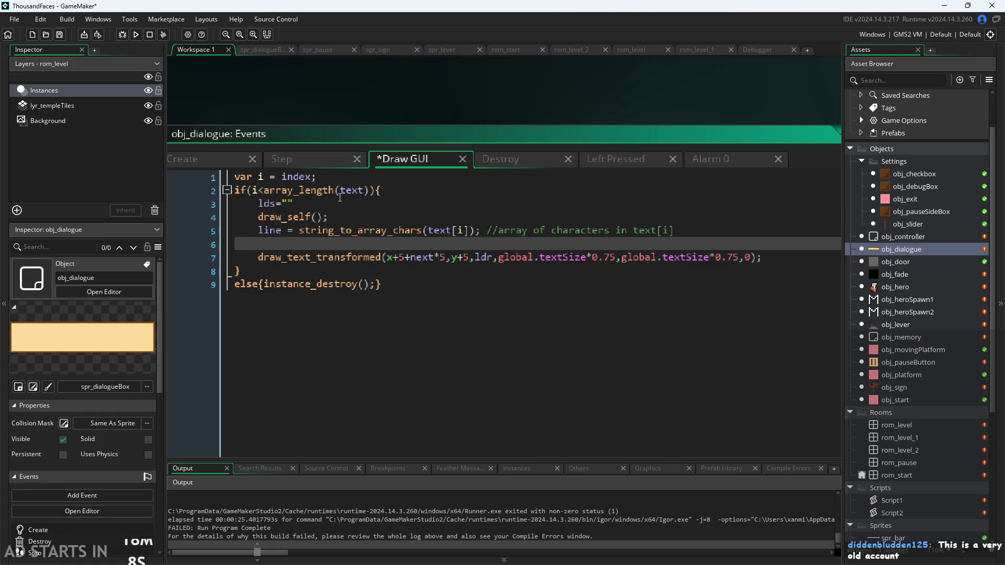
Write lds+=line[next]; on line 6 above draw_text_transformed, fixing the typos.
text(lds+=)
text(line[)
text(j])
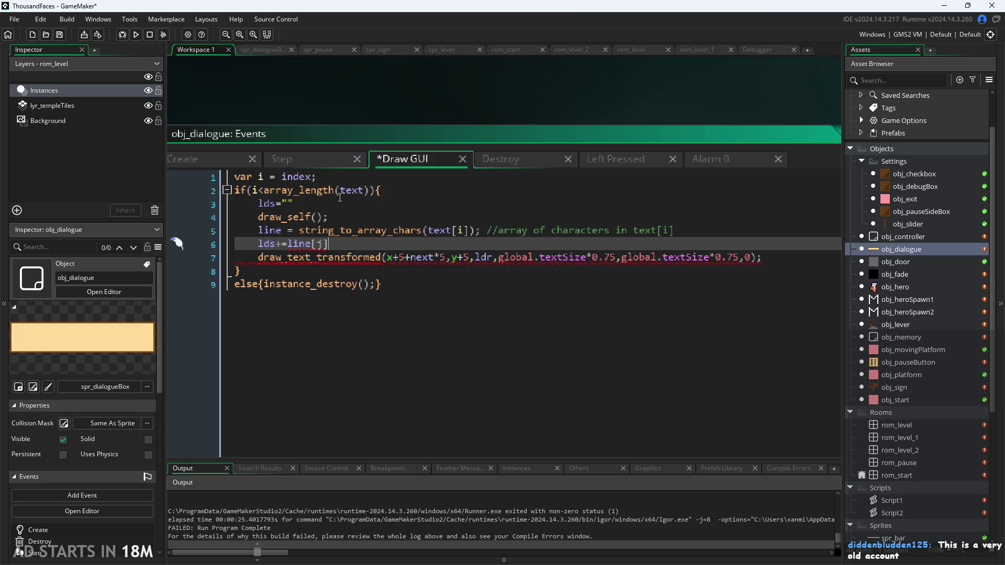
text(')
key(BackSpace)
key(BackSpace)
key(BackSpace)
text(];)
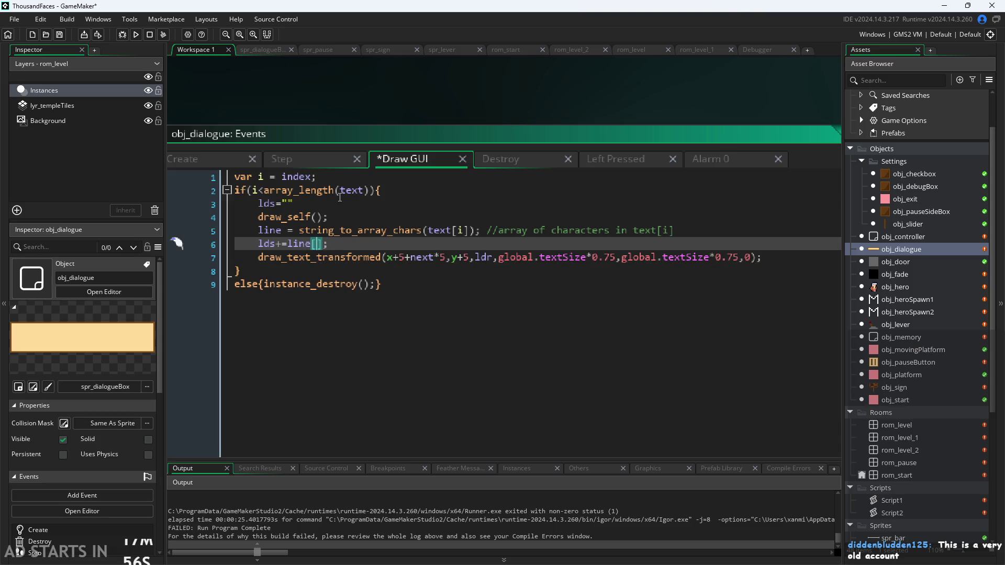
text(chr)
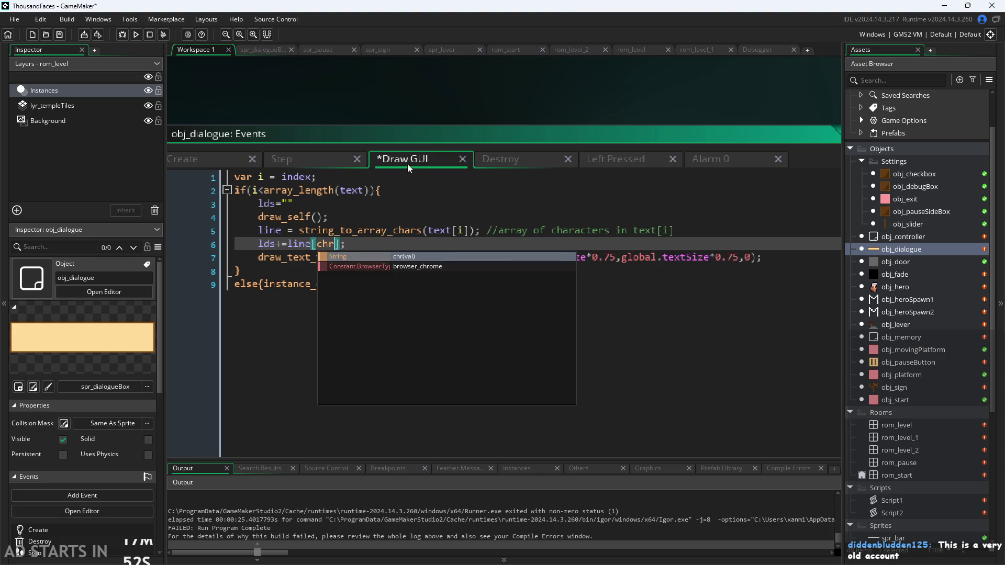
key(Left)
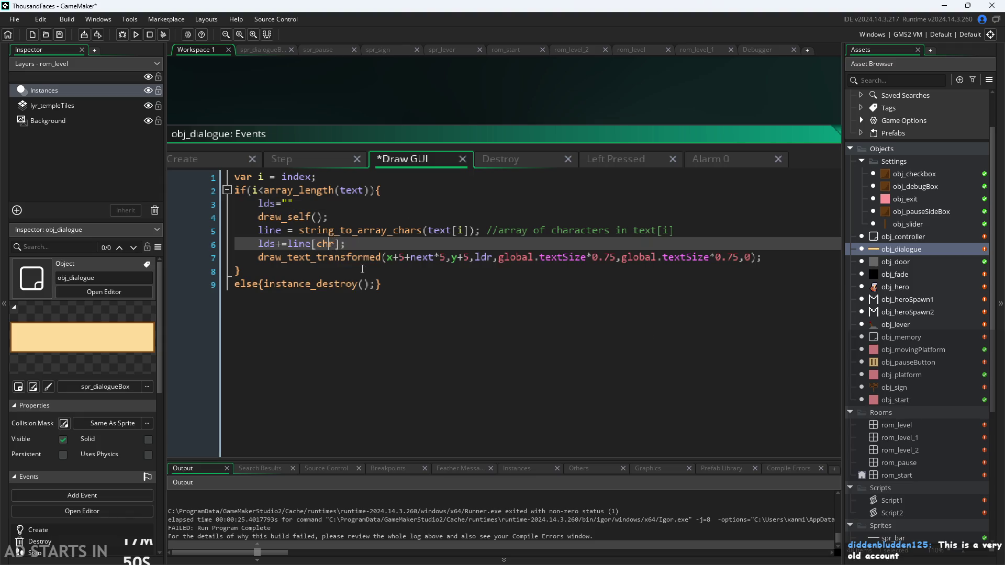
key(Delete)
key(BackSpace)
text(a)
key(BackSpace)
key(BackSpace)
text(next)
key(Up)
key(Up)
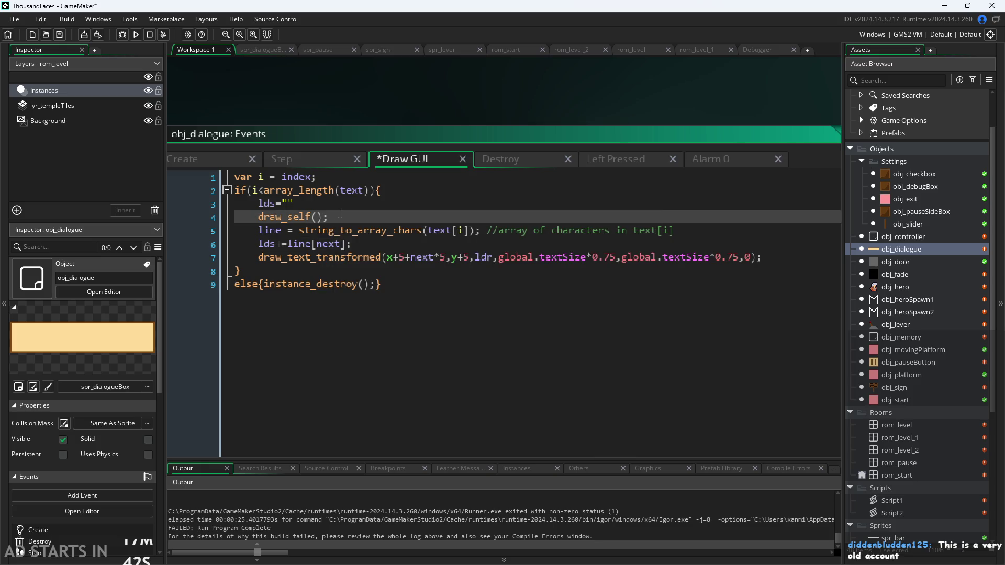
click(773, 258)
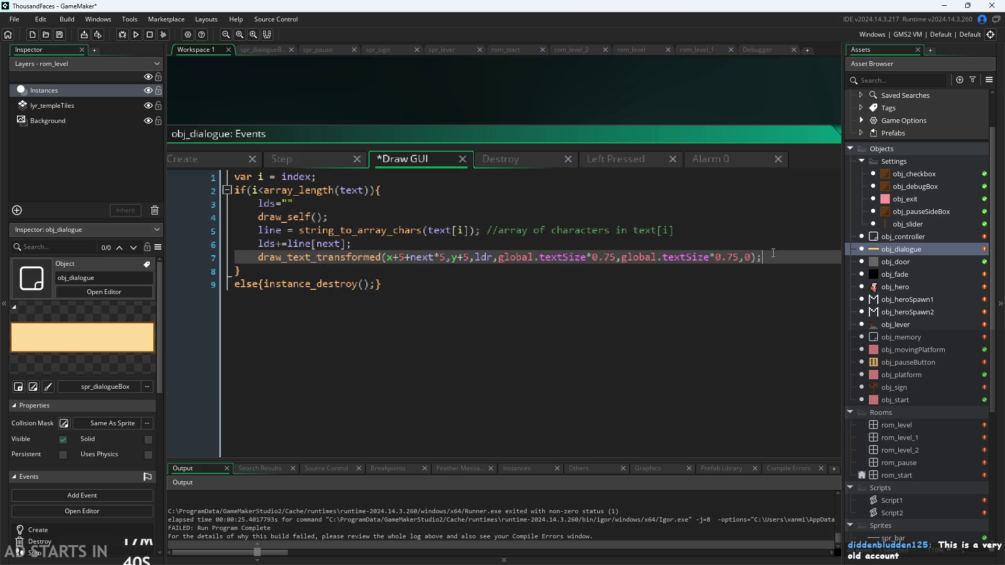
click(756, 250)
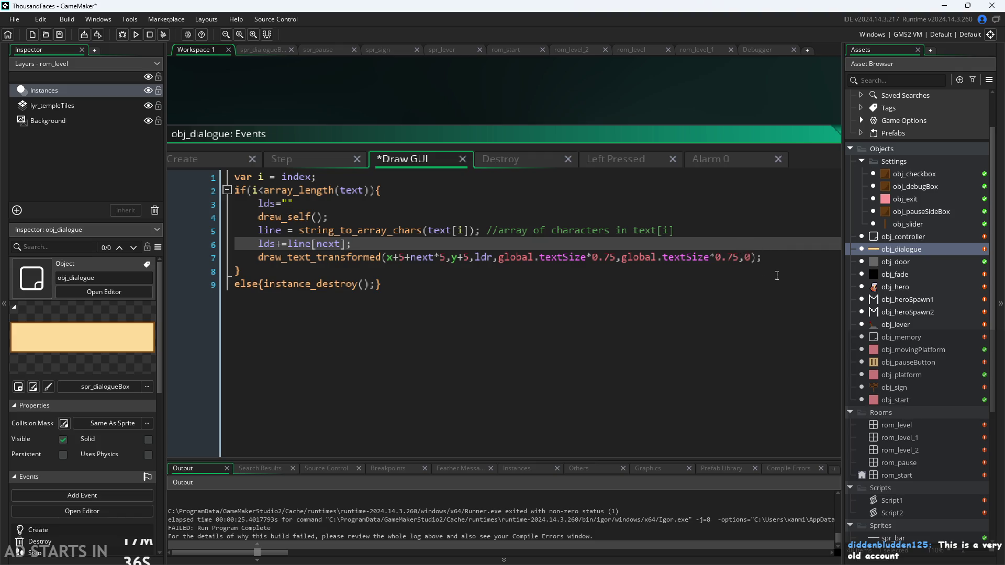
click(774, 256)
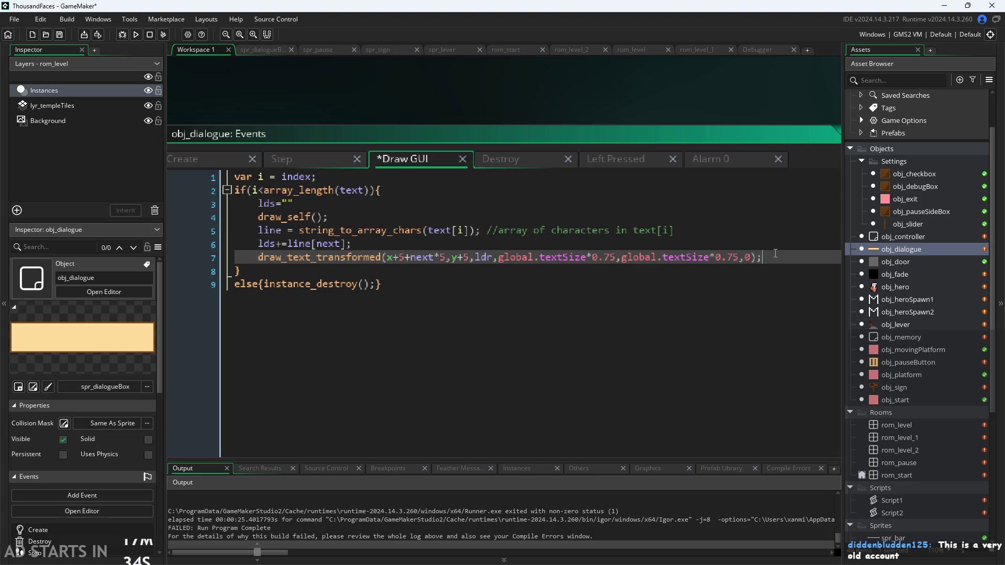
Add alarm_set(0,10) on a new line after draw_text_transformed, replacing a first next++; attempt.
key(Return)
text(next)
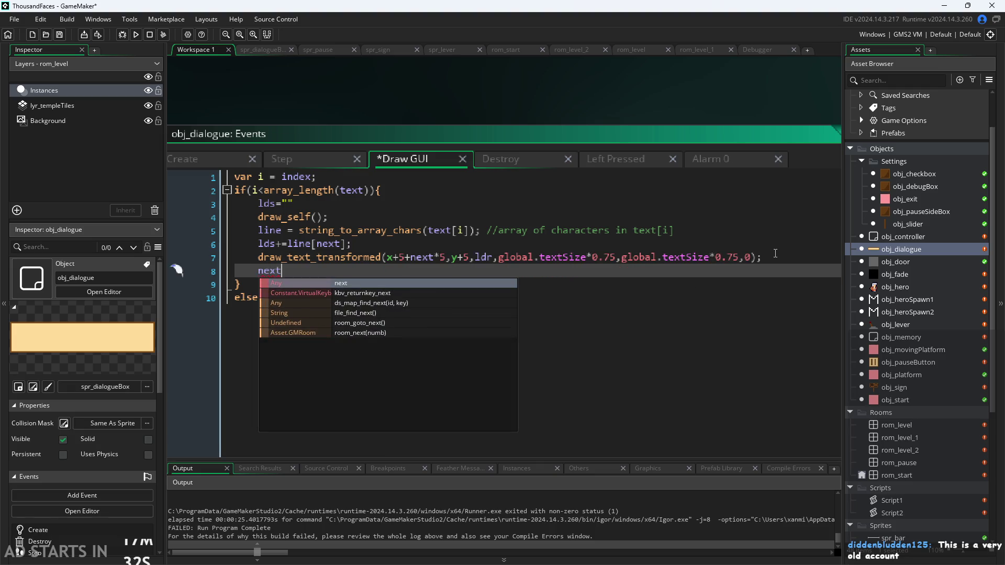
text(++;)
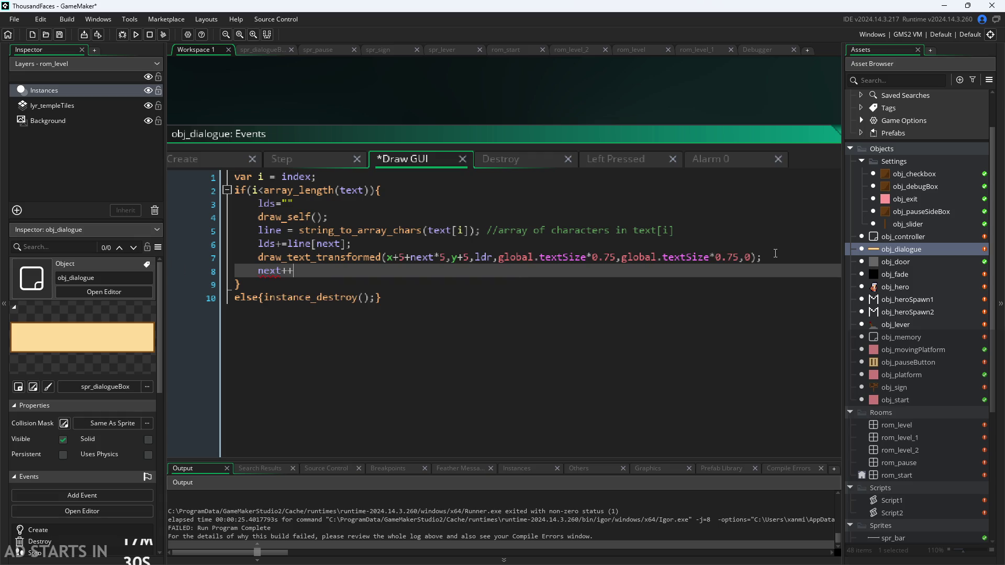
click(350, 244)
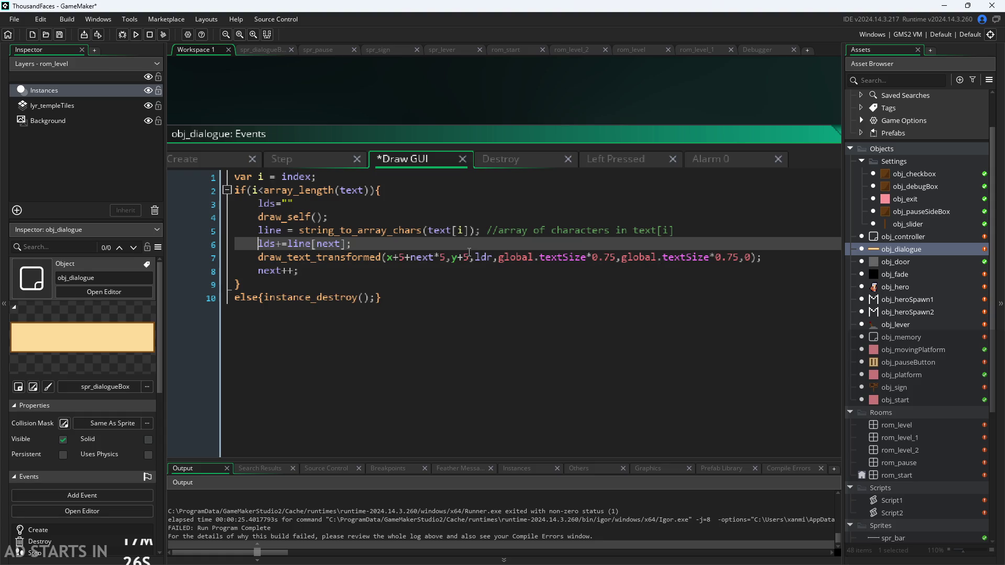
click(686, 231)
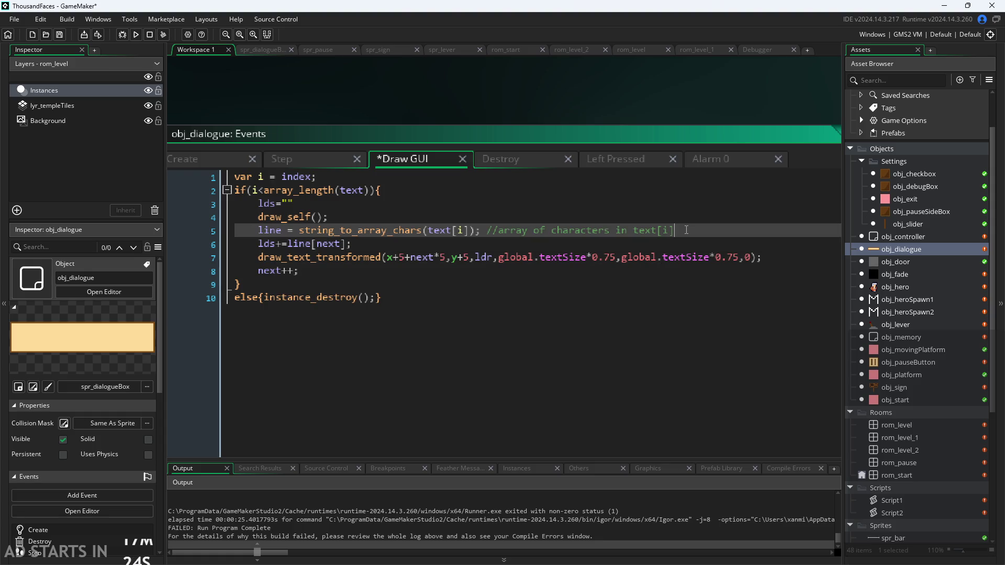
key(Down)
key(Down)
key(Down)
key(BackSpace)
key(BackSpace)
key(BackSpace)
key(BackSpace)
key(BackSpace)
key(BackSpace)
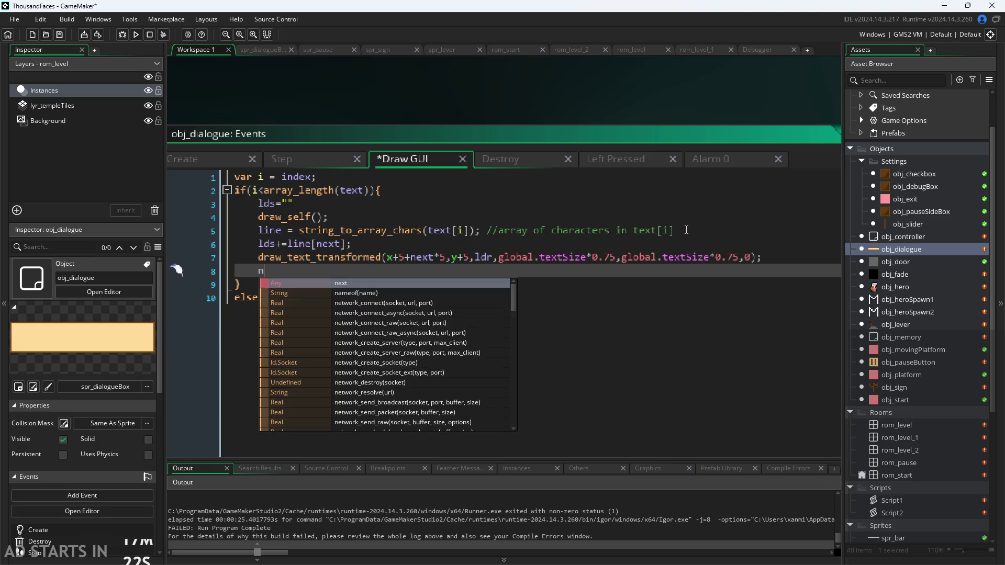
text(alarm)
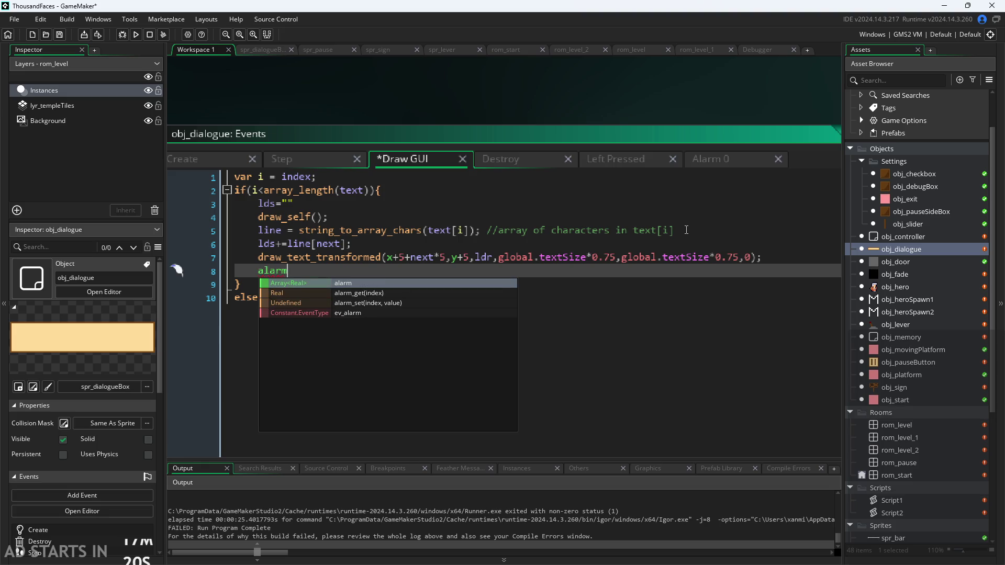
text(_set)
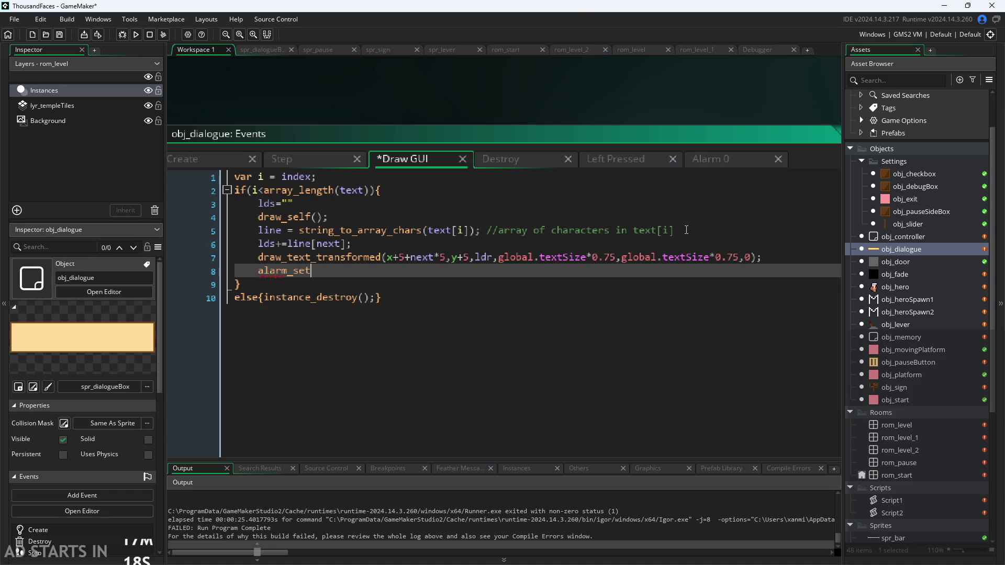
text((o,10)
text();)
click(318, 270)
key(Delete)
text(0)
click(419, 271)
click(400, 239)
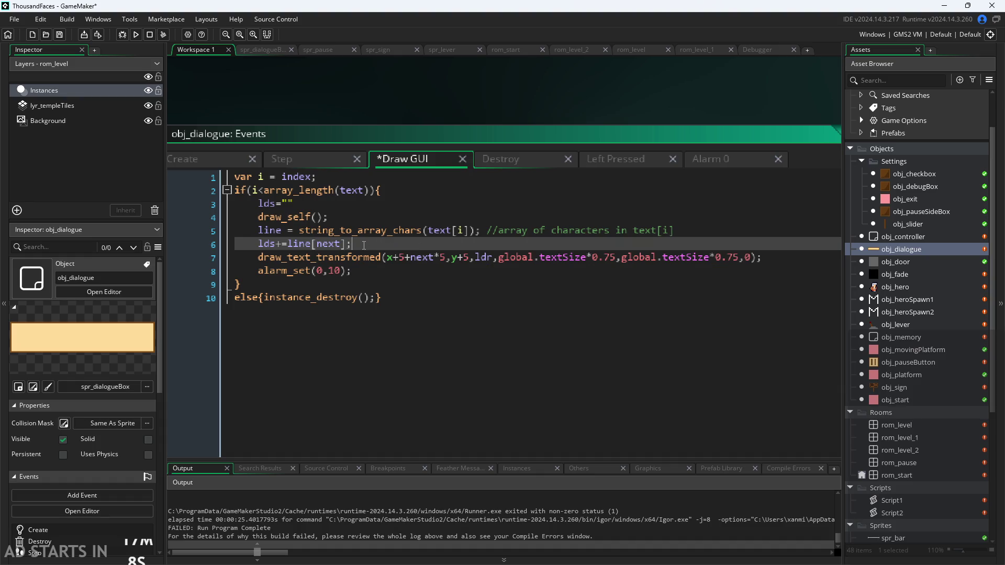
Undo the last Alarm 0 edit and glance at the Left Pressed and Destroy events.
click(698, 163)
key(ctrl+a)
key(ctrl+z)
key(ctrl+z)
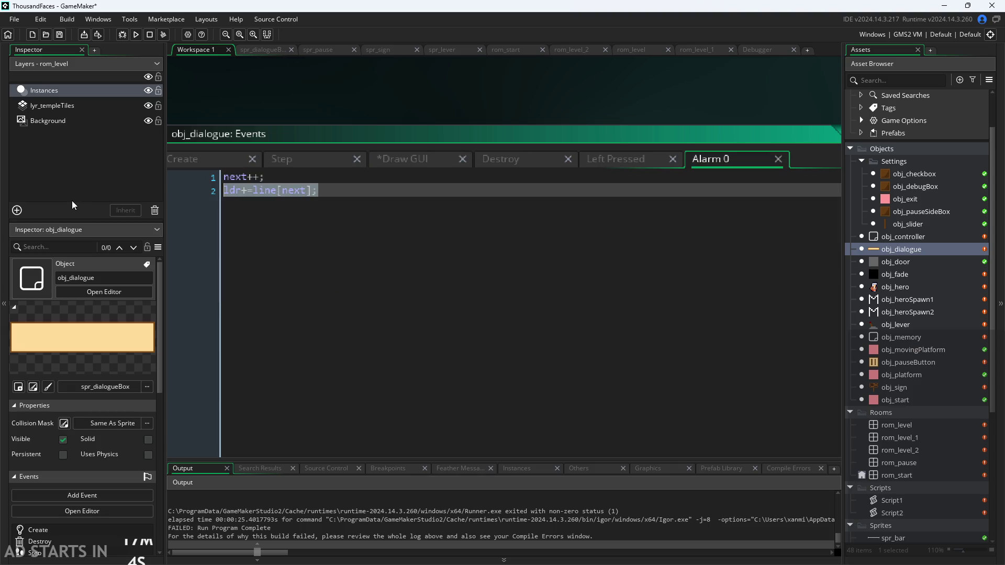
click(598, 156)
click(508, 163)
click(404, 161)
Cut lds+=line[next]; from line 6 of the Draw GUI code.
click(340, 257)
click(342, 244)
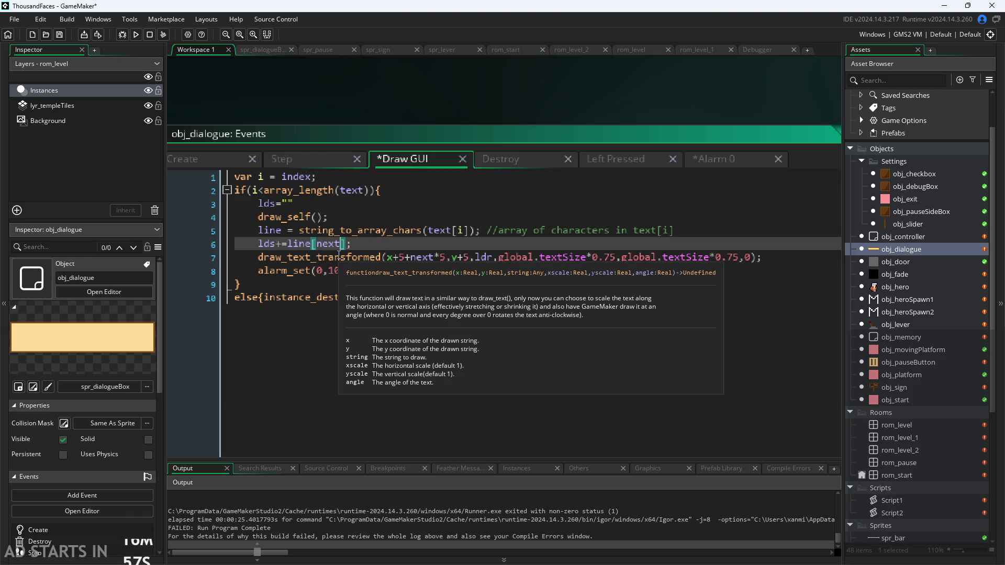
key(Right)
key(Down)
key(Down)
key(Up)
key(Up)
click(370, 264)
key(Up)
key(Up)
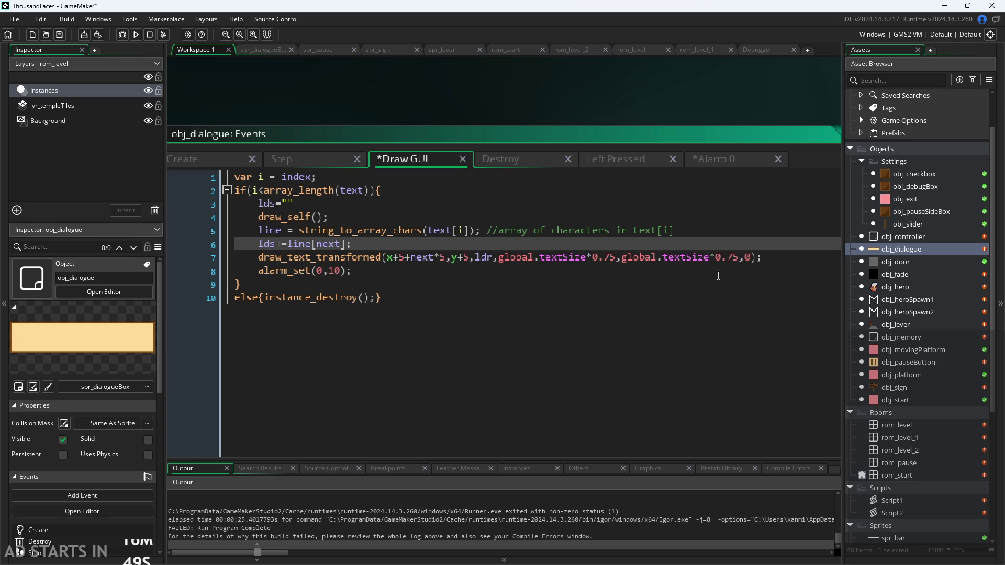
drag(351, 243, 259, 245)
key(ctrl+c)
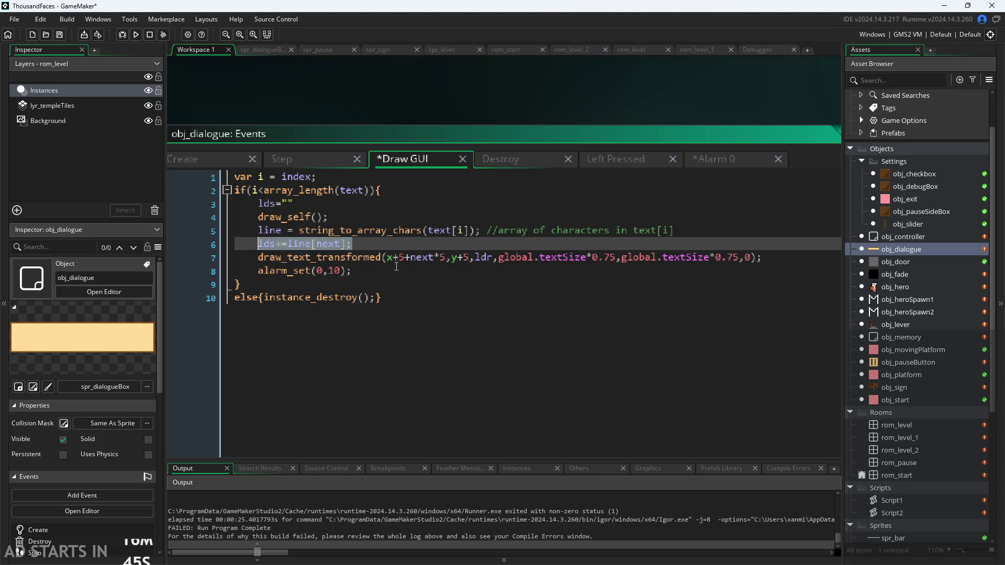
key(BackSpace)
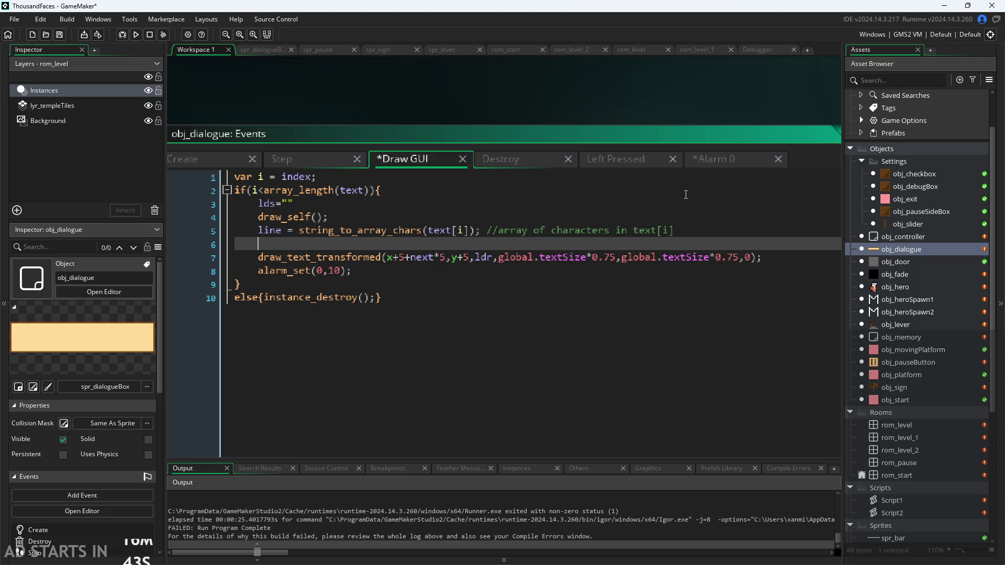
Paste lds+=line[next]; into Alarm 0 on its own line above next++.
click(706, 160)
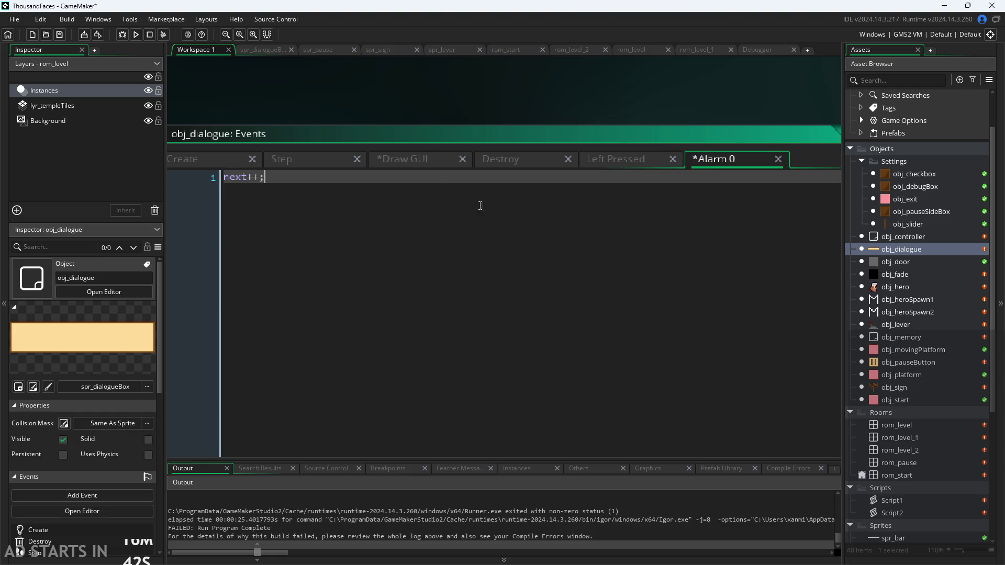
click(223, 180)
key(Return)
key(Up)
key(ctrl+v)
Remove next++ from the Step event, delete Draw GUI's blank line 6, and save.
click(324, 160)
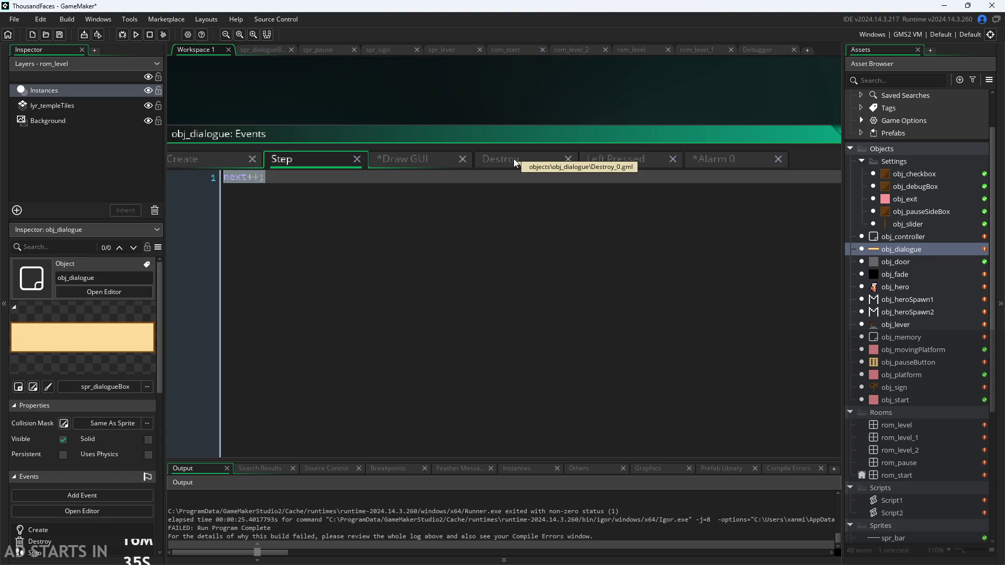
key(Delete)
click(357, 159)
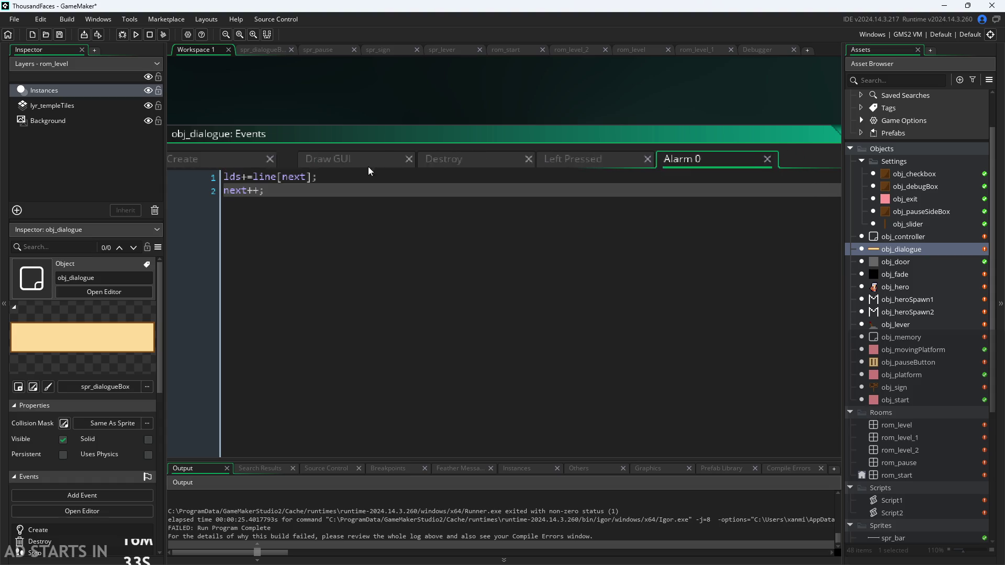
click(420, 161)
click(360, 165)
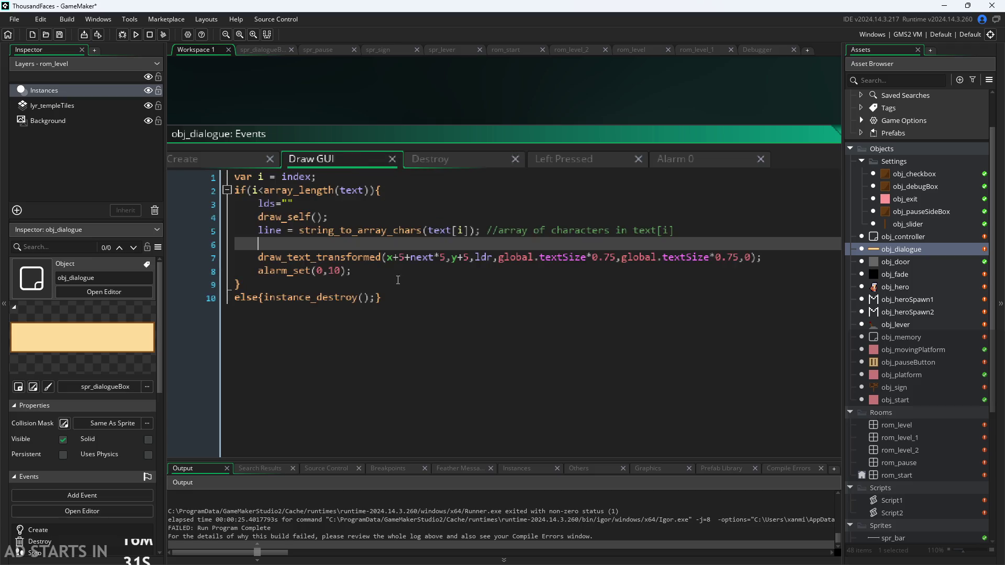
click(359, 244)
key(BackSpace)
key(BackSpace)
key(Down)
key(Down)
key(Down)
key(ctrl+s)
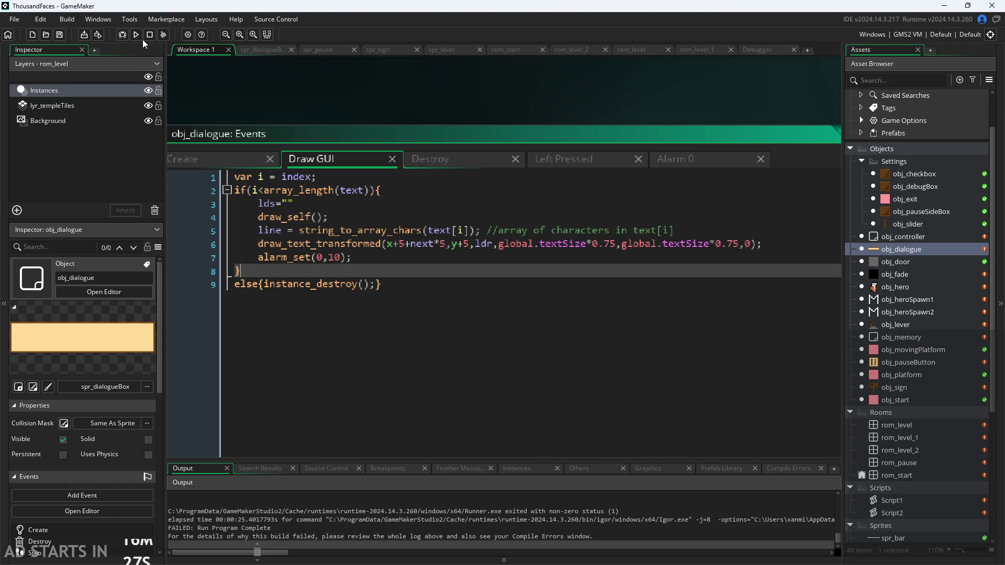
Run the game, walk the hero right to the sign, and abort the ldr-not-set Code Error.
click(136, 35)
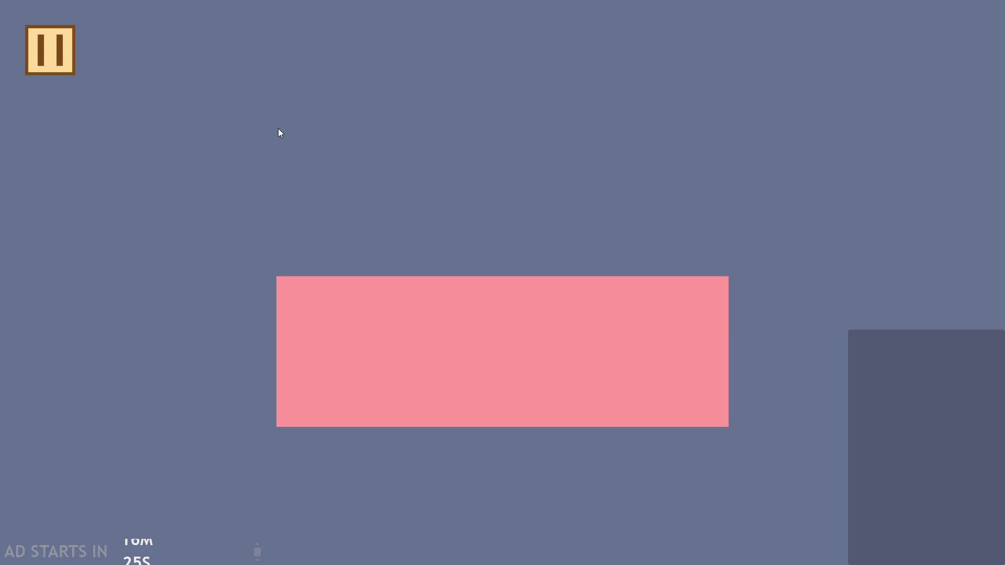
key(Right)
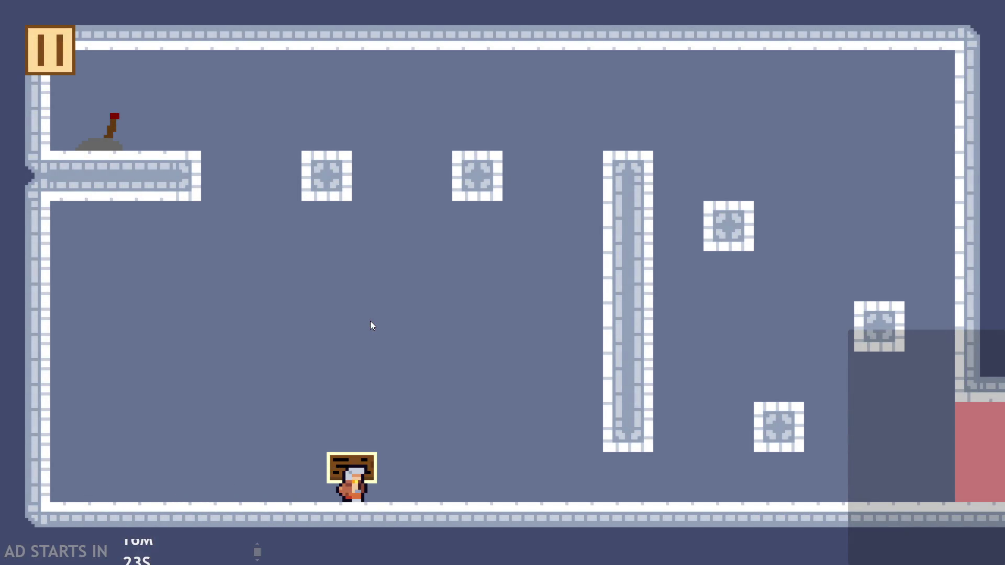
key(Up)
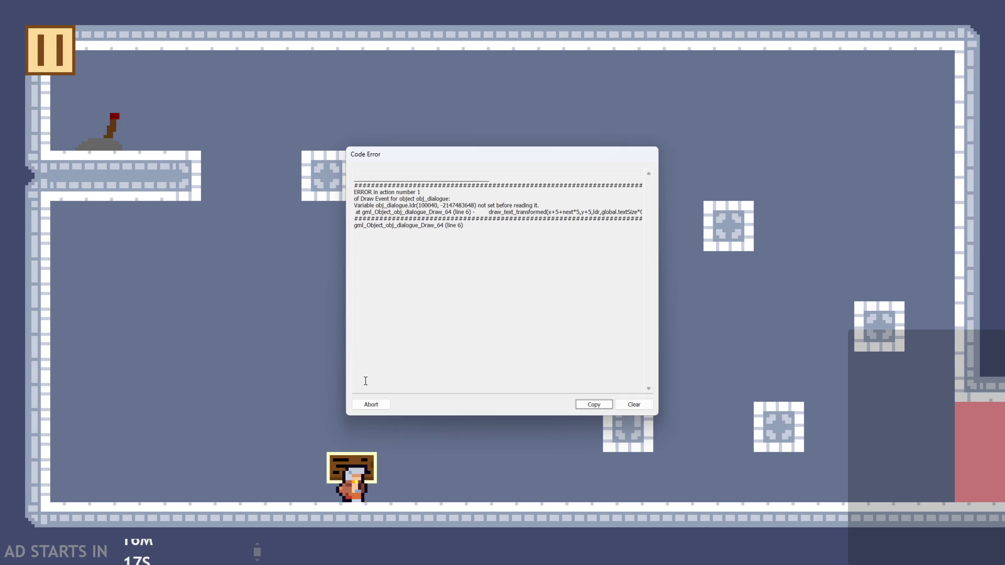
drag(411, 206, 353, 198)
click(411, 205)
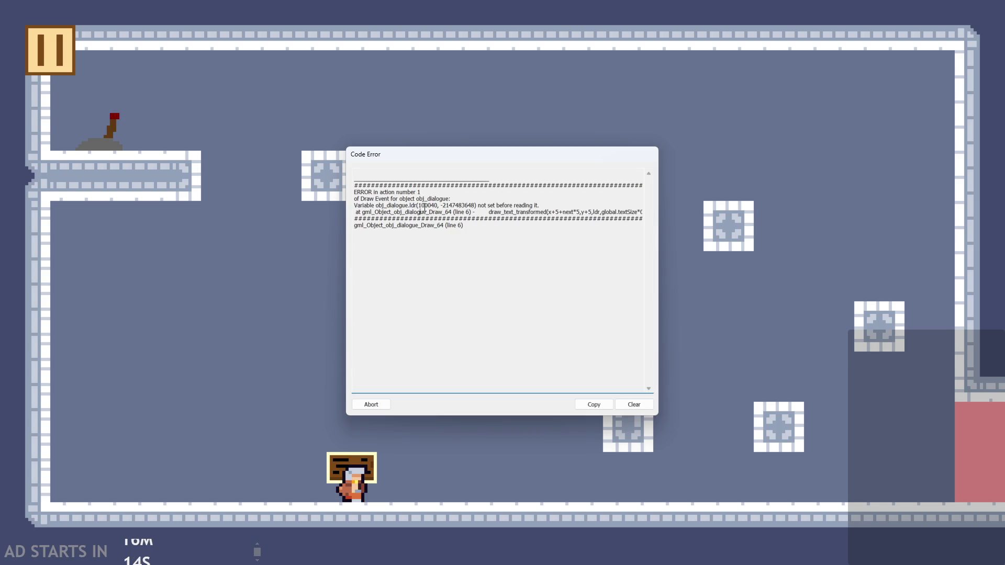
click(368, 406)
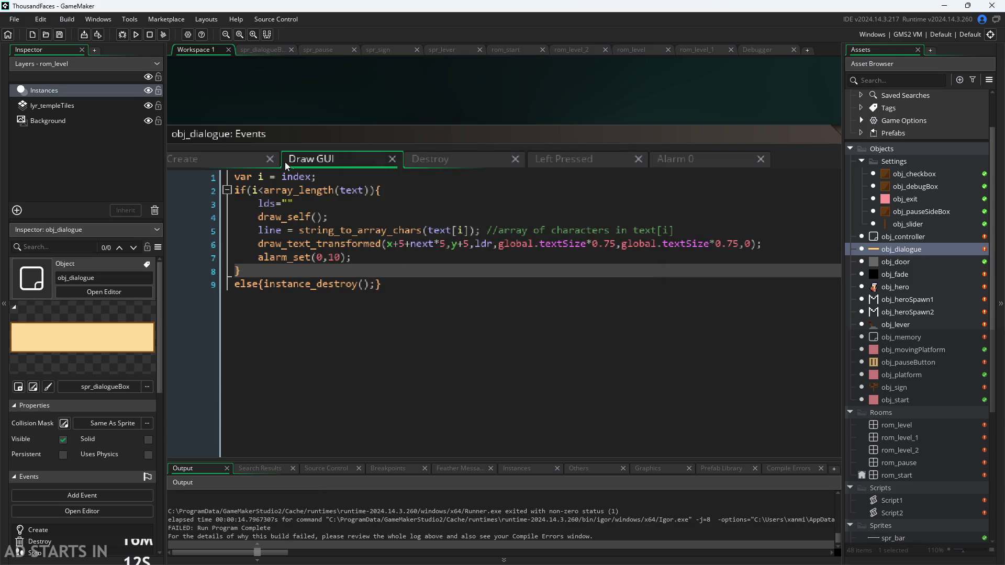
Add lds="" after next=0 in Create and end Draw GUI line 3 with a semicolon.
drag(377, 98, 485, 88)
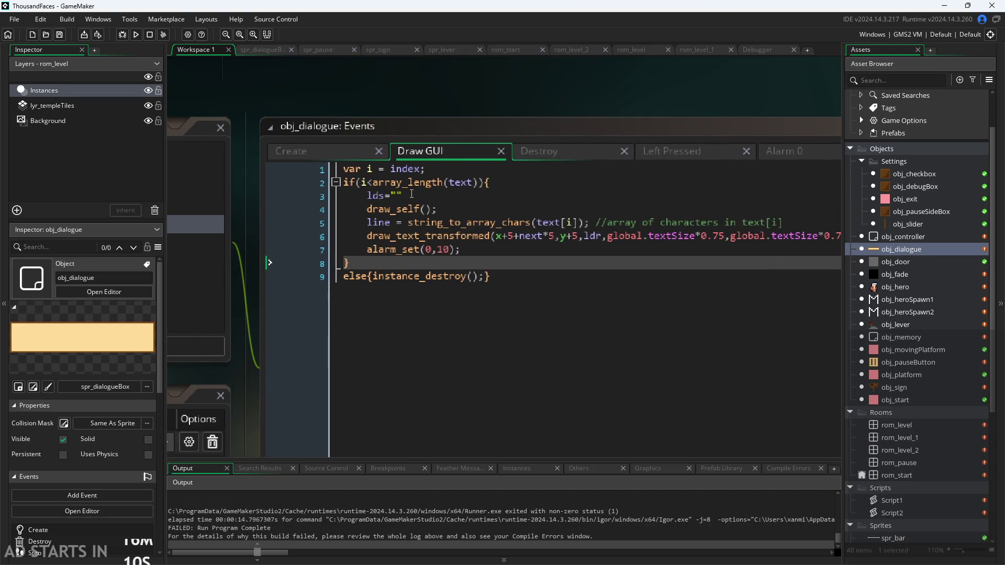
double_click(381, 195)
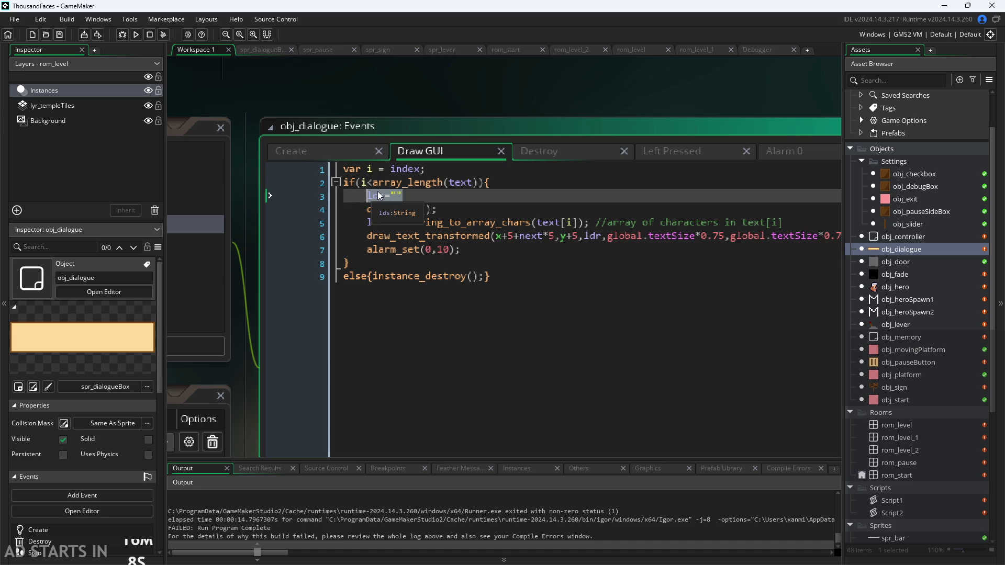
click(352, 152)
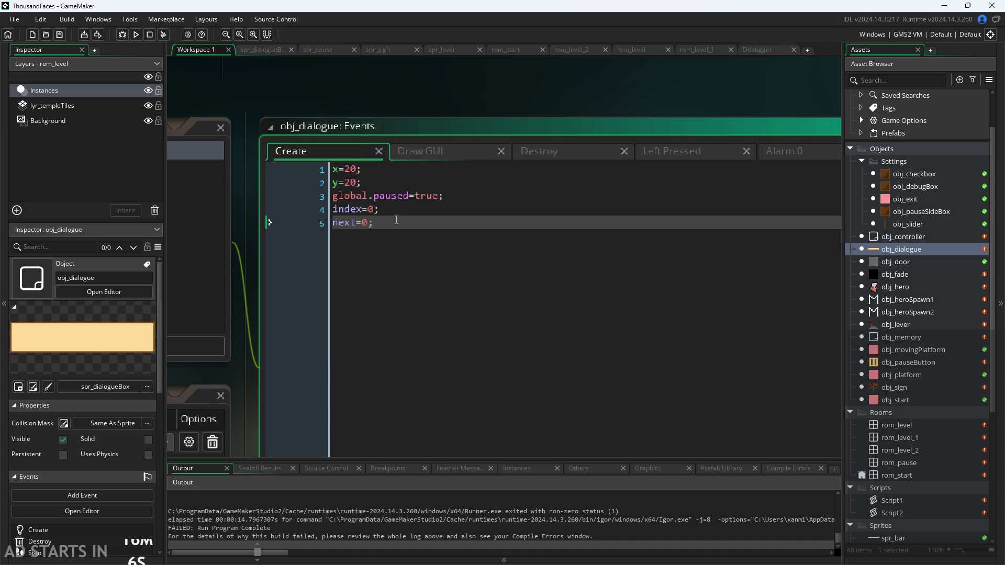
key(Return)
text(lds="";)
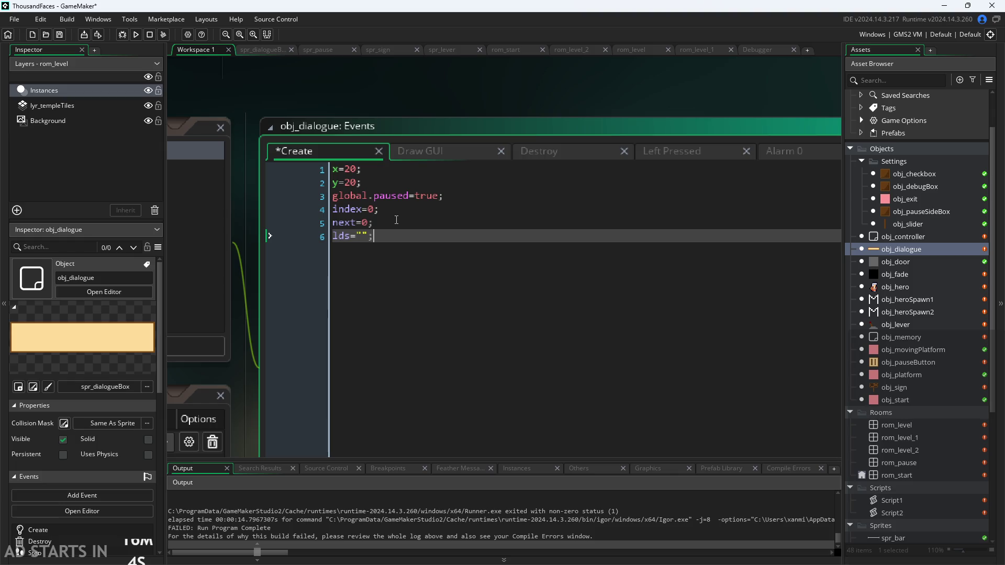
click(420, 151)
text(;)
Remove the lds="" line from the Create event again and save.
key(ctrl+shift+Tab)
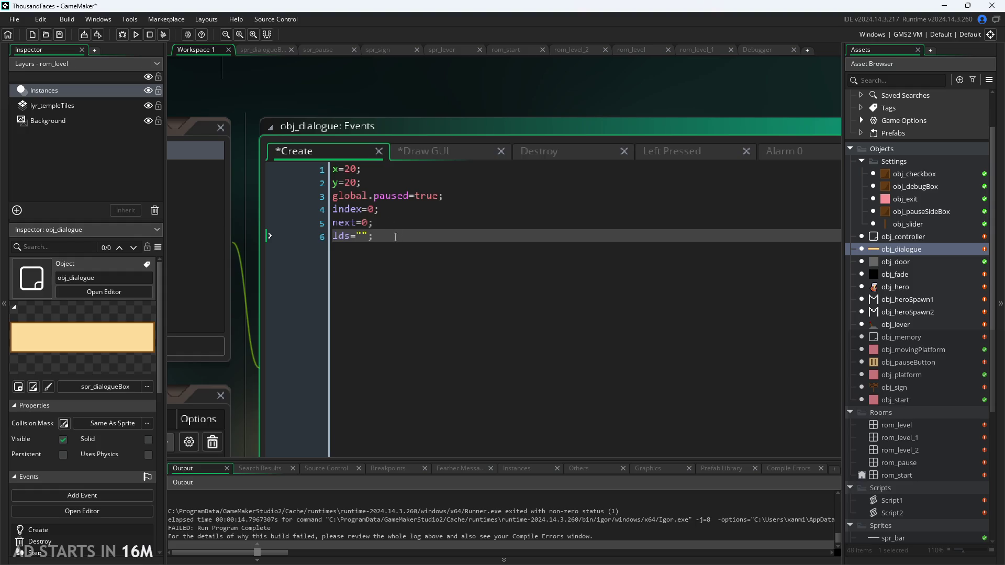
key(shift+Home)
key(BackSpace)
key(BackSpace)
key(ctrl+s)
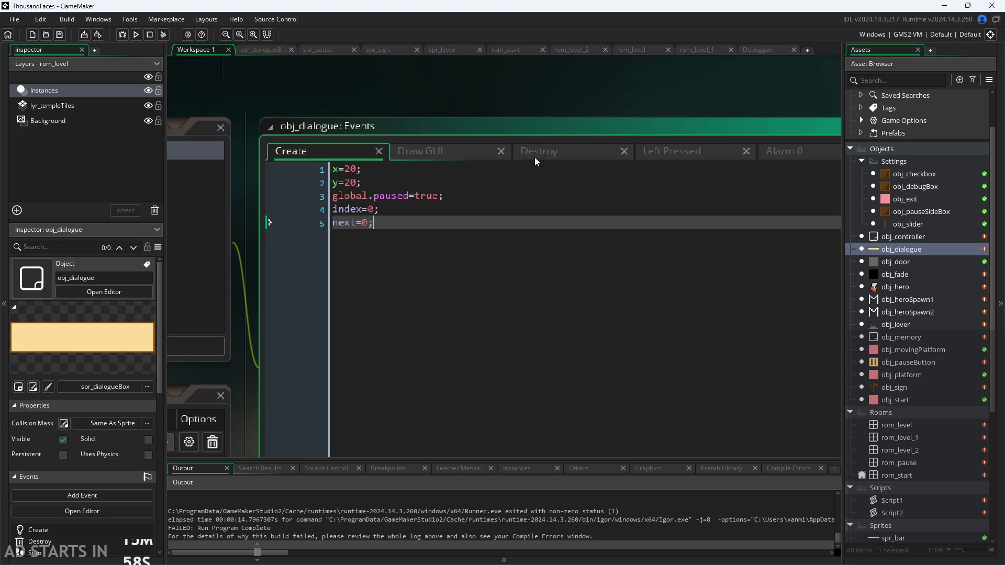
Rerun the game, trigger the sign dialogue, and abort the same ldr Code Error.
click(460, 153)
click(135, 34)
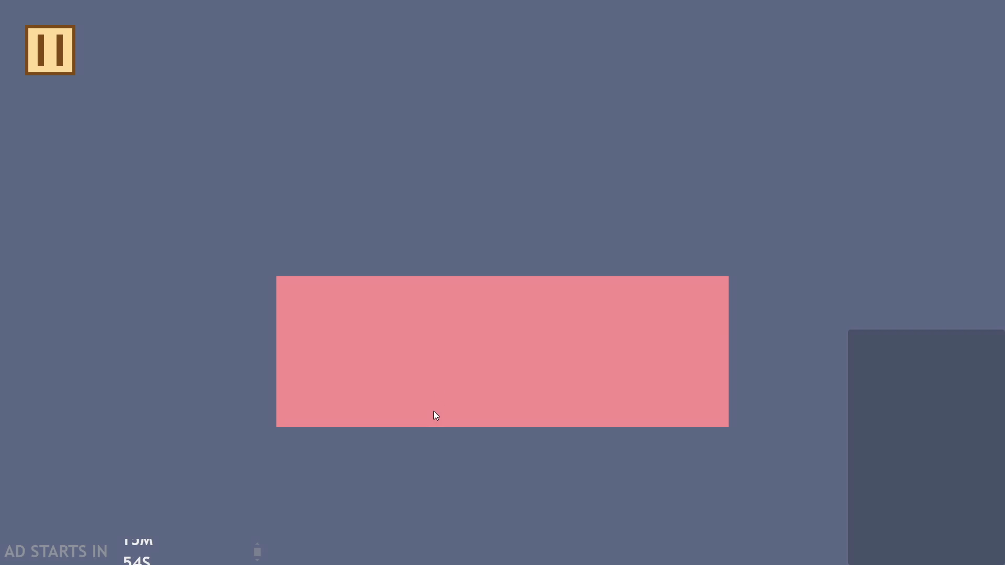
key(Right)
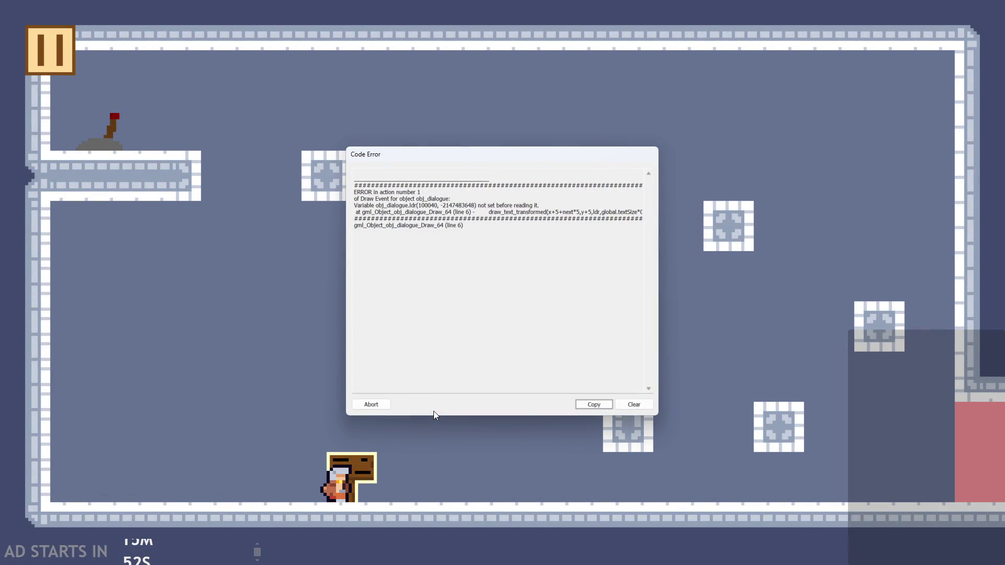
click(355, 404)
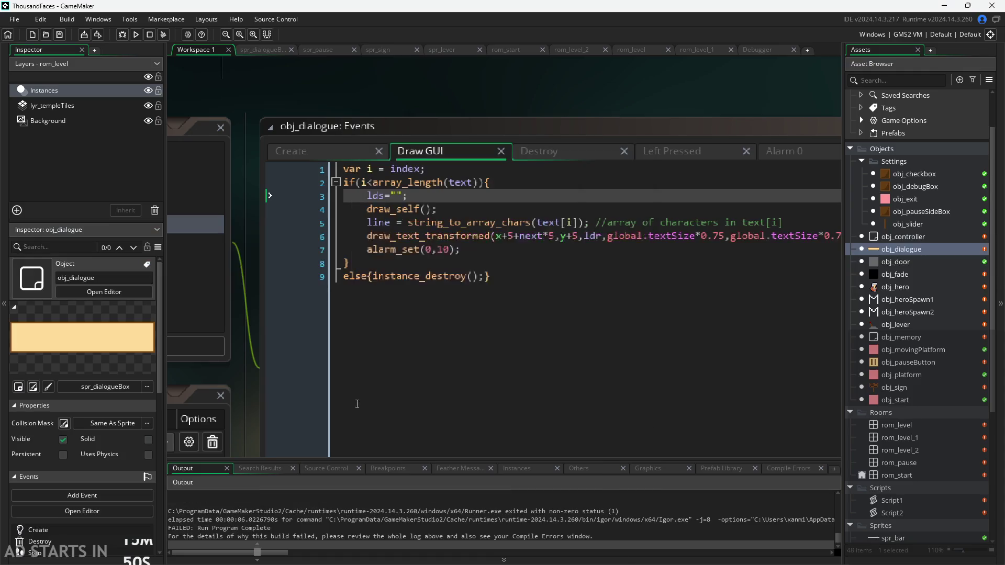
Rename lds to ldr in line 3 of the Draw GUI code, making it ldr="";.
click(385, 199)
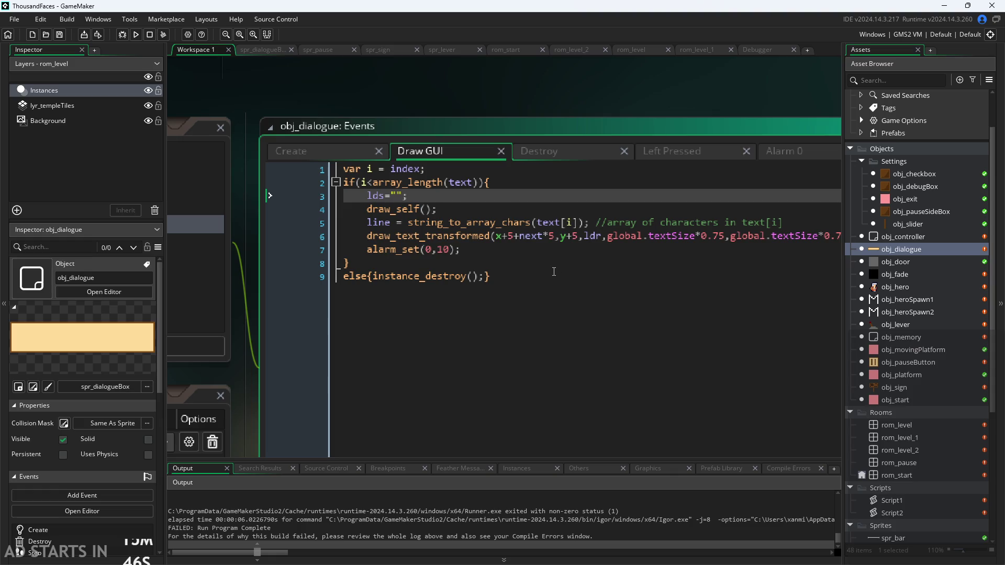
click(306, 151)
click(417, 149)
mouse_move(488, 129)
mouse_down()
mouse_move(483, 115)
mouse_move(427, 118)
mouse_move(407, 132)
mouse_up()
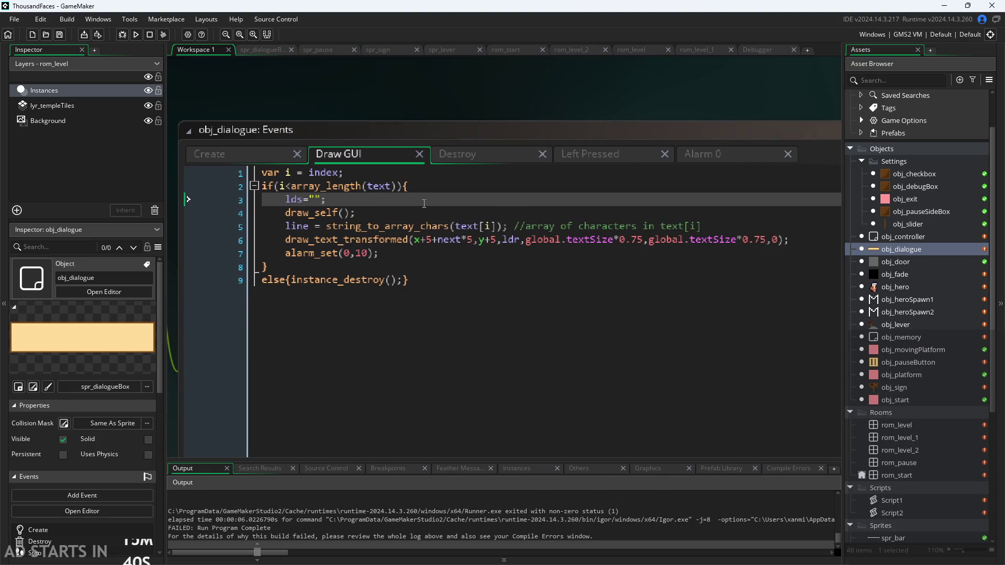
click(308, 201)
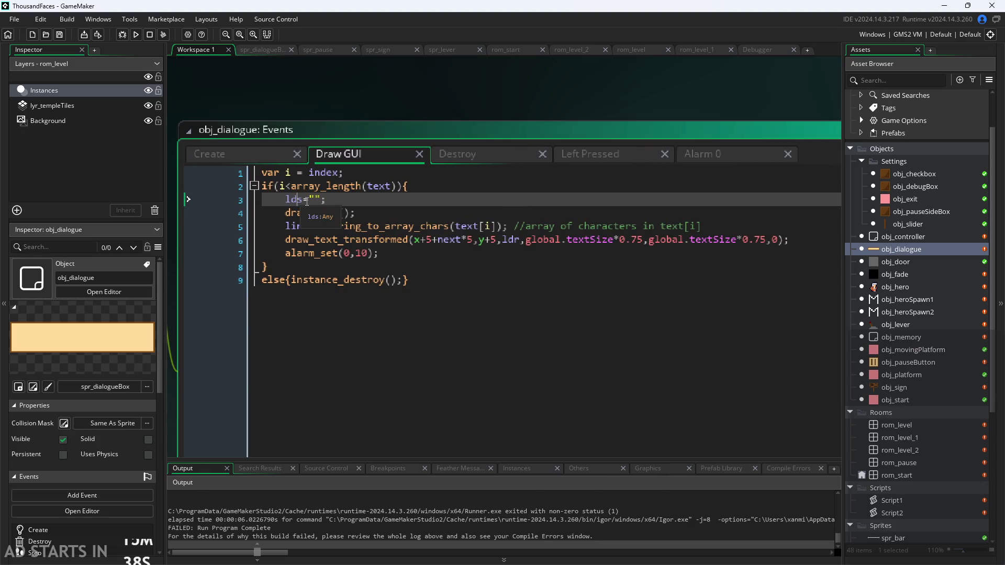
click(524, 241)
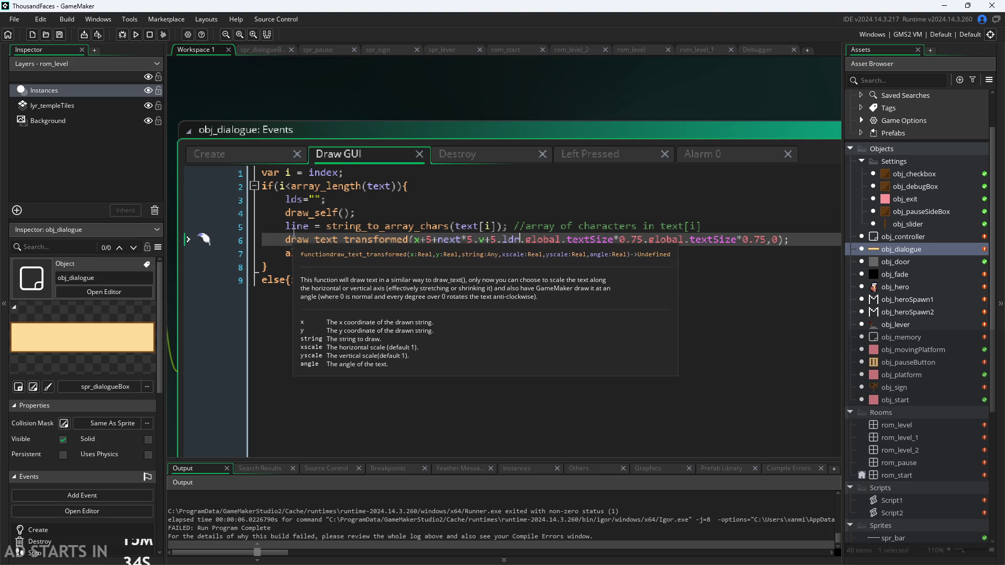
mouse_move(293, 236)
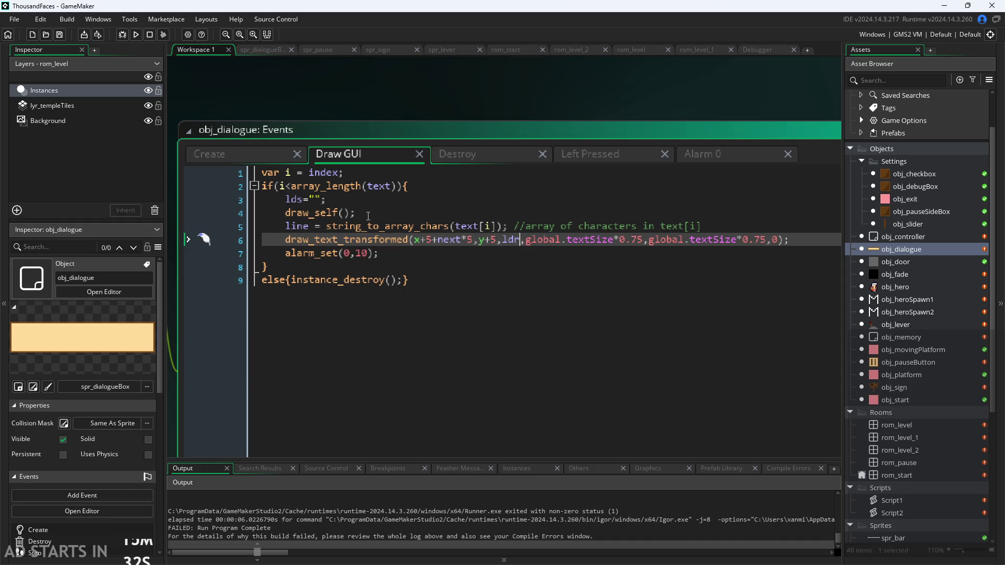
click(302, 199)
key(BackSpace)
text(r)
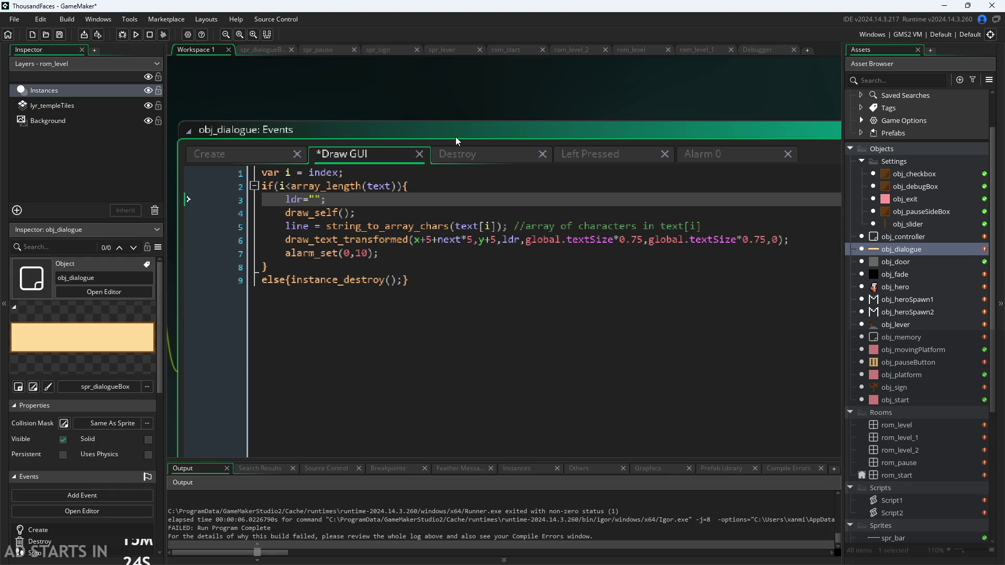
Change lds+= to ldr+= in the Alarm 0 code and save.
click(473, 157)
click(356, 152)
click(702, 154)
click(271, 173)
key(BackSpace)
text(r+)
click(343, 154)
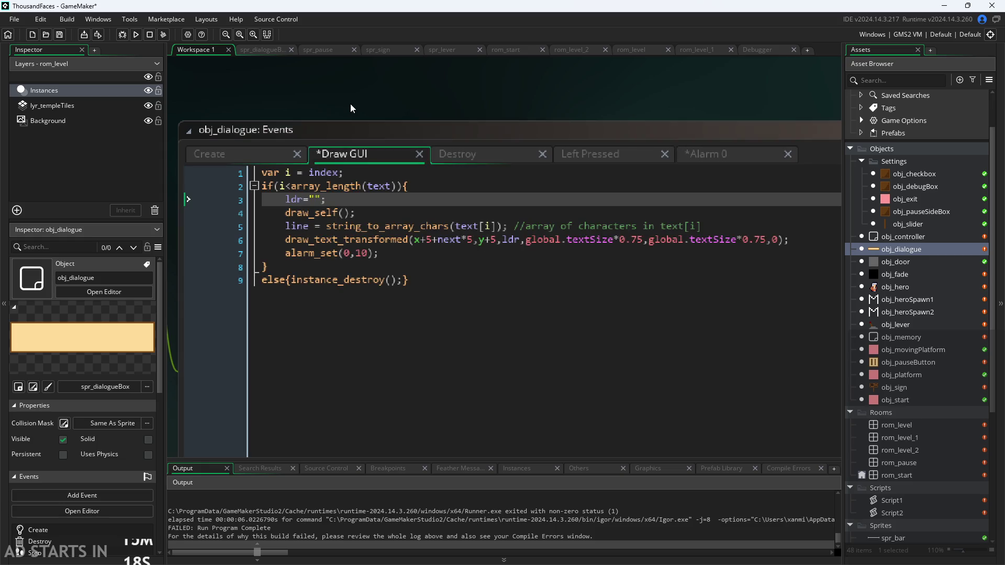
key(ctrl+s)
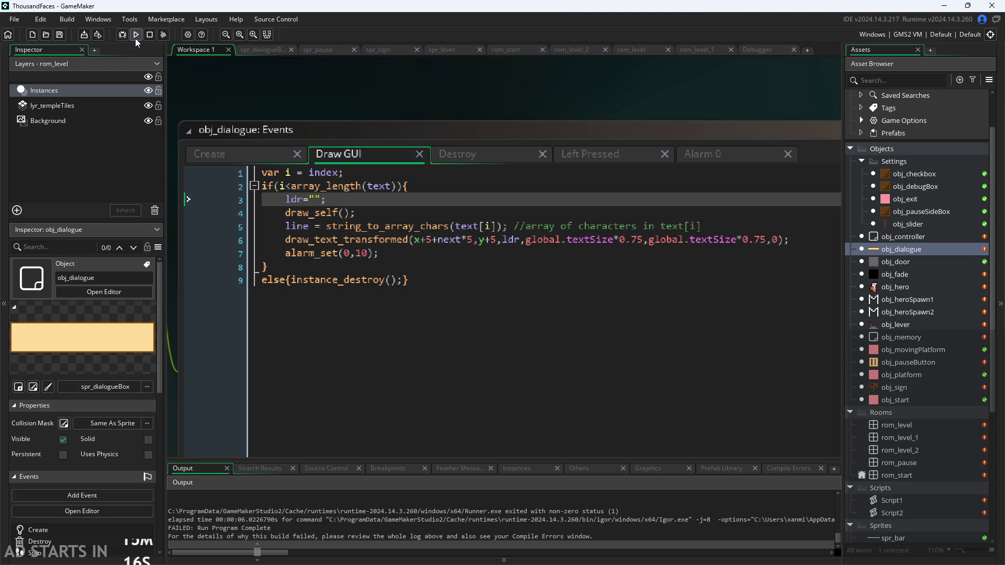
Run the game, walk the character to the sign, open and close its dialogue, then exit.
click(134, 37)
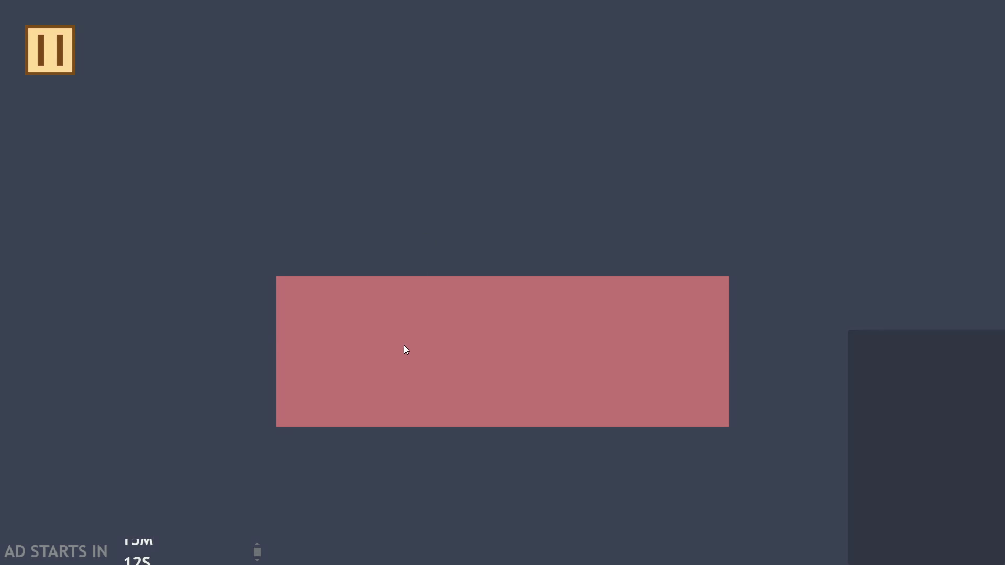
key(Right)
key(space)
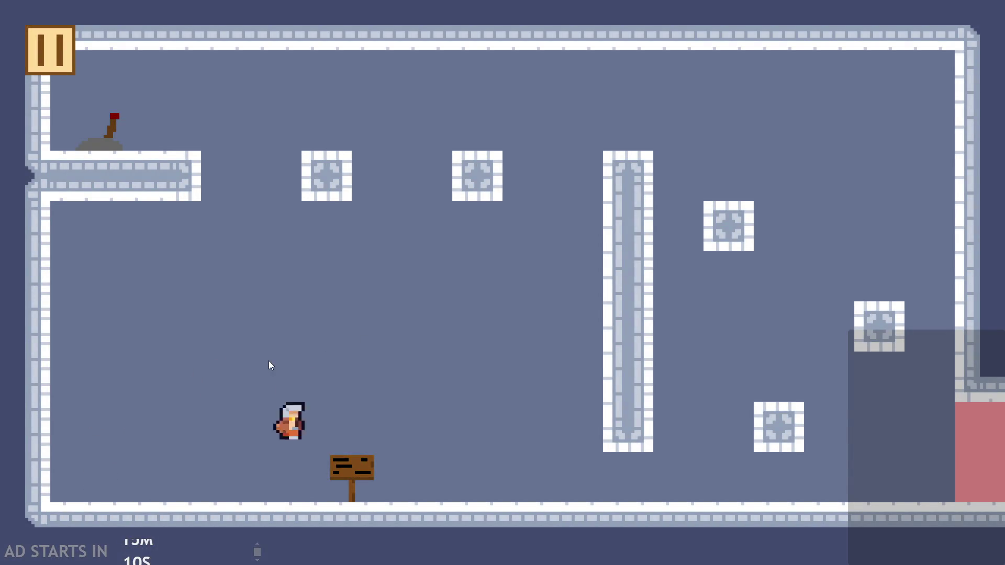
key(Right)
key(Left)
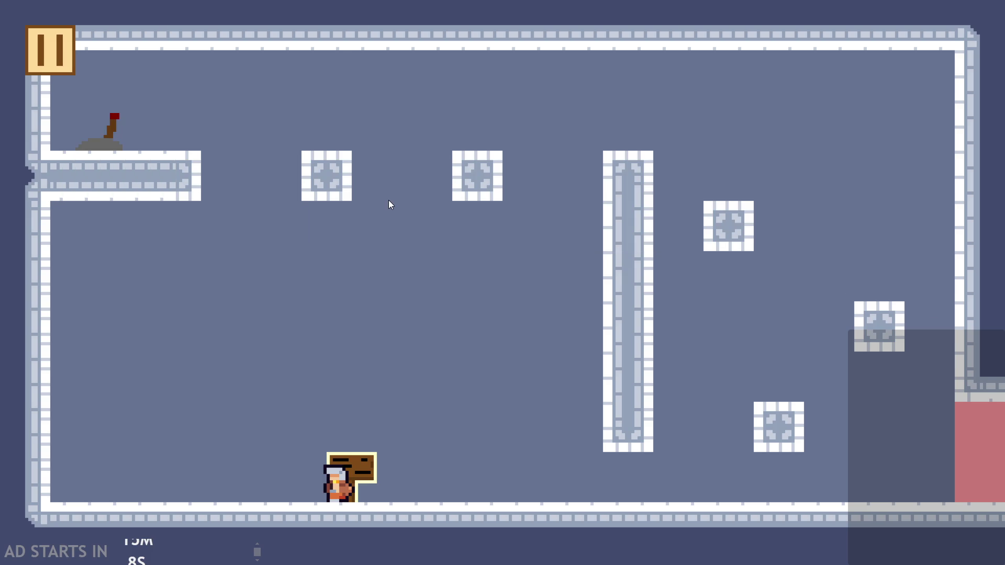
key(Right)
key(Left)
click(42, 54)
click(818, 485)
Cut the draw_self(); line from line 4 of the Draw GUI code and recheck the sign dialogue.
click(366, 225)
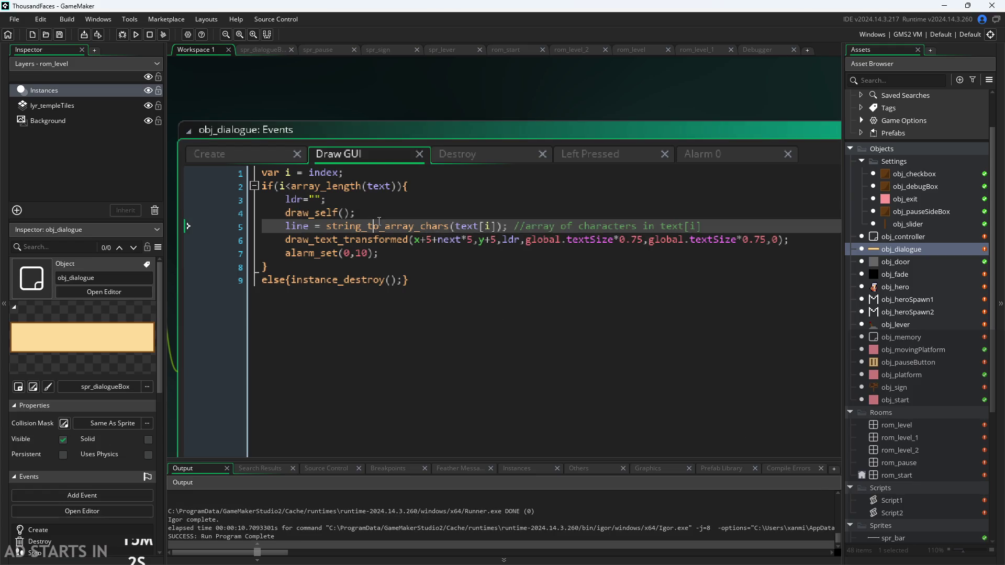
drag(366, 225, 285, 213)
key(BackSpace)
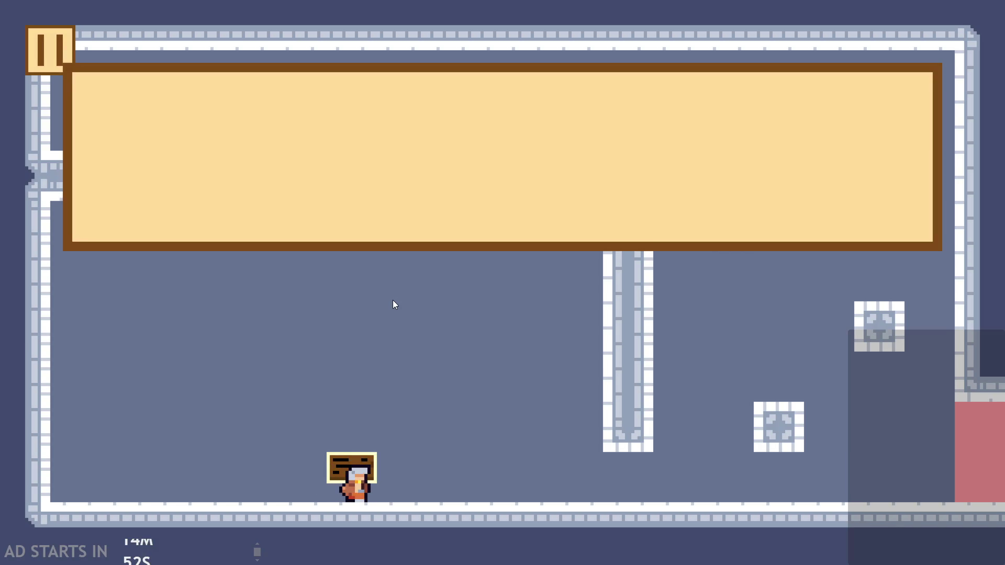
click(345, 188)
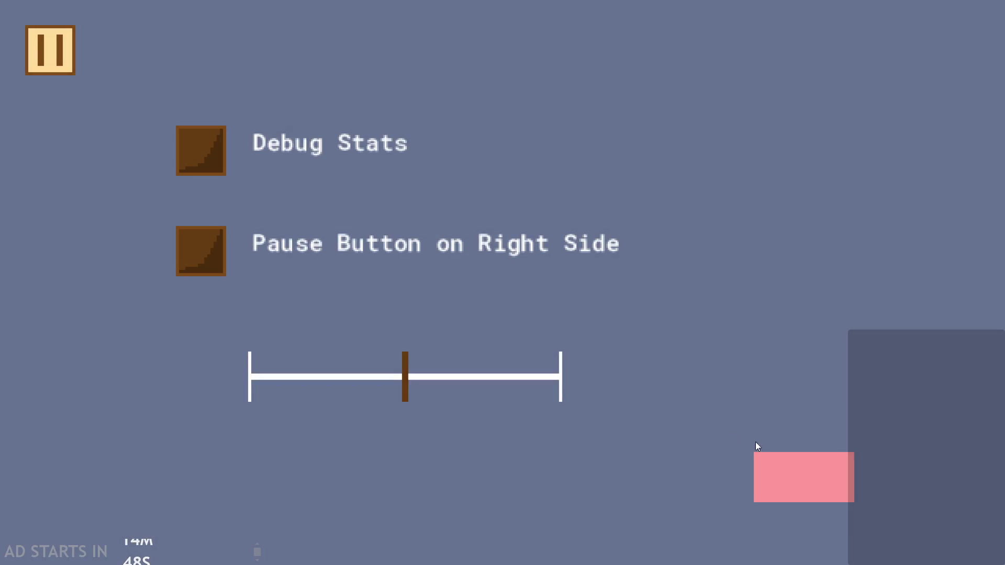
click(806, 471)
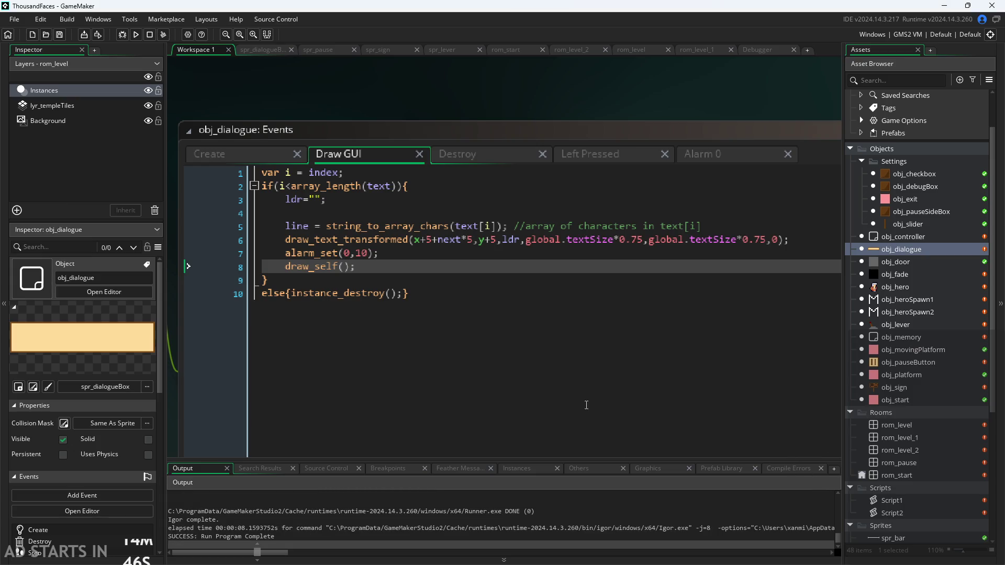
Delete the empty line 4 under ldr=""; in obj_dialogue's Draw GUI code.
key(Up)
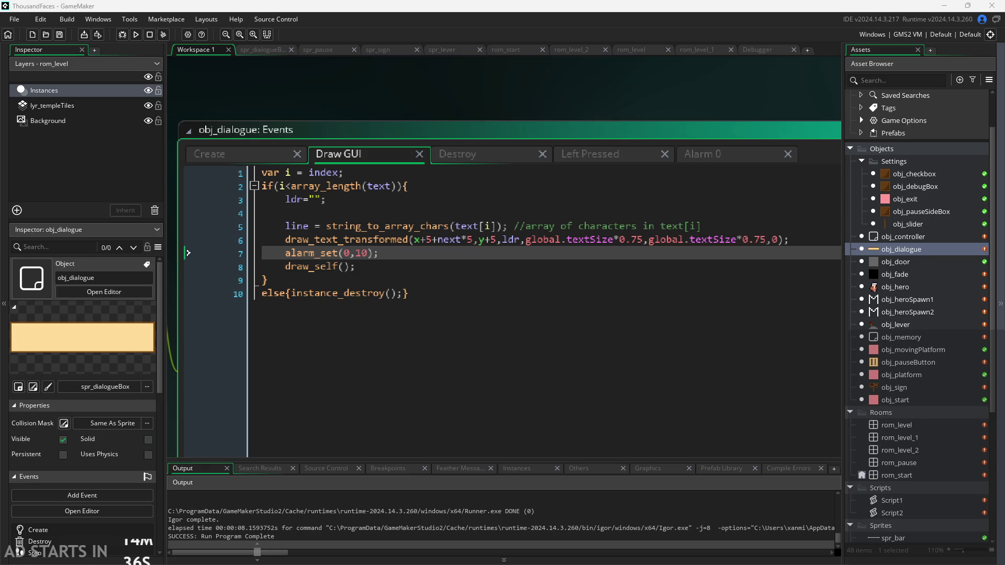
click(520, 267)
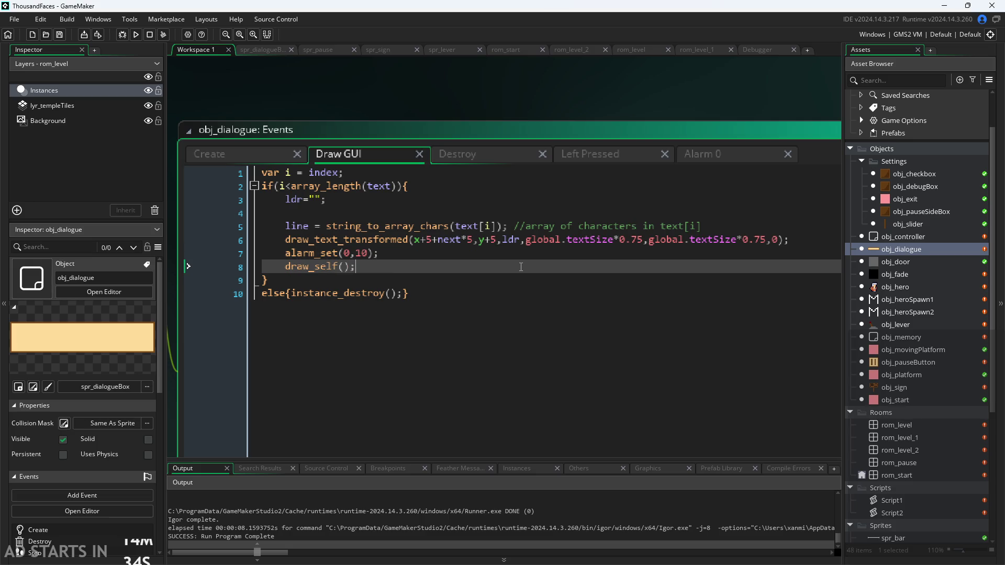
click(338, 216)
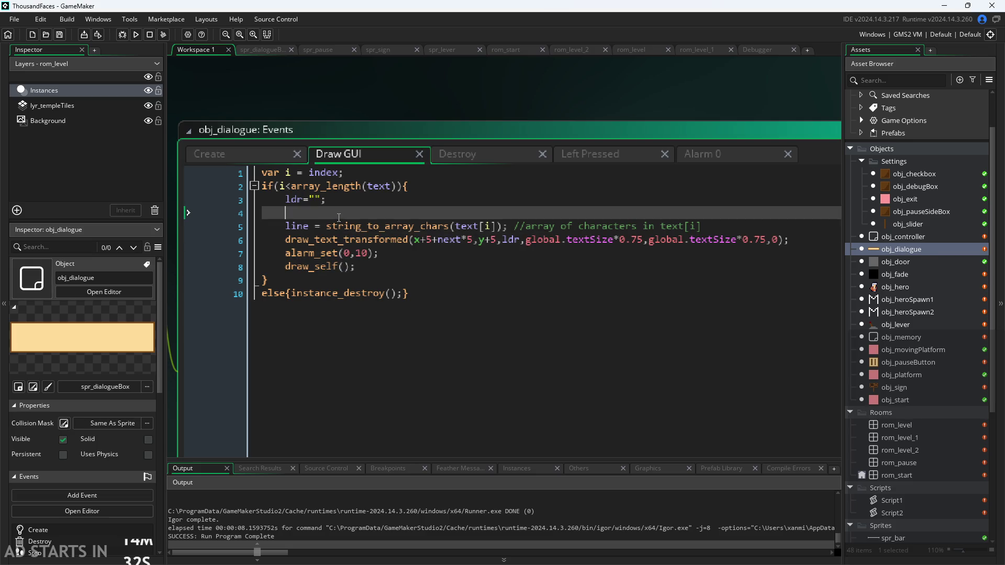
key(BackSpace)
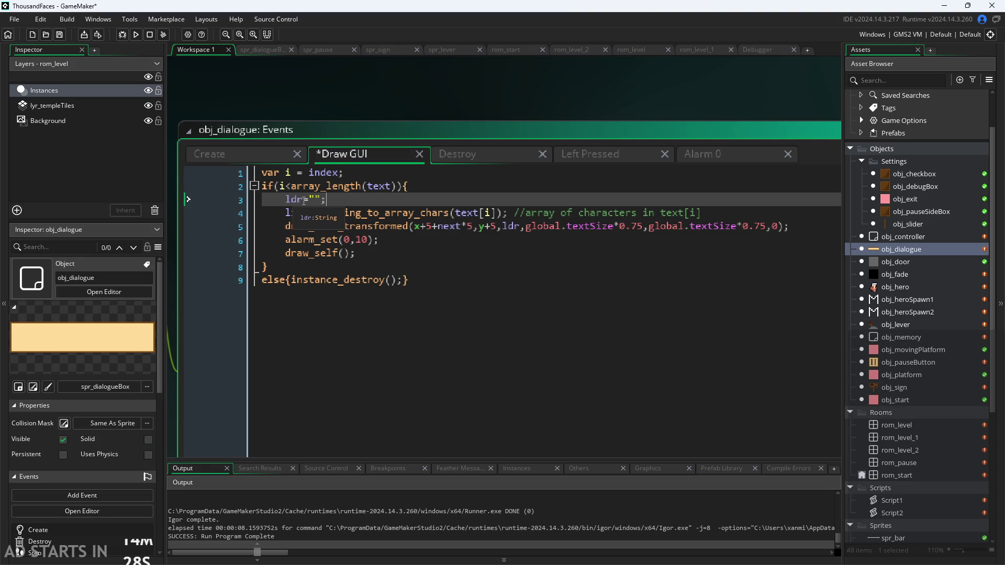
click(461, 235)
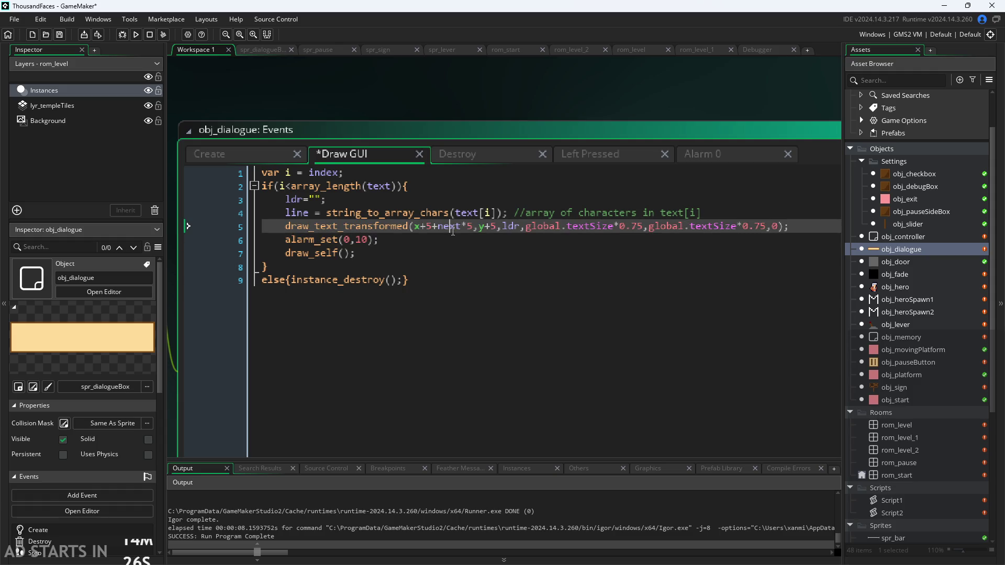
Insert blank lines above and below the if block's body in the Draw GUI code.
click(445, 228)
mouse_move(320, 185)
mouse_down()
mouse_move(309, 201)
mouse_move(320, 239)
mouse_up()
click(299, 268)
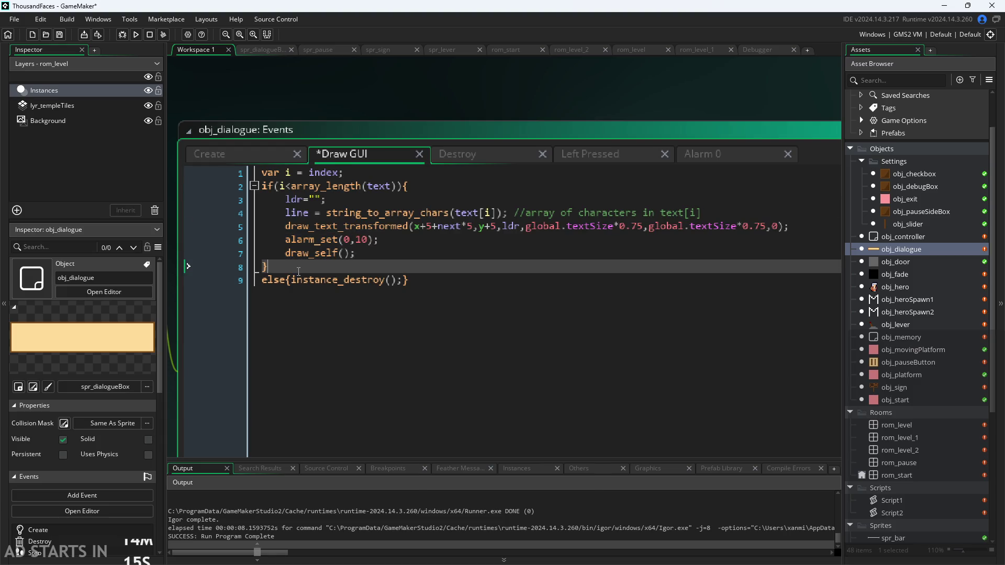
click(283, 200)
key(Return)
key(Down)
key(Down)
key(Down)
key(Return)
key(BackSpace)
key(BackSpace)
key(Tab)
key(BackSpace)
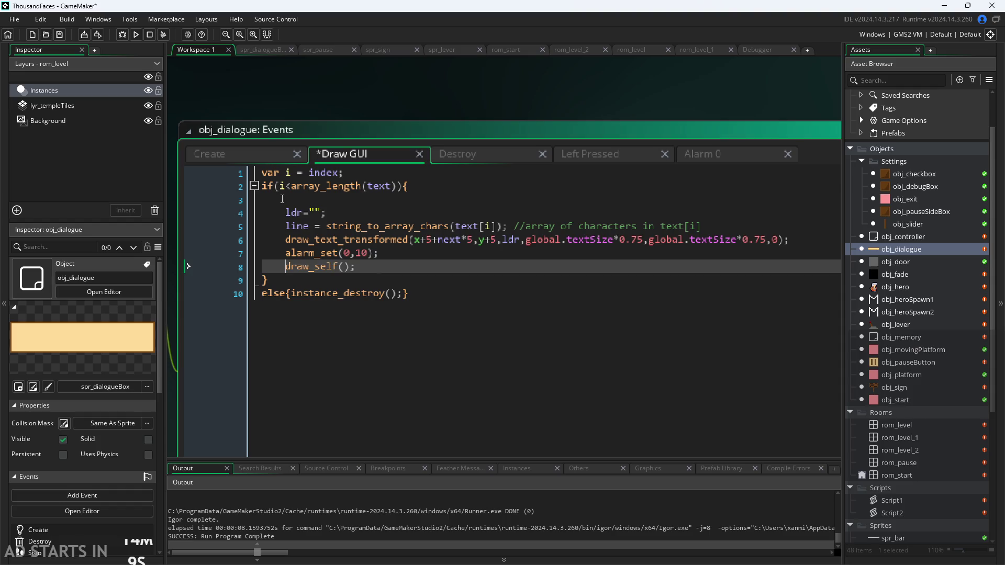
key(Down)
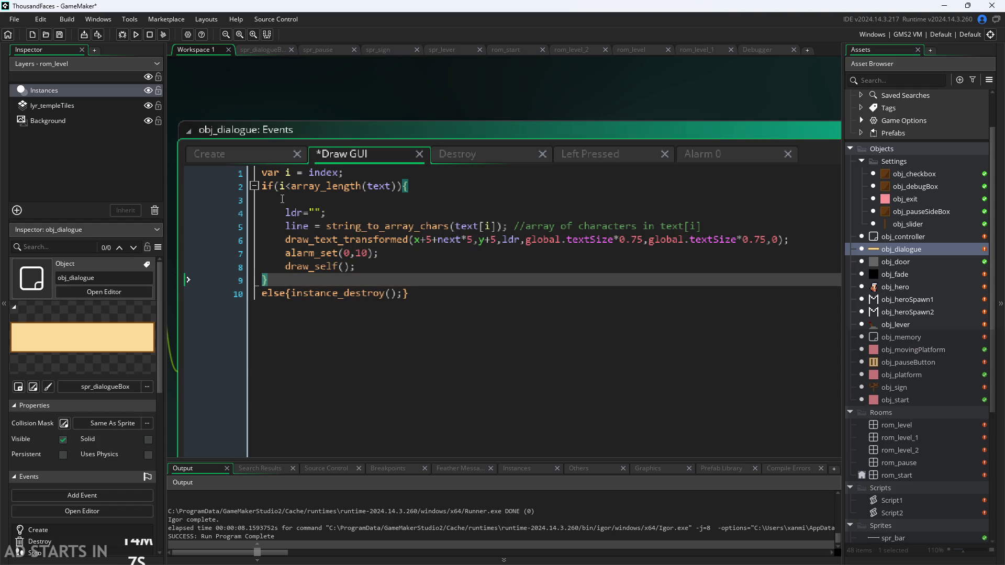
key(Return)
Outdent the if block's body lines, including draw_self(), by one level.
key(Up)
key(Up)
key(Up)
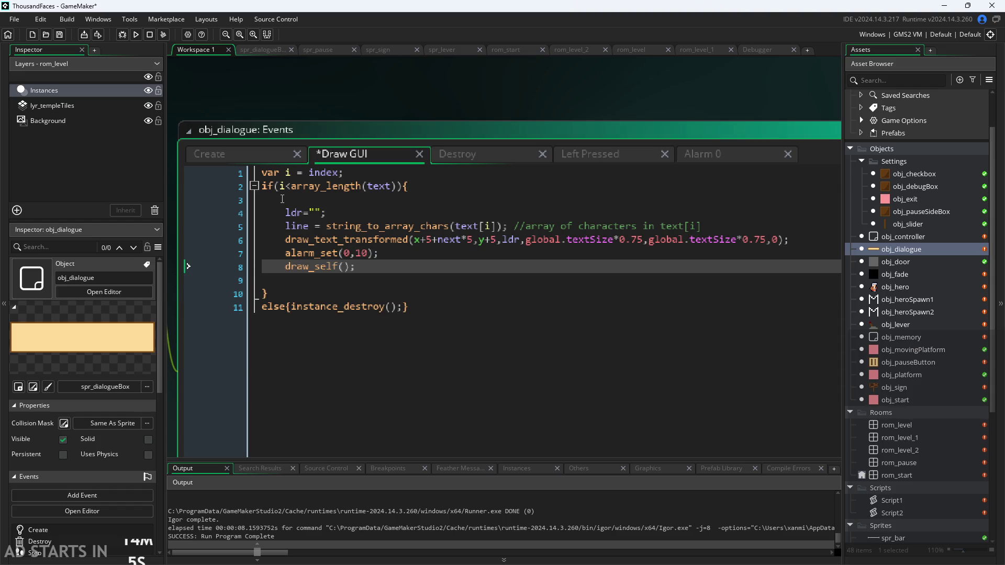
key(End)
key(shift+Up)
key(shift+Up)
key(shift+Home)
key(shift+Up)
key(Left)
key(shift+Down)
key(shift+Down)
key(shift+Down)
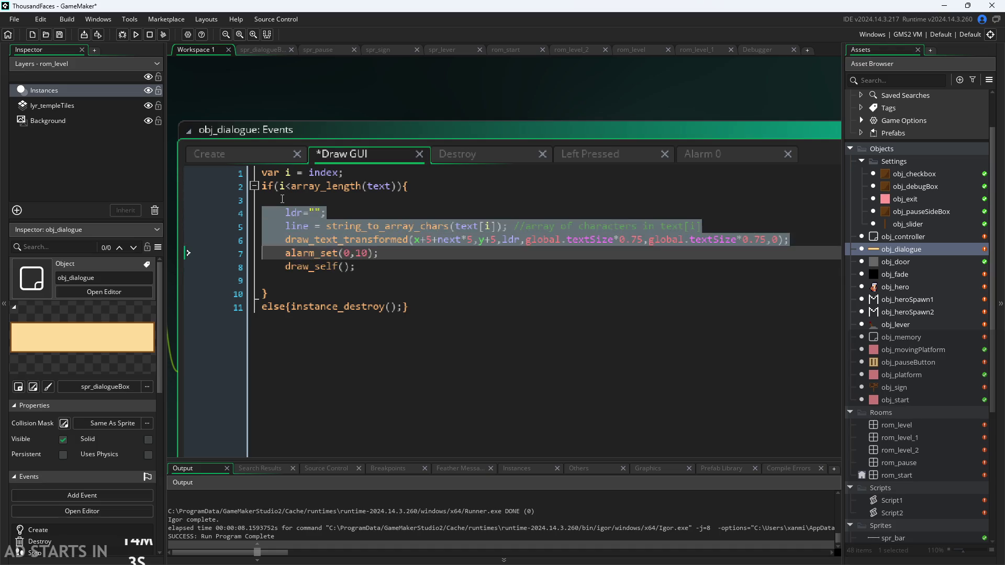
key(Delete)
key(ctrl+z)
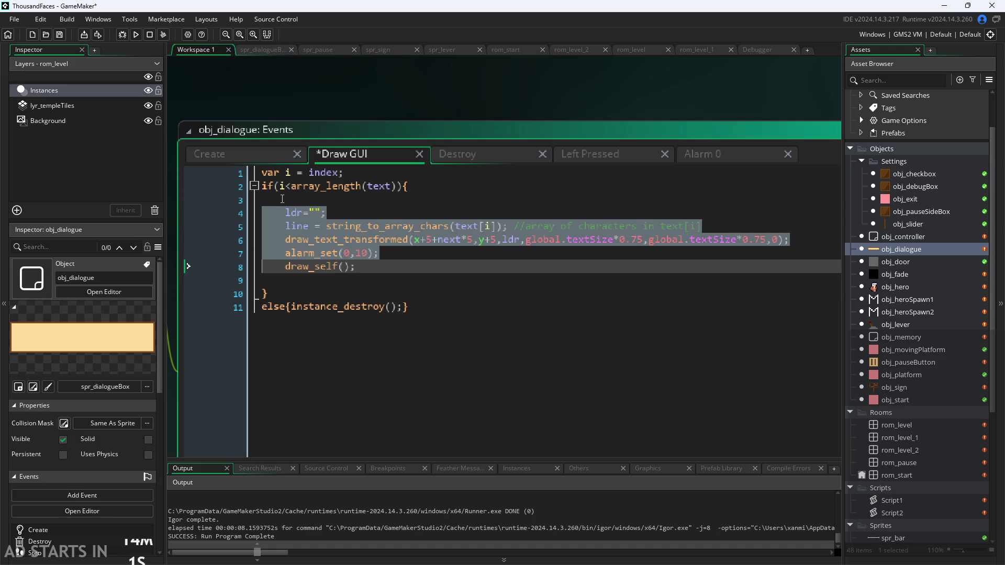
key(shift+Tab)
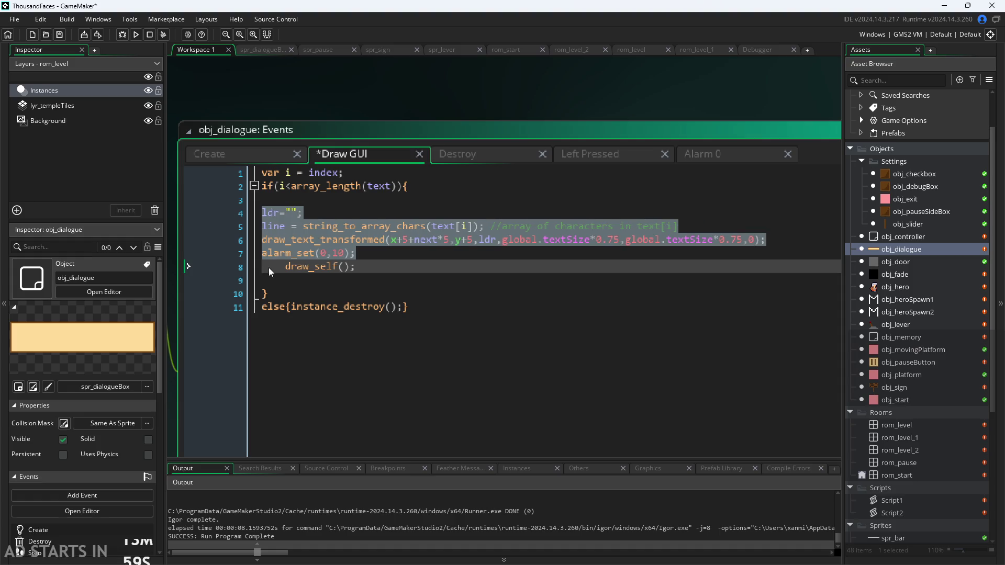
click(264, 267)
key(shift+Tab)
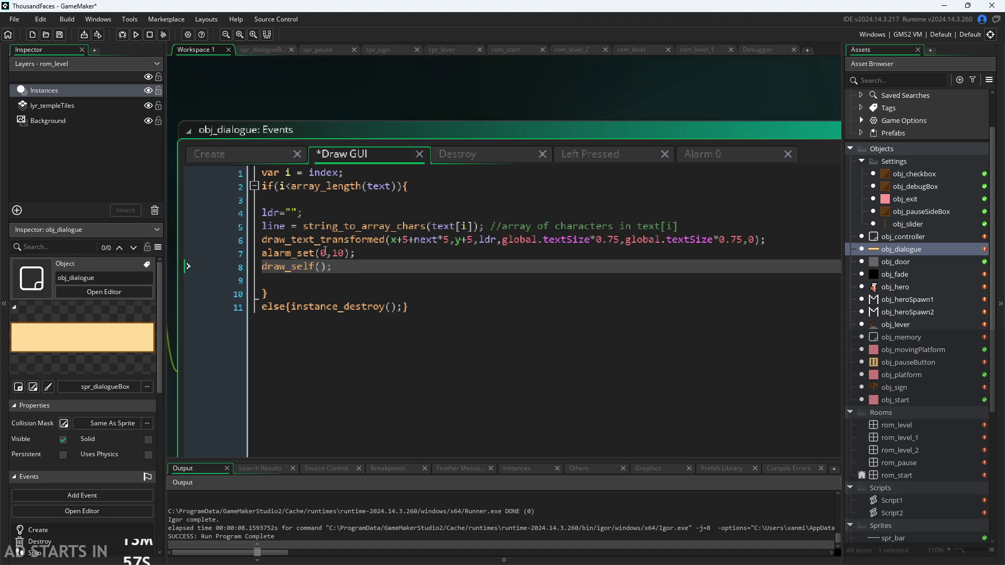
click(295, 209)
mouse_move(279, 188)
mouse_down()
mouse_move(293, 199)
mouse_move(308, 278)
mouse_up()
click(272, 294)
click(420, 309)
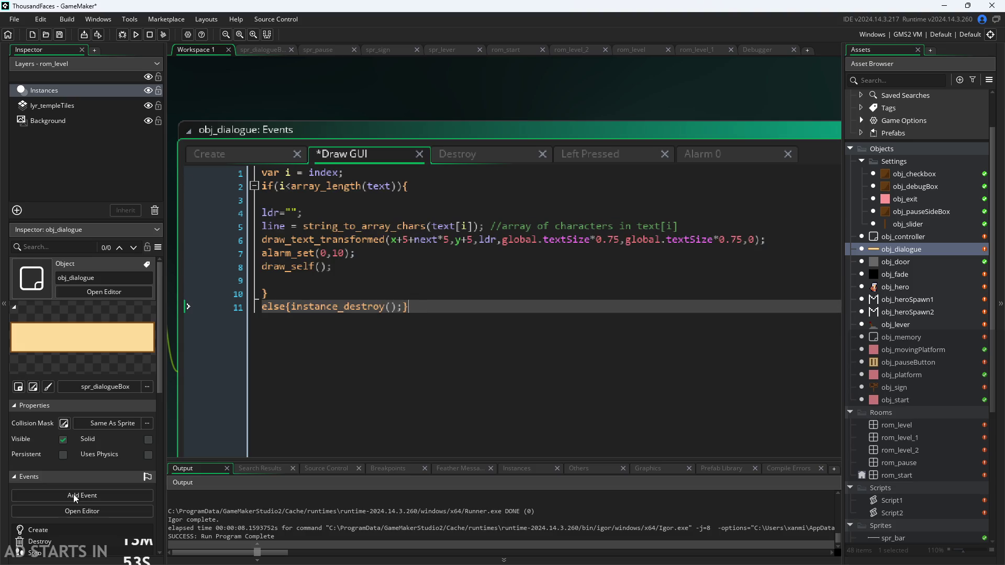
Add an empty line after the string_to_array_chars line (line 5).
click(302, 212)
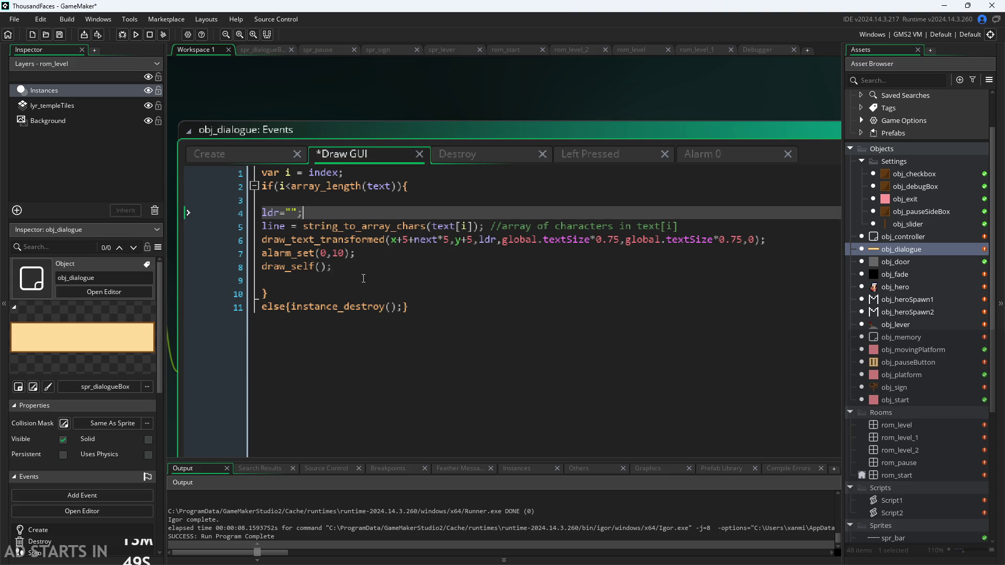
click(278, 213)
key(shift+End)
click(312, 211)
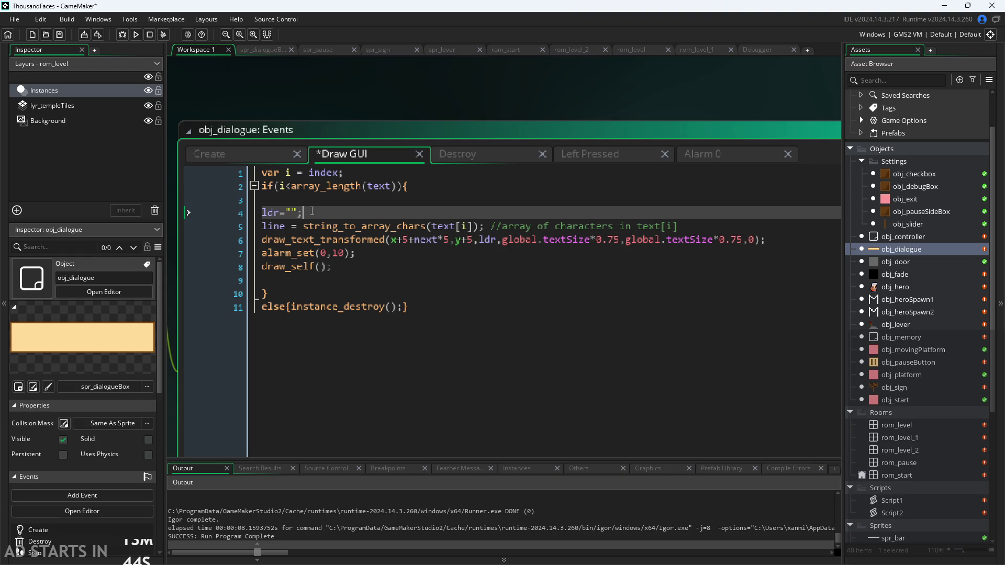
click(339, 226)
click(685, 226)
key(Return)
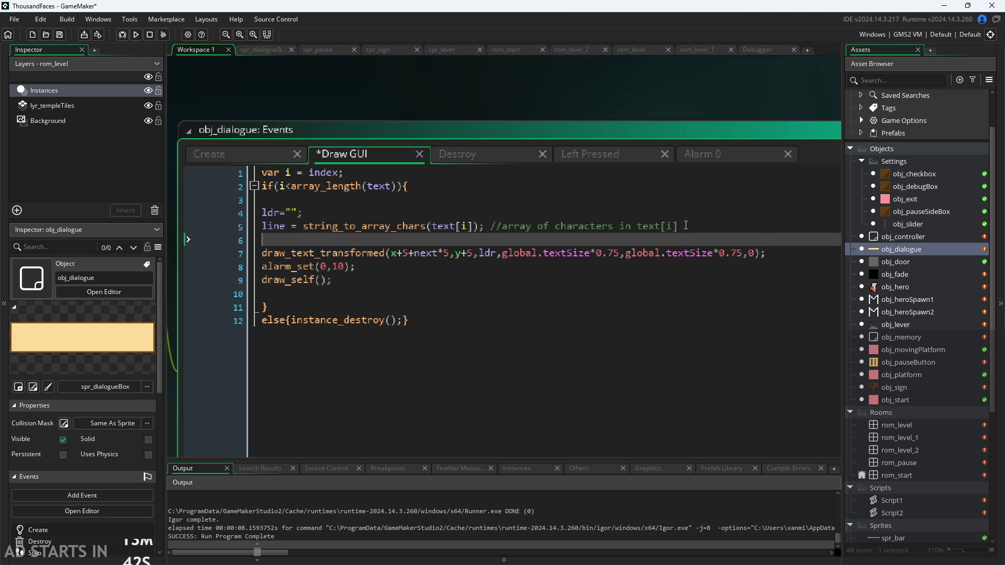
Move draw_self(); up to a new line 6 below the string_to_array_chars line.
click(726, 281)
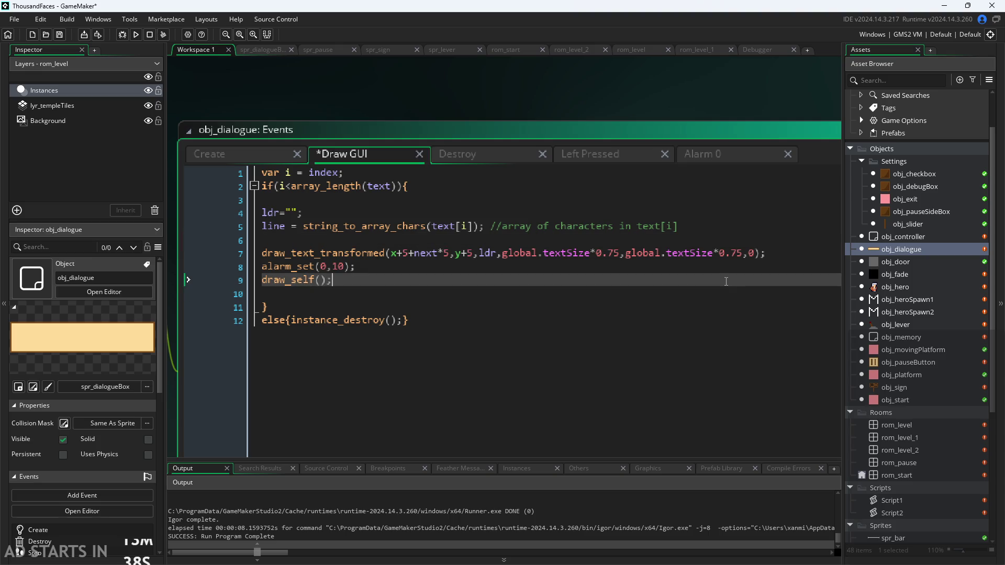
mouse_move(706, 278)
mouse_down()
mouse_move(563, 249)
mouse_move(266, 243)
mouse_up()
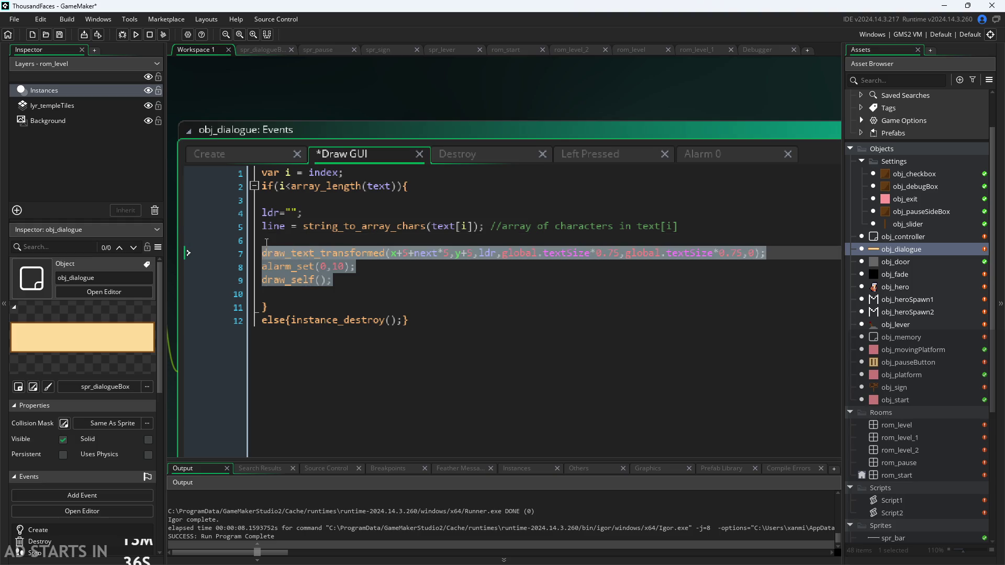
click(265, 243)
click(285, 253)
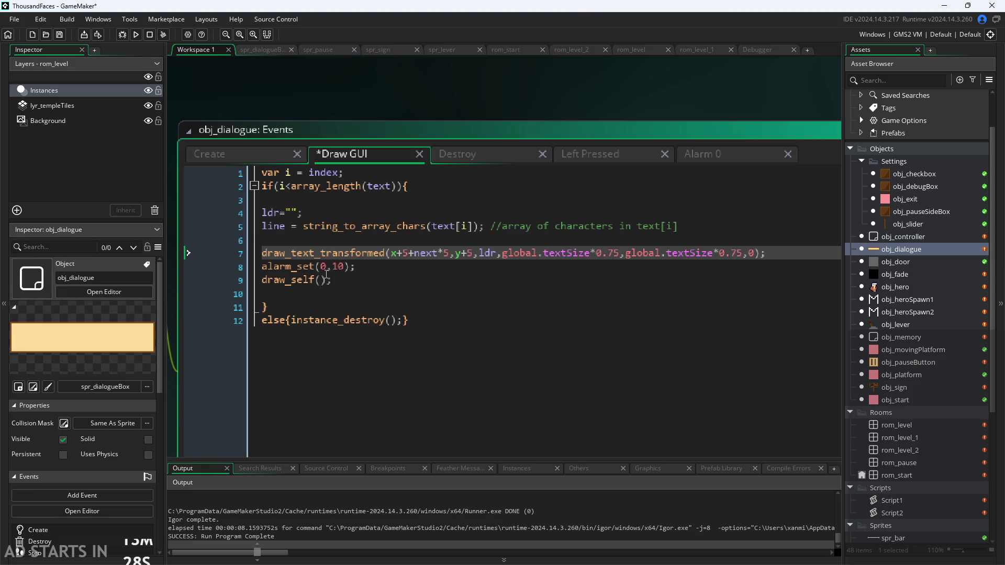
mouse_move(288, 283)
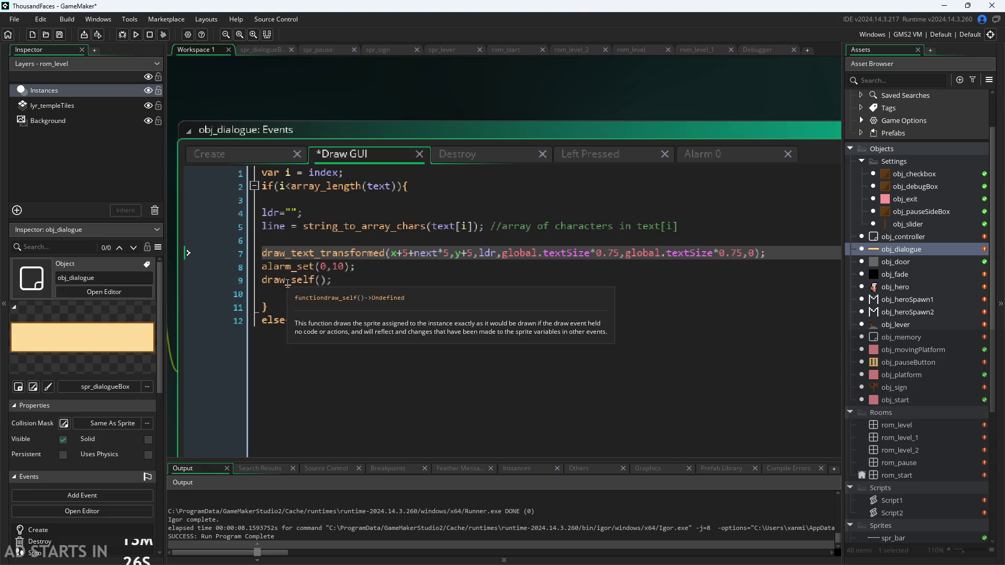
click(332, 280)
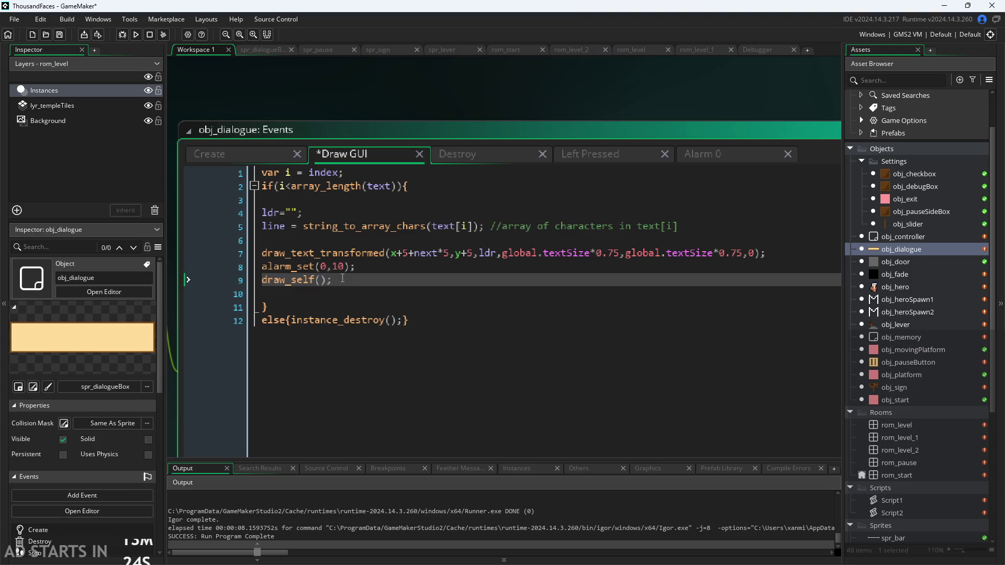
click(280, 296)
drag(333, 281, 267, 282)
key(ctrl+c)
key(Delete)
click(703, 226)
key(Return)
key(ctrl+v)
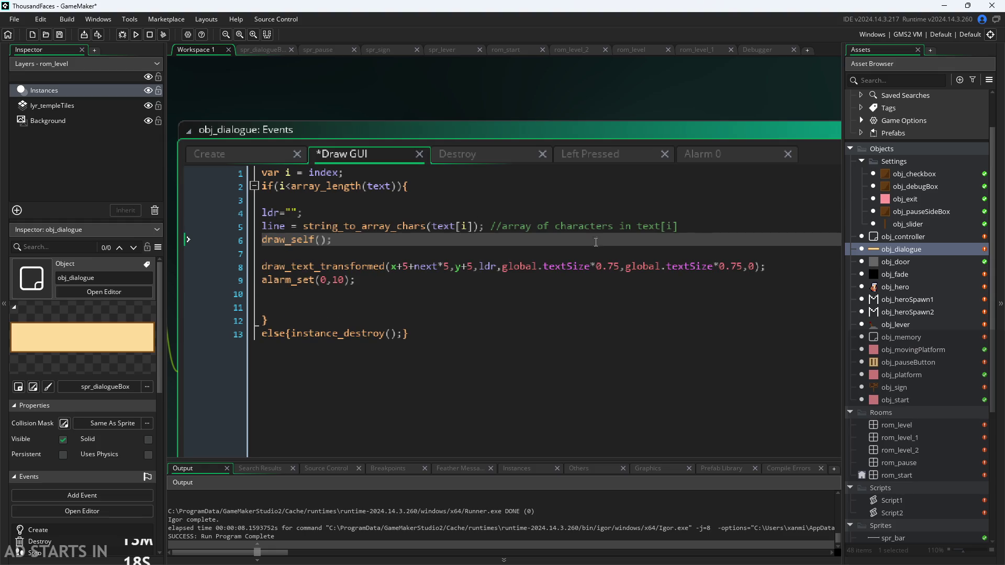
click(545, 275)
mouse_move(448, 277)
mouse_down()
mouse_move(262, 266)
mouse_move(783, 270)
mouse_up()
key(Right)
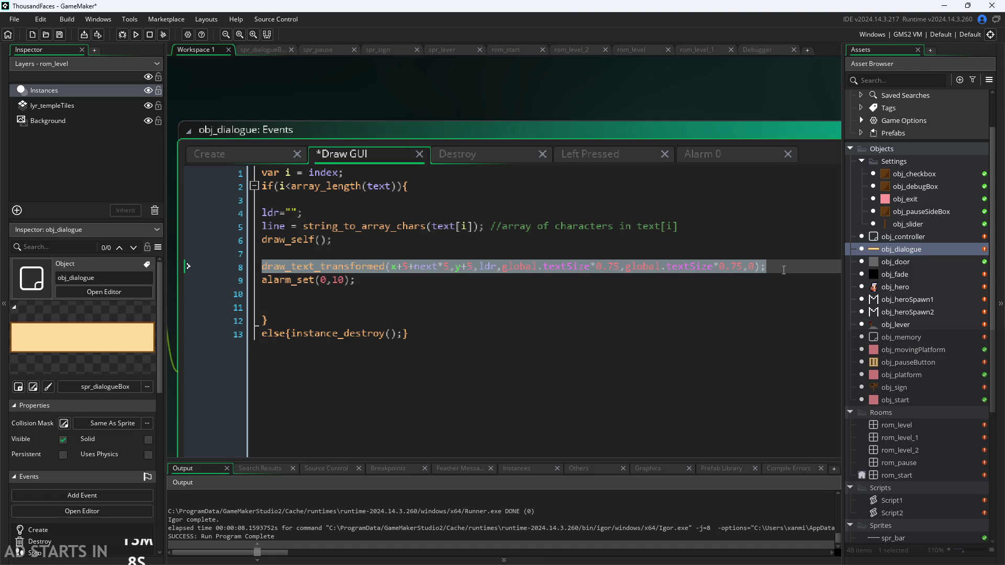
Move alarm_set(0,10); onto line 7 above draw_text_transformed and view the Alarm 0 code.
click(325, 213)
triple_click(421, 246)
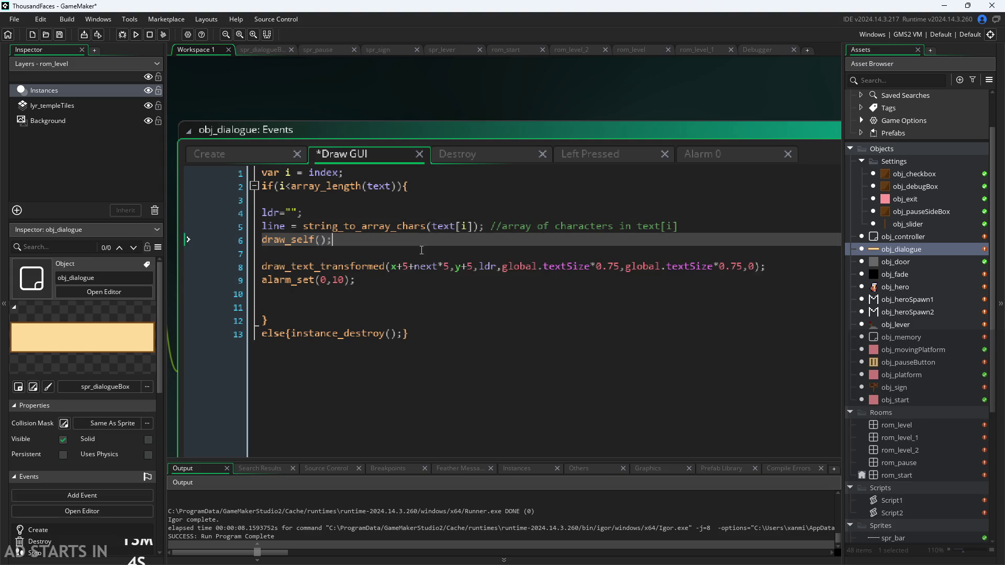
triple_click(252, 281)
key(ctrl+c)
key(BackSpace)
click(308, 256)
key(ctrl+v)
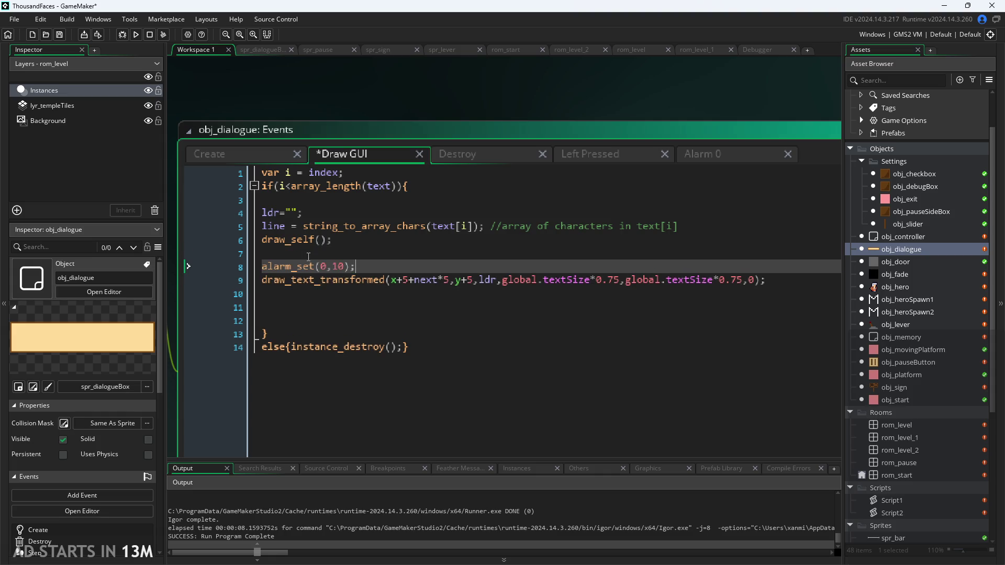
click(748, 149)
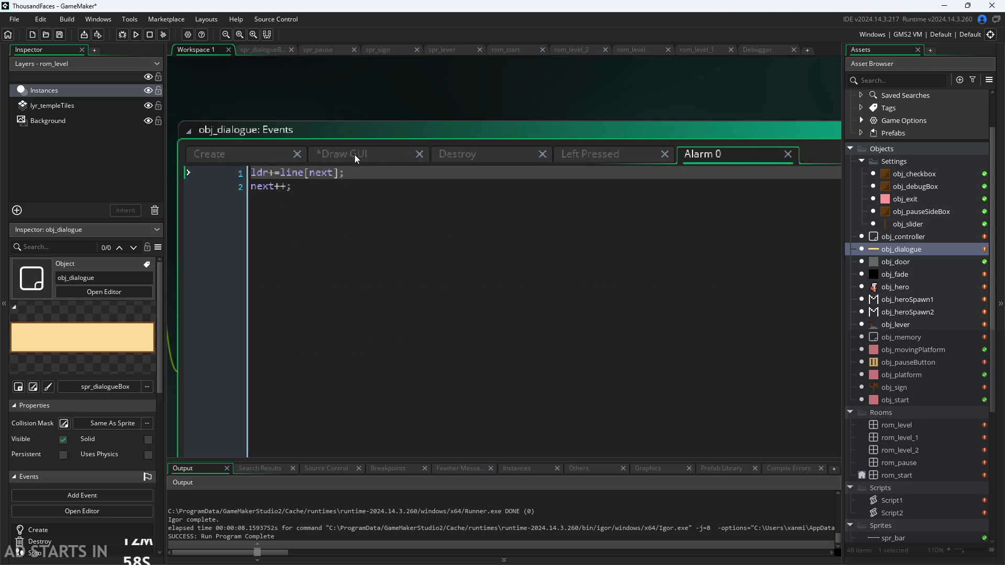
Add next=0; on empty line 3 of the Draw GUI code.
click(337, 154)
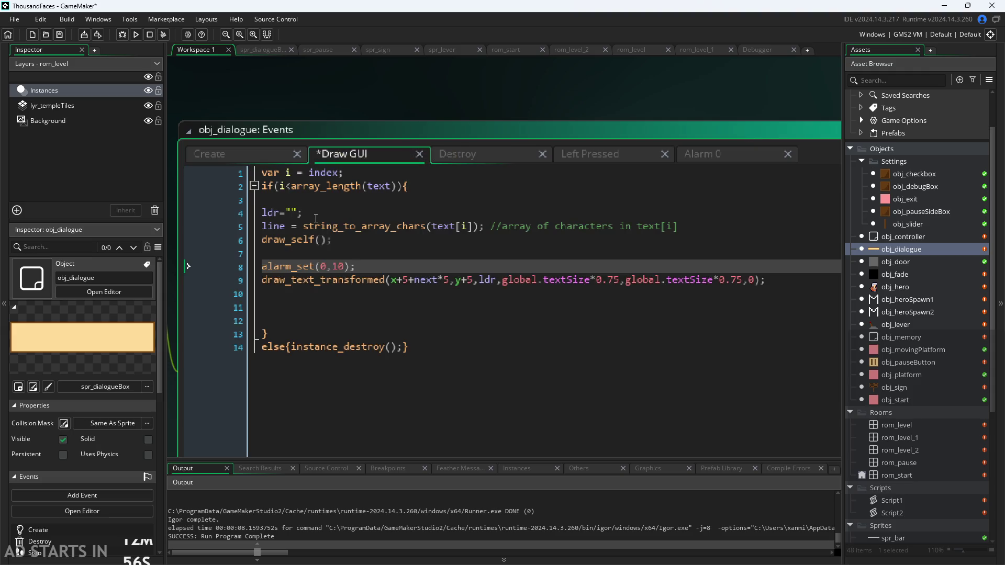
click(340, 195)
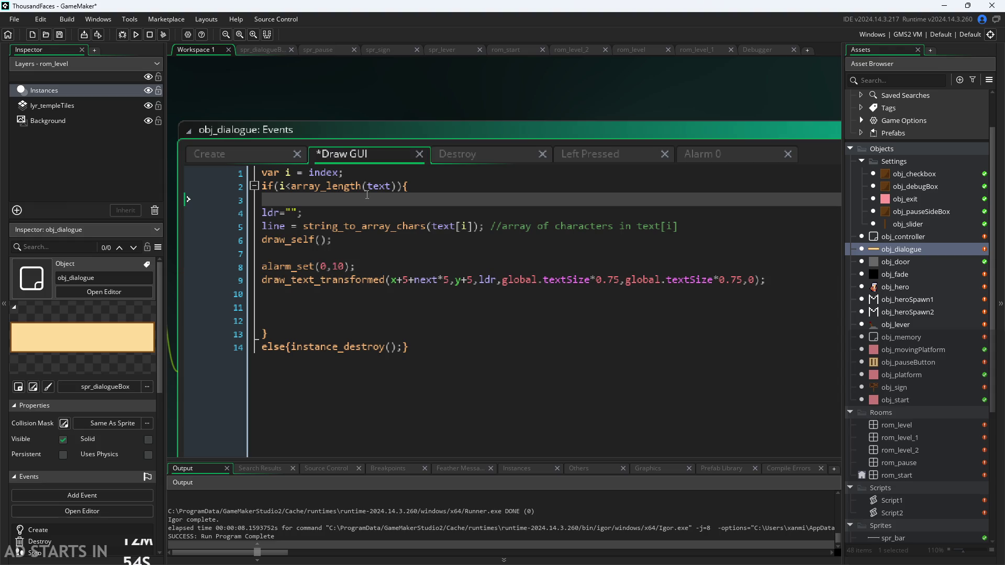
text(next=0;)
click(421, 268)
click(409, 245)
click(377, 200)
click(367, 238)
key(Down)
key(Up)
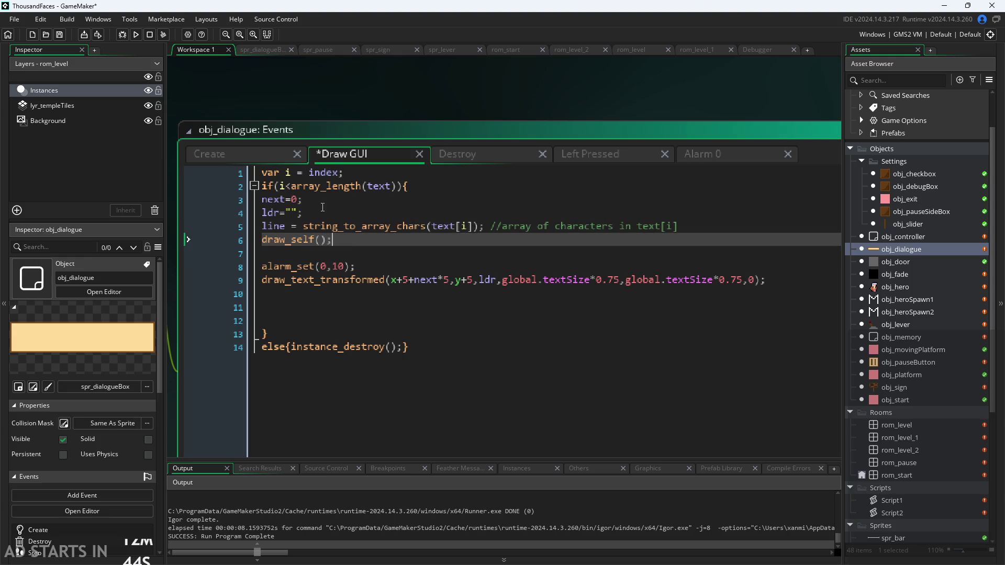
key(Down)
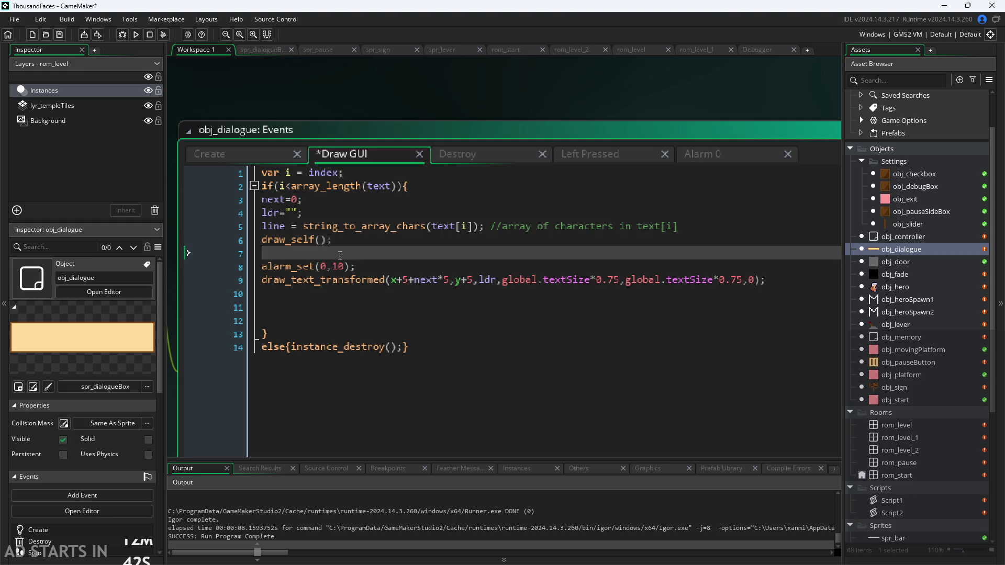
click(358, 201)
key(shift+Home)
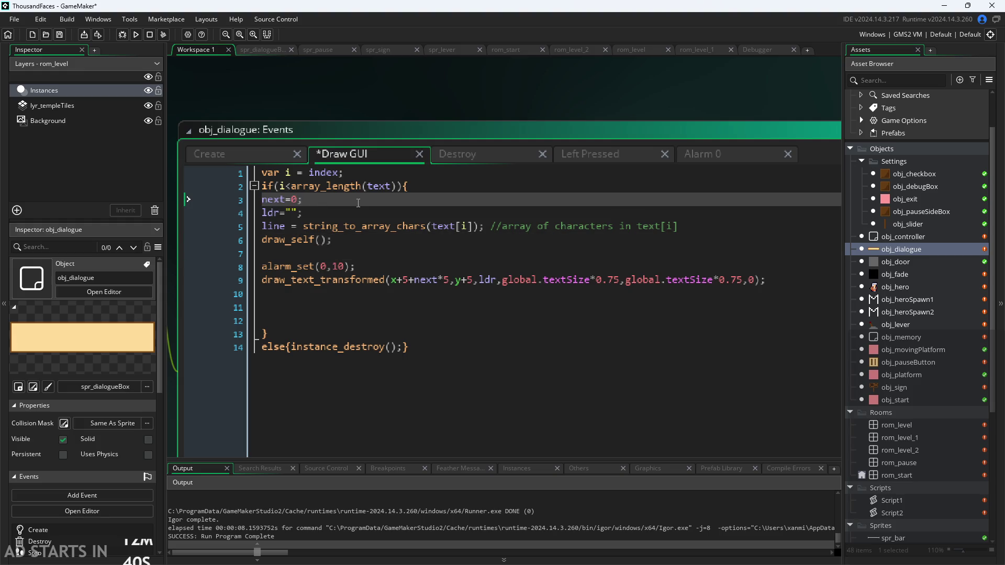
click(218, 200)
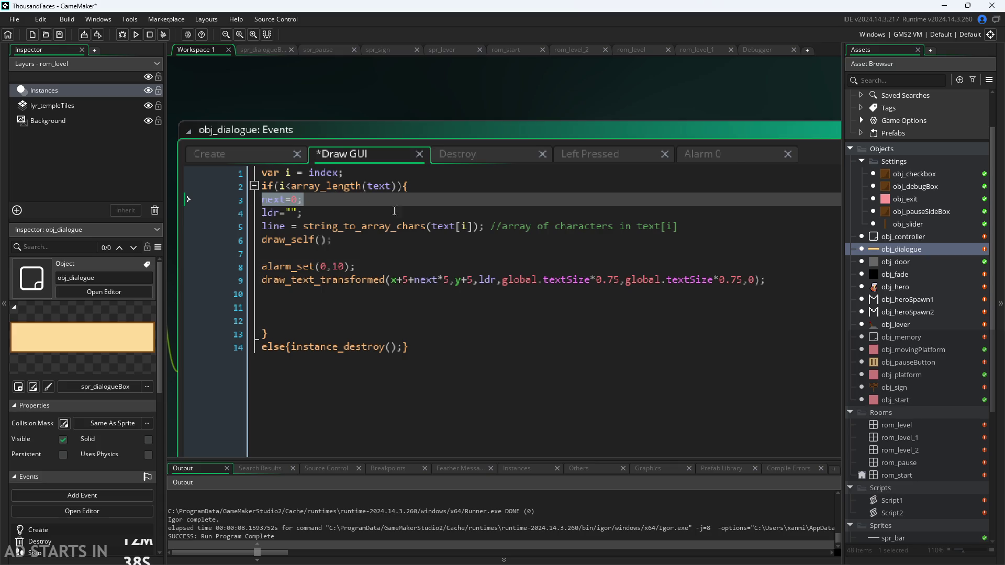
key(End)
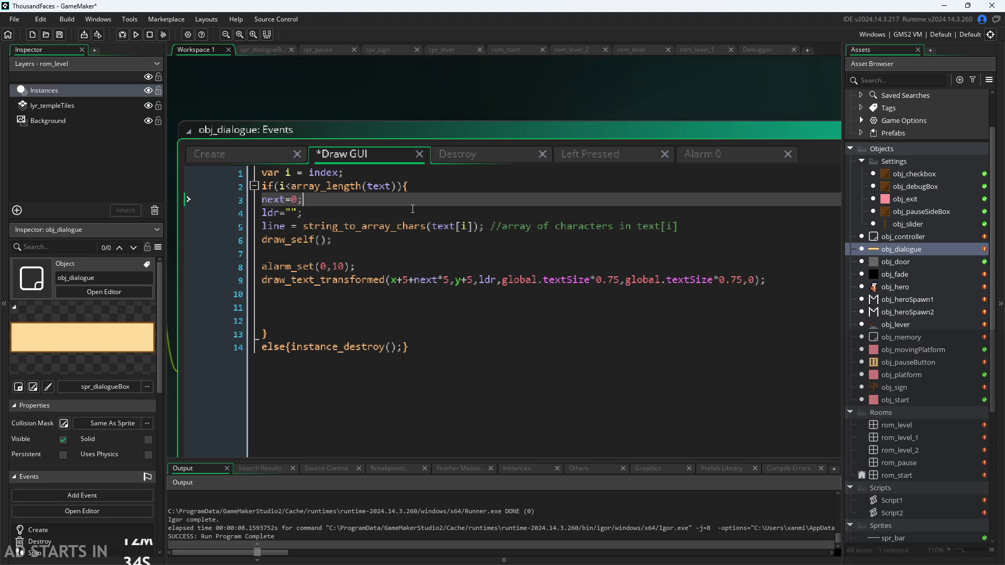
Delete the extra blank lines above the closing brace.
click(413, 294)
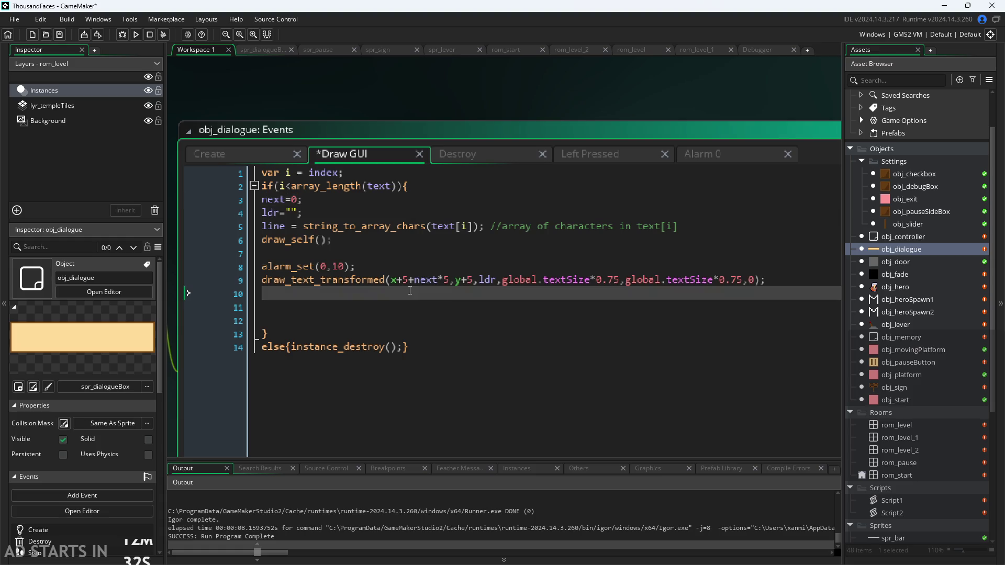
click(414, 320)
key(BackSpace)
key(BackSpace)
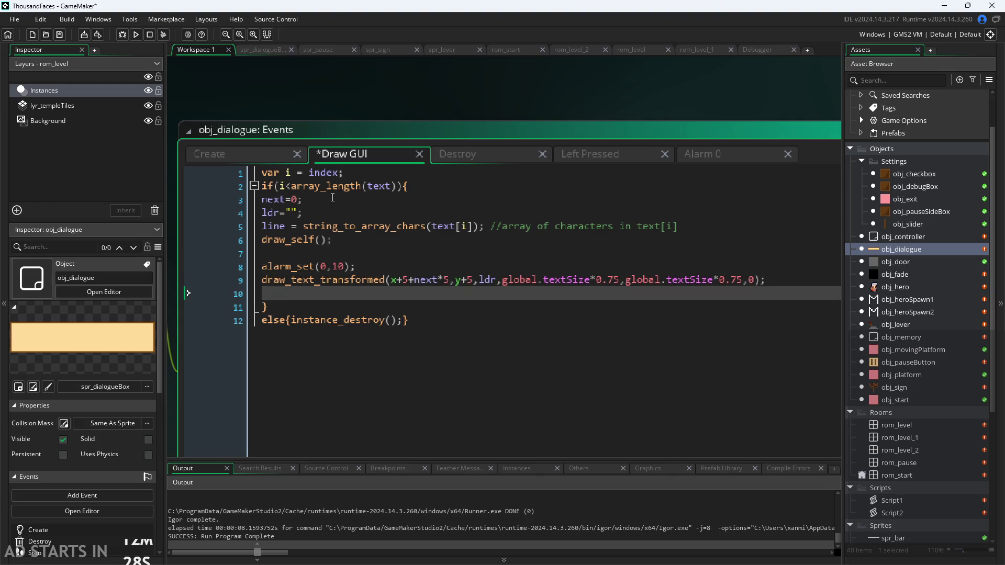
click(304, 199)
drag(304, 199, 220, 204)
click(260, 200)
key(shift+End)
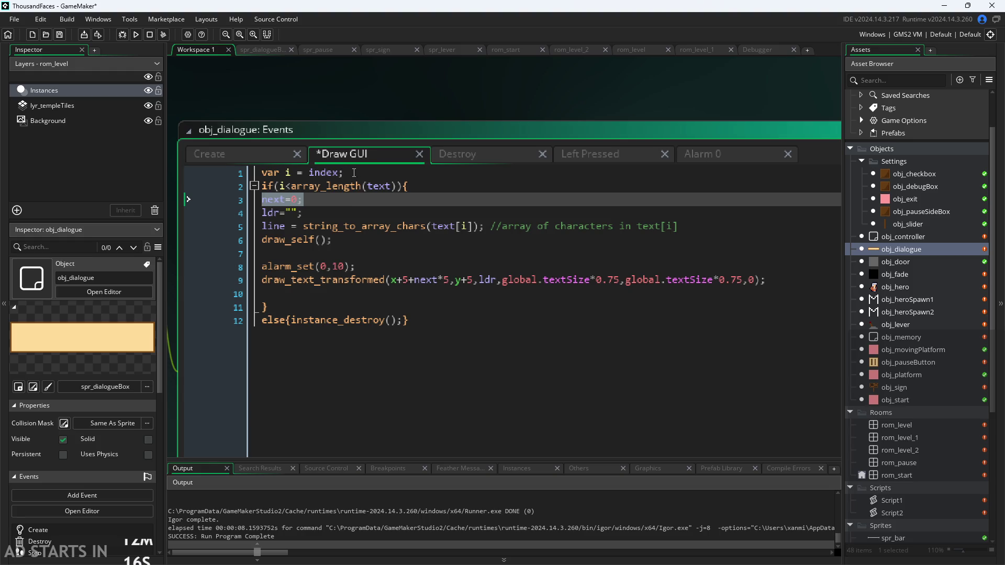
Rename index to i in the Create event (i=0) and the Left Pressed event (i++).
triple_click(305, 173)
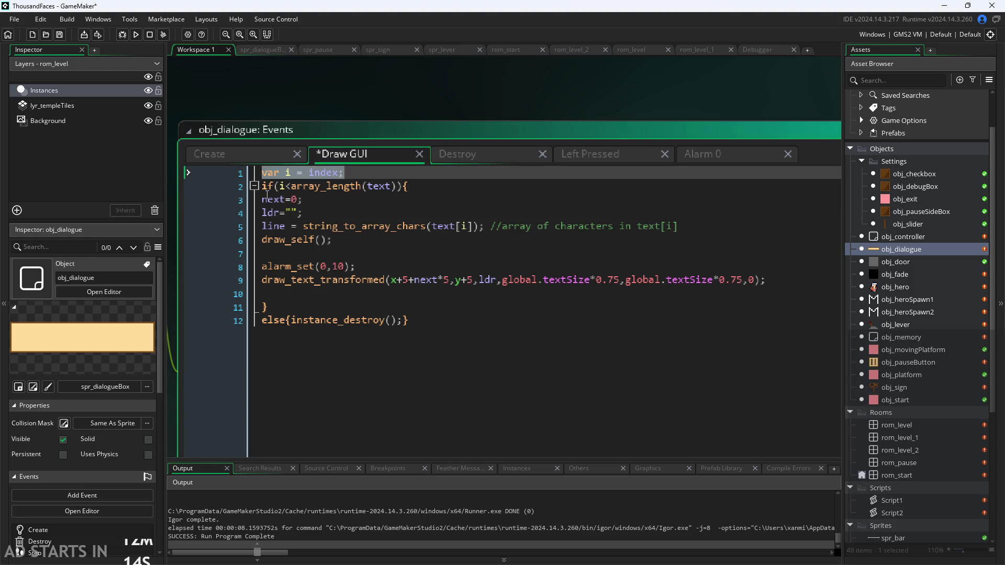
click(257, 157)
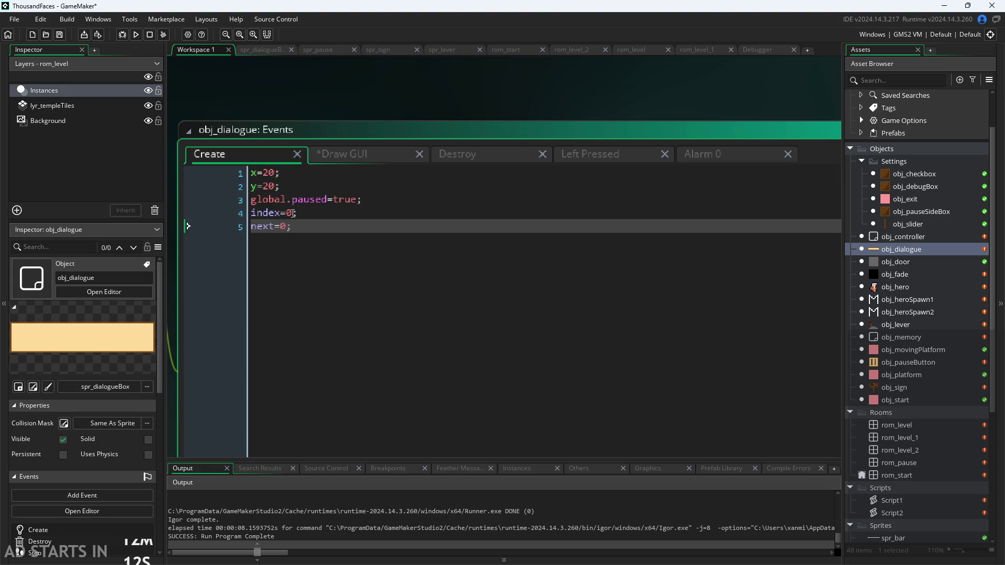
drag(281, 212, 257, 213)
key(BackSpace)
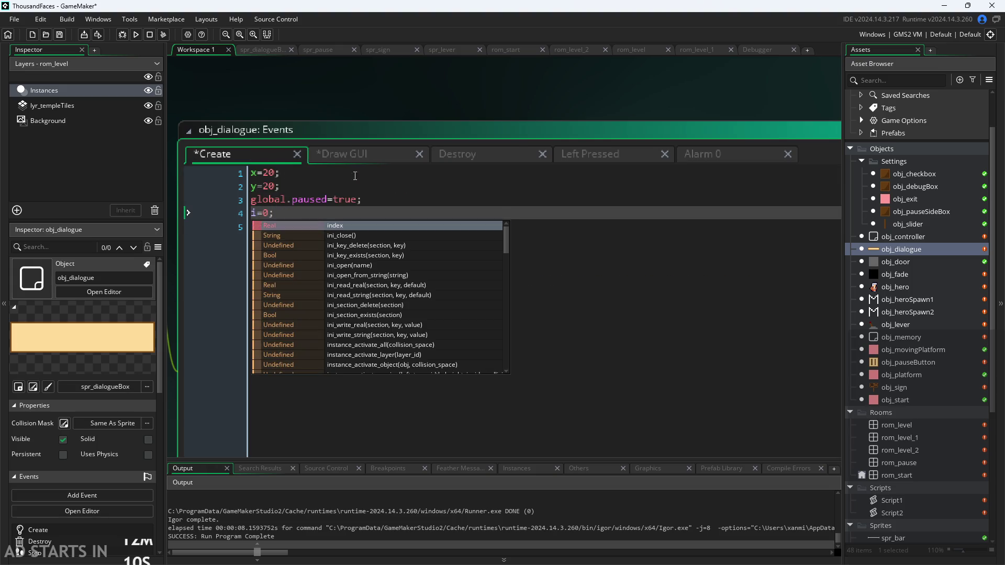
click(362, 158)
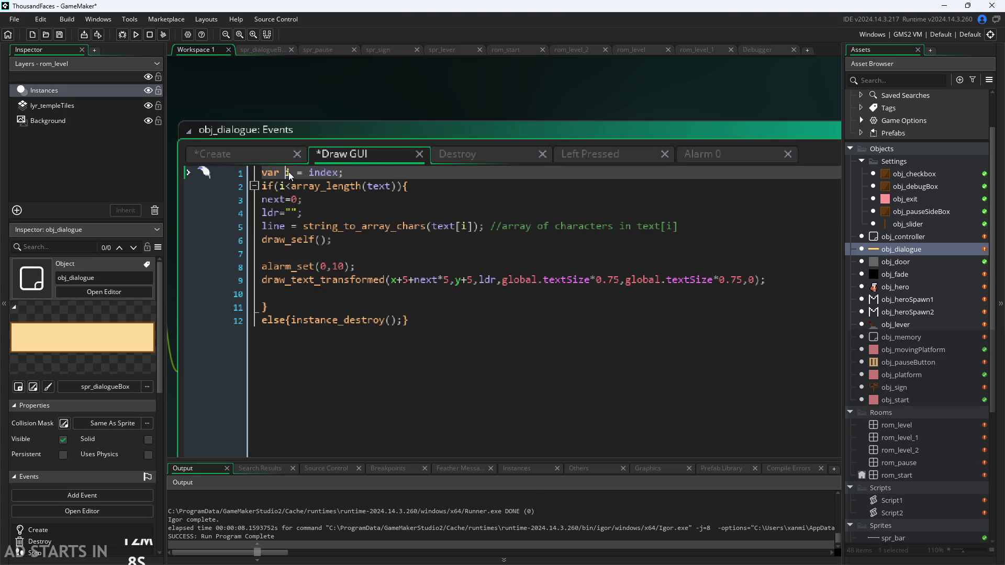
click(455, 154)
click(592, 155)
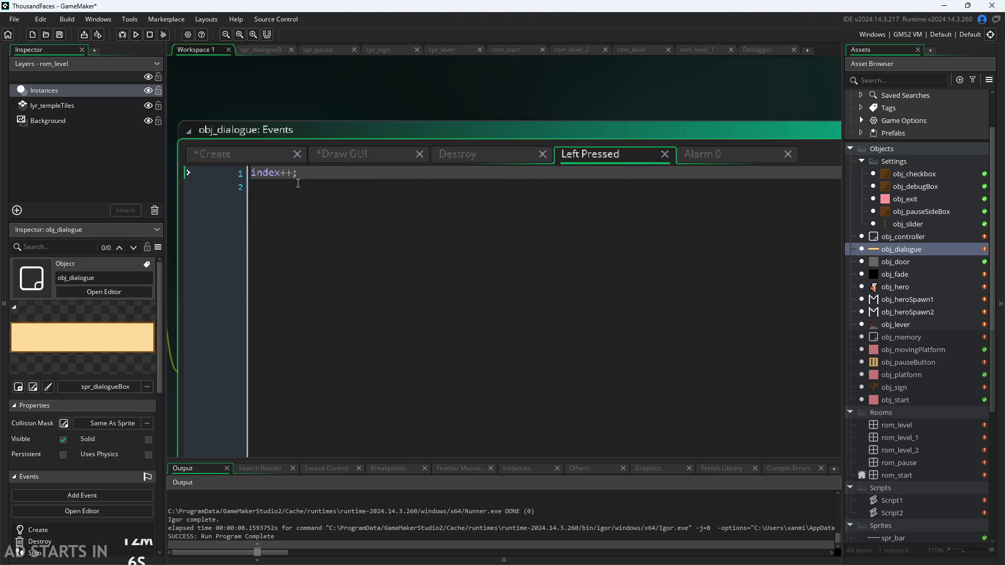
key(BackSpace)
Replace index with i on Draw GUI line 1, then clear that var i line.
click(351, 157)
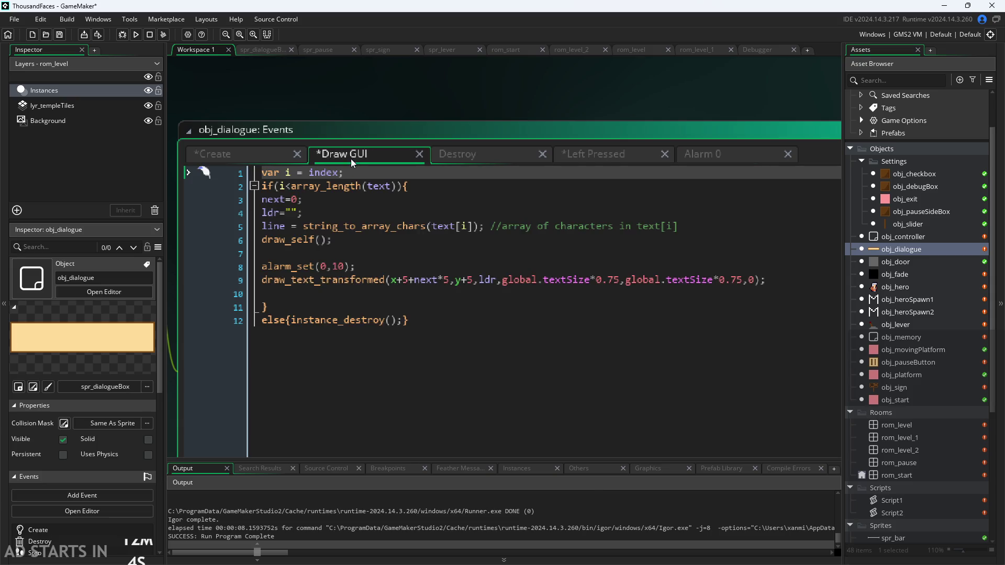
double_click(335, 174)
text(i)
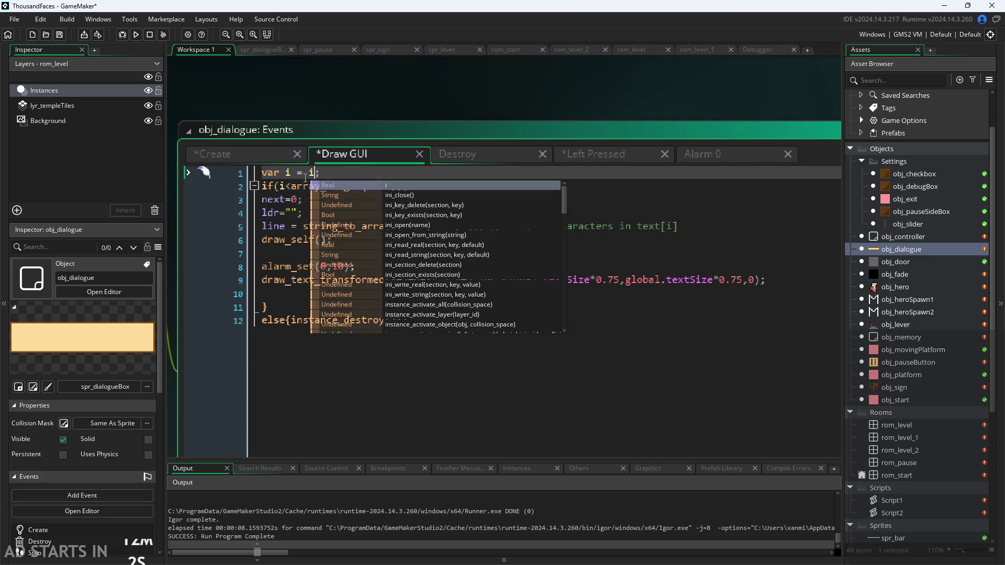
key(End)
key(shift+Home)
key(Delete)
Delete the empty first line so Draw GUI opens with if(i<array_length(text)){.
click(262, 187)
key(BackSpace)
click(443, 205)
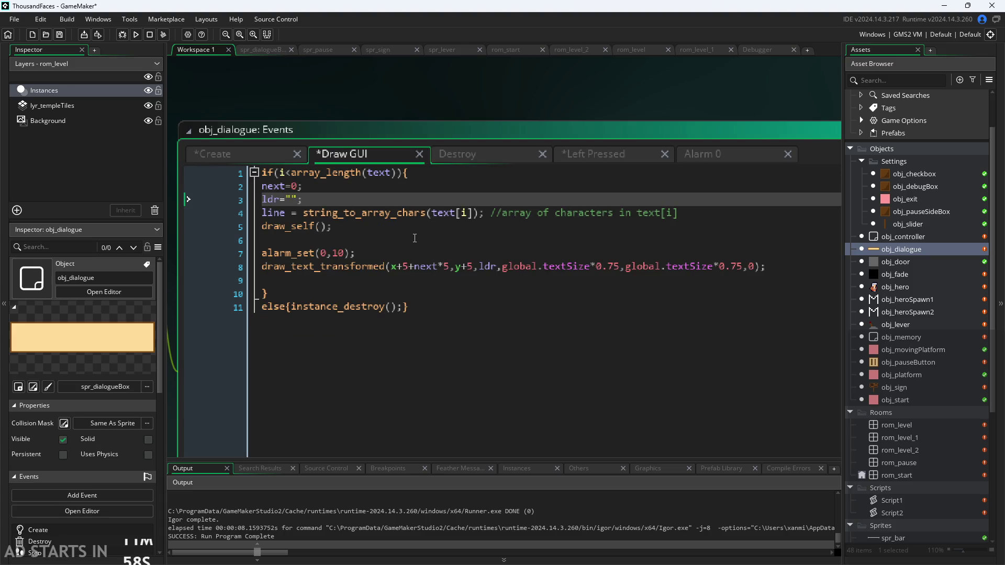
Review the Create, Destroy, Left Pressed and Alarm 0 code, then return to Draw GUI.
click(268, 158)
click(360, 153)
click(499, 151)
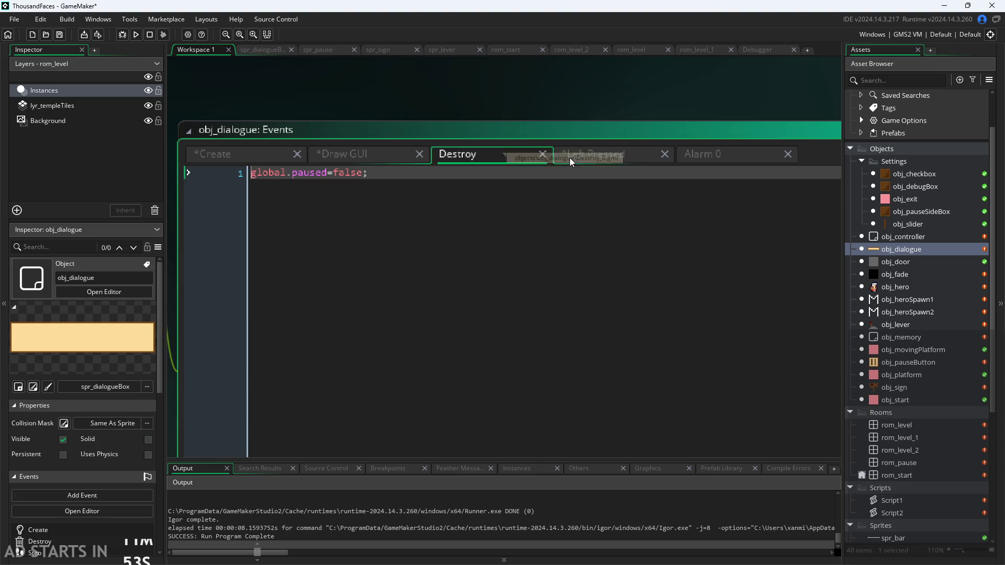
click(565, 157)
click(681, 155)
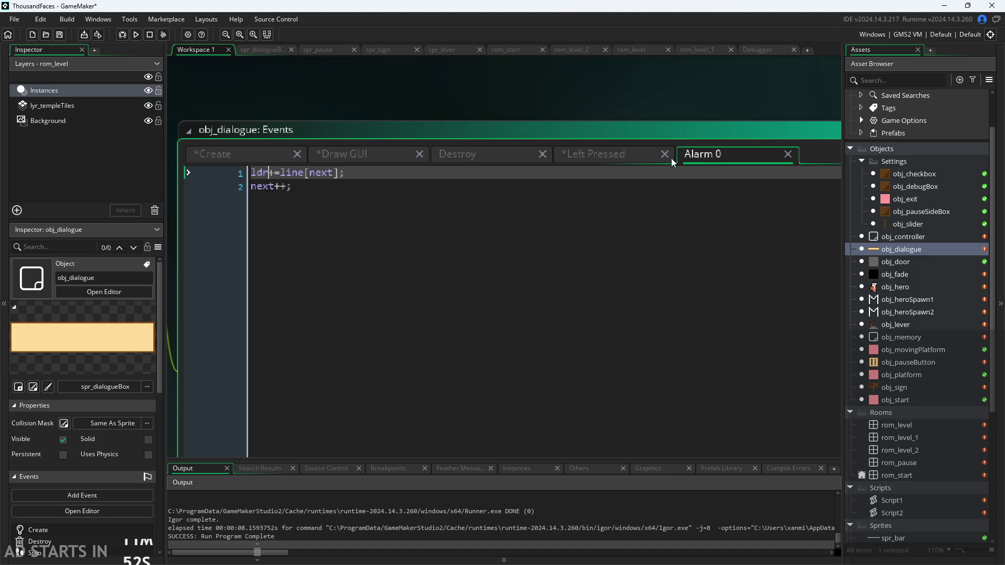
click(355, 152)
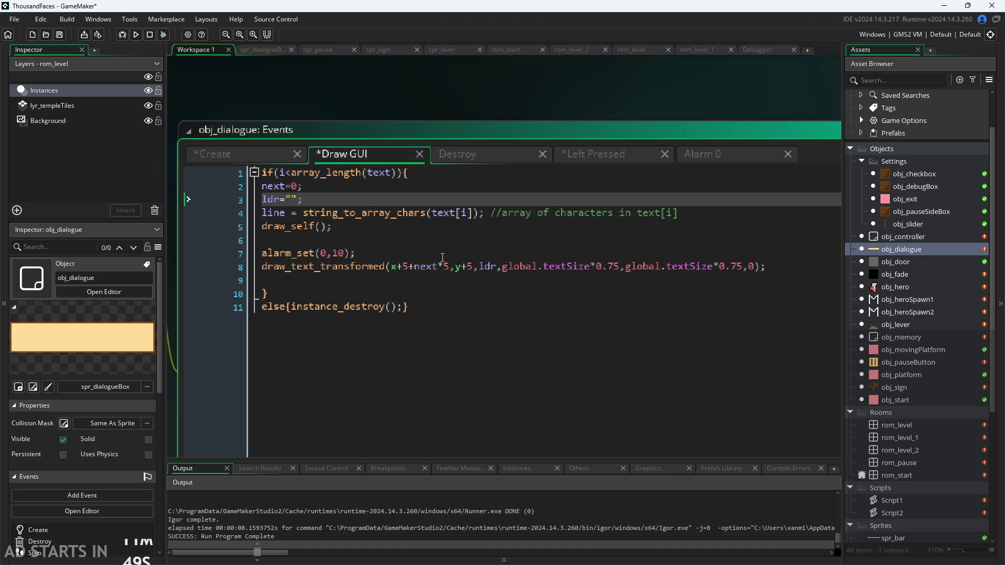
click(422, 247)
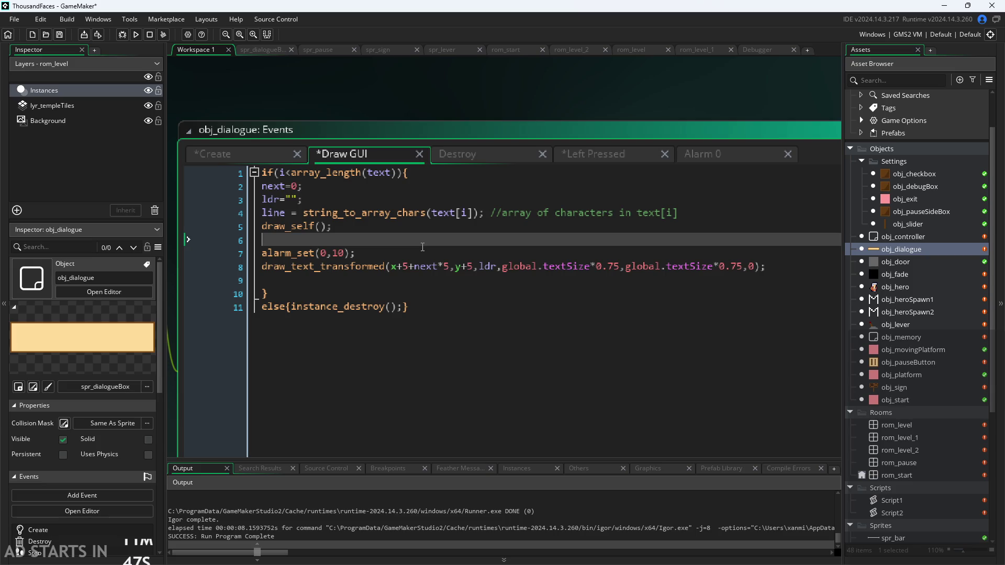
click(324, 189)
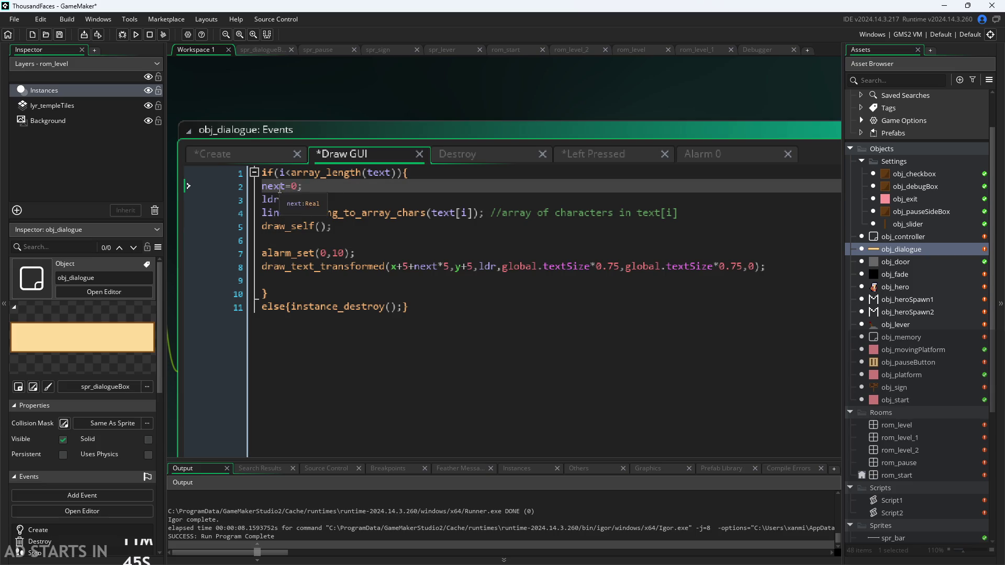
Delete the next=0; line from the Draw GUI code.
drag(303, 187, 166, 190)
key(BackSpace)
key(BackSpace)
click(422, 240)
click(440, 229)
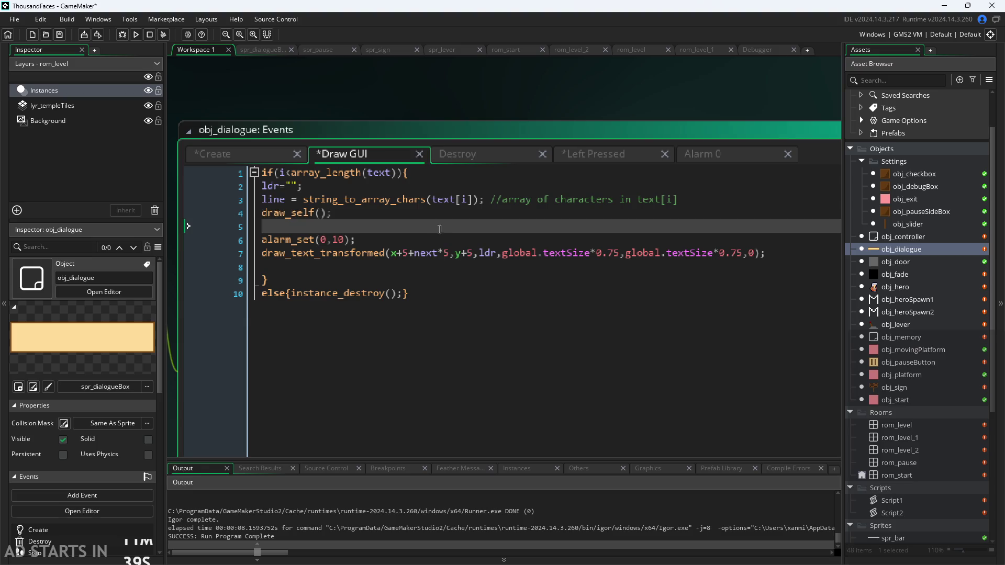
Review the Create, Destroy and Left Pressed event code, then the Draw GUI code.
click(255, 153)
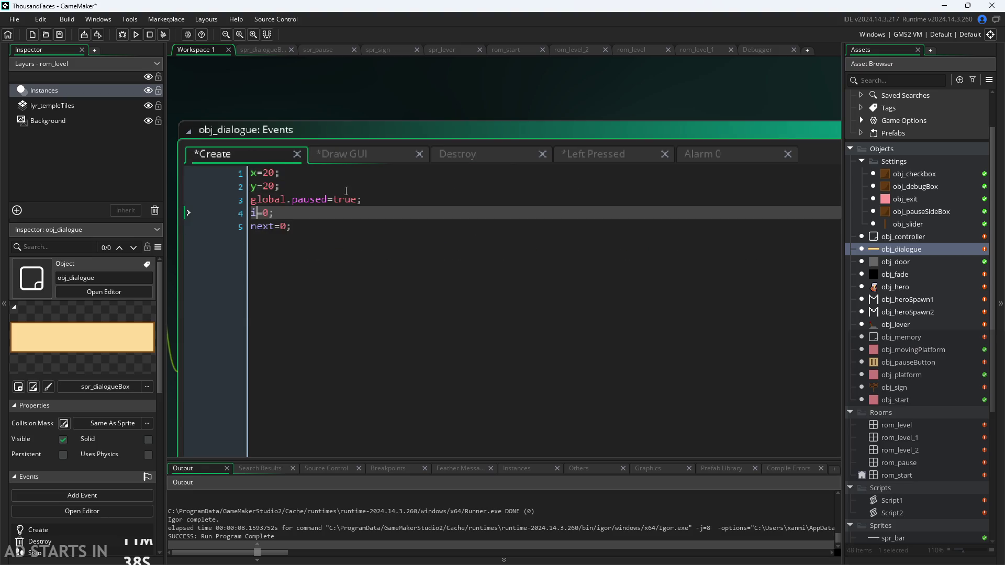
click(356, 226)
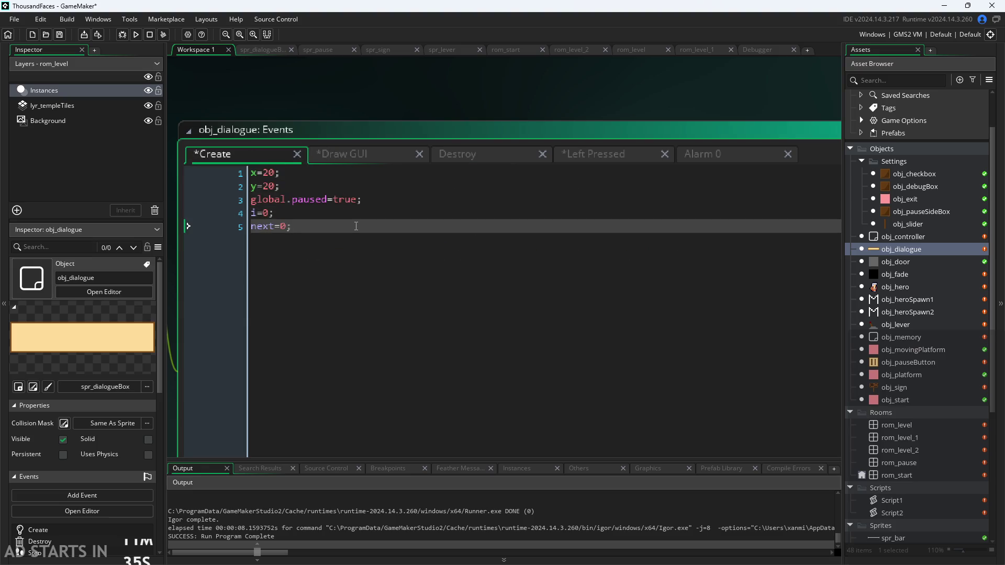
click(375, 156)
click(462, 153)
click(584, 154)
click(408, 149)
ctrl+scroll(376, 234, down, 1)
ctrl+scroll(376, 234, up, 3)
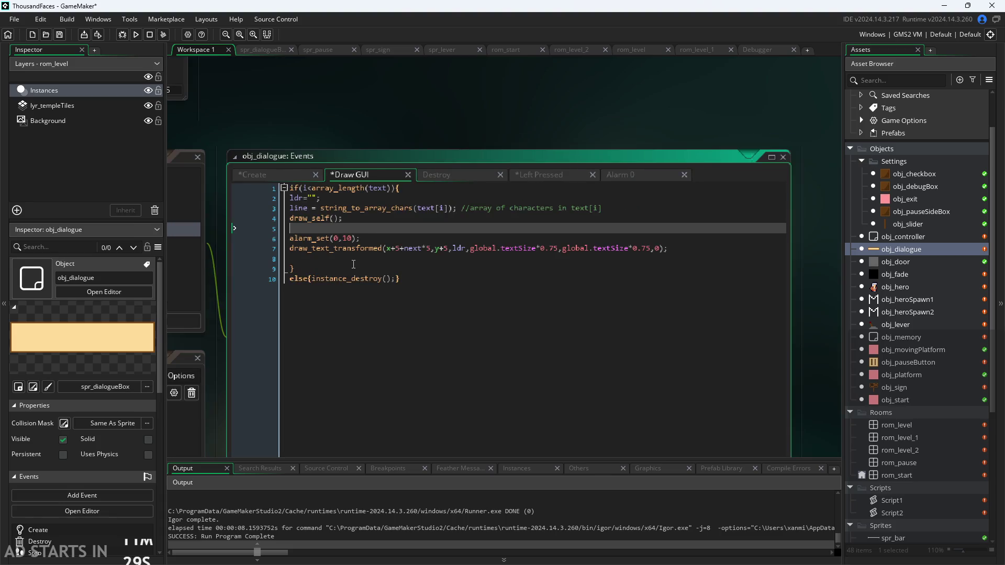
scroll(365, 266, up, 1)
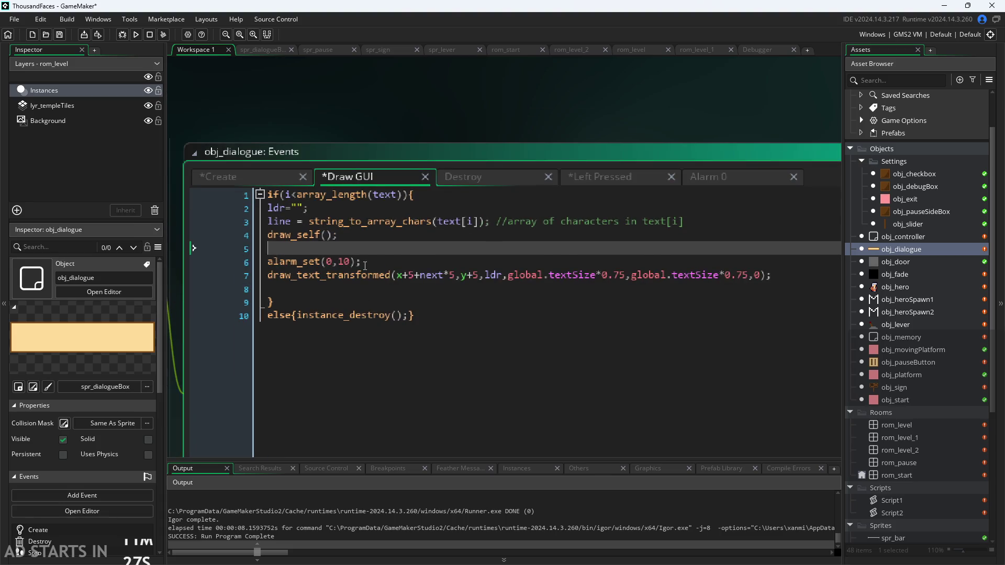
ctrl+scroll(365, 265, up, 1)
ctrl+scroll(364, 265, down, 1)
scroll(364, 220, down, 1)
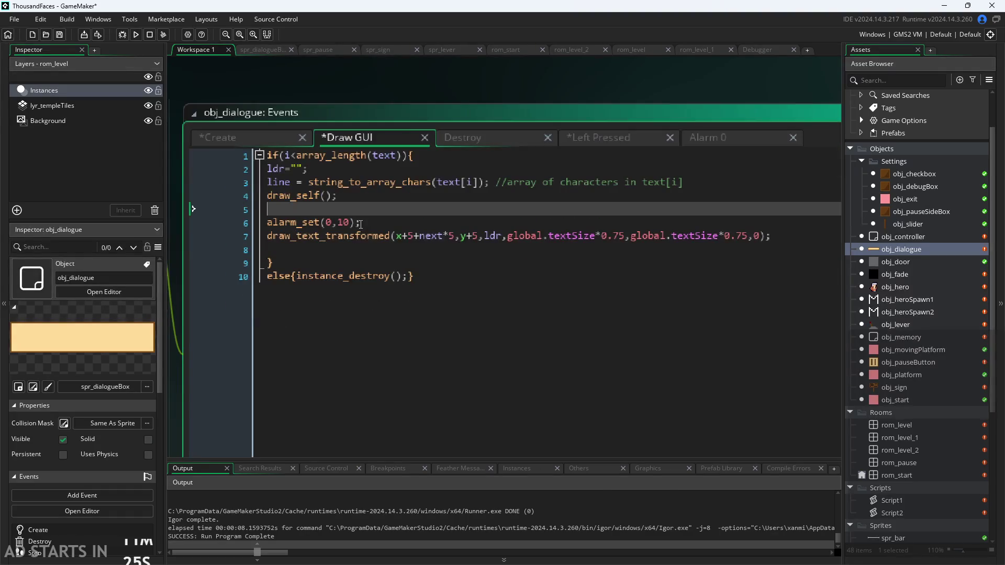
key(Down)
key(Down)
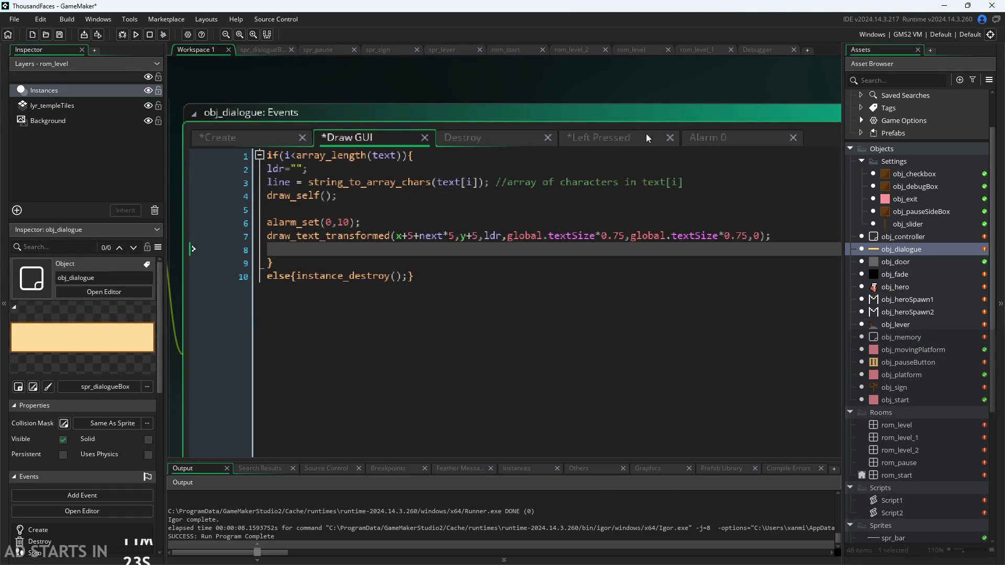
Add next=0; on a new line after i++ in the Left Pressed event.
click(602, 138)
key(Return)
text(next=0;)
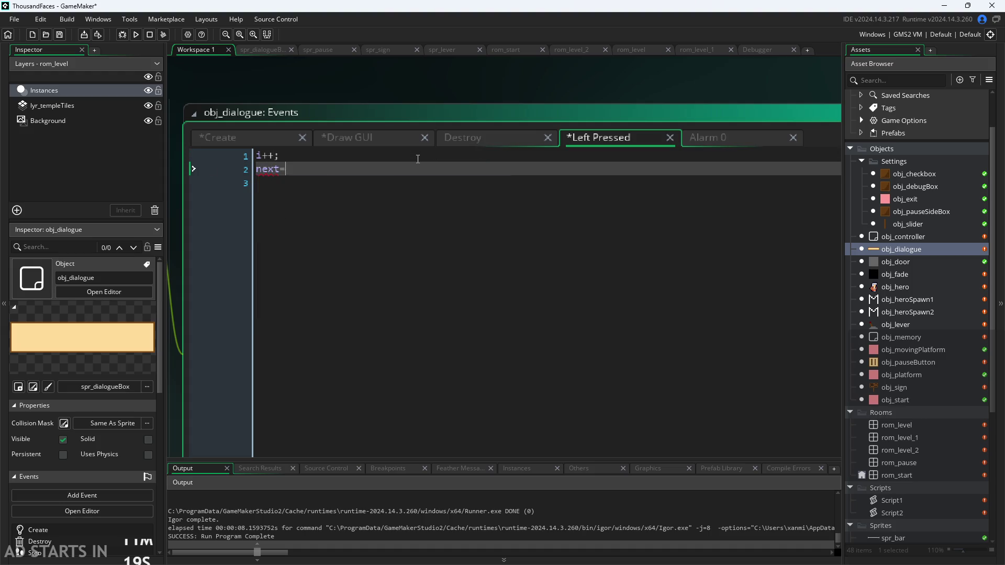
click(410, 139)
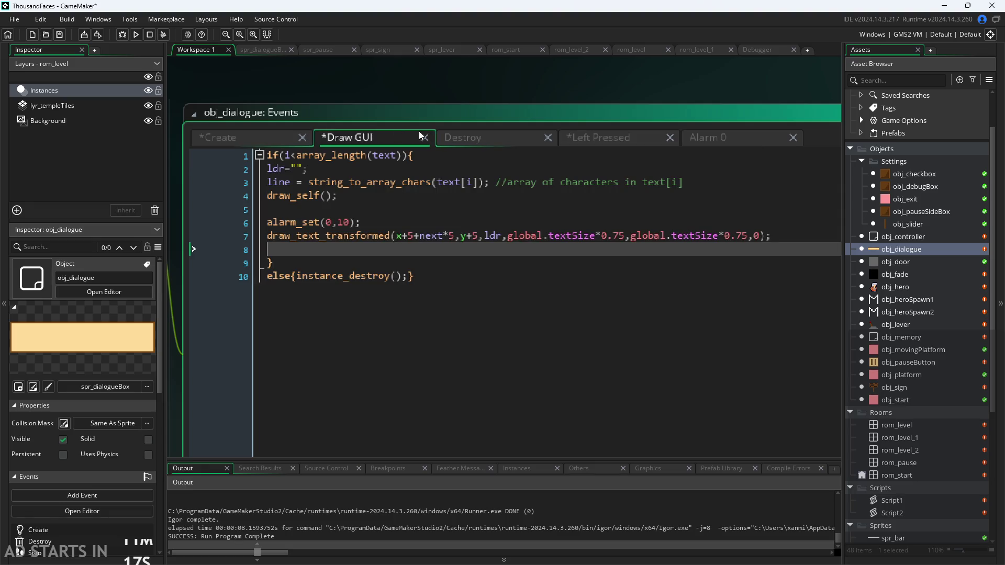
Check the ldr reset and string_to_array_chars lines in Draw GUI.
click(388, 169)
click(390, 184)
click(386, 194)
click(393, 182)
click(400, 170)
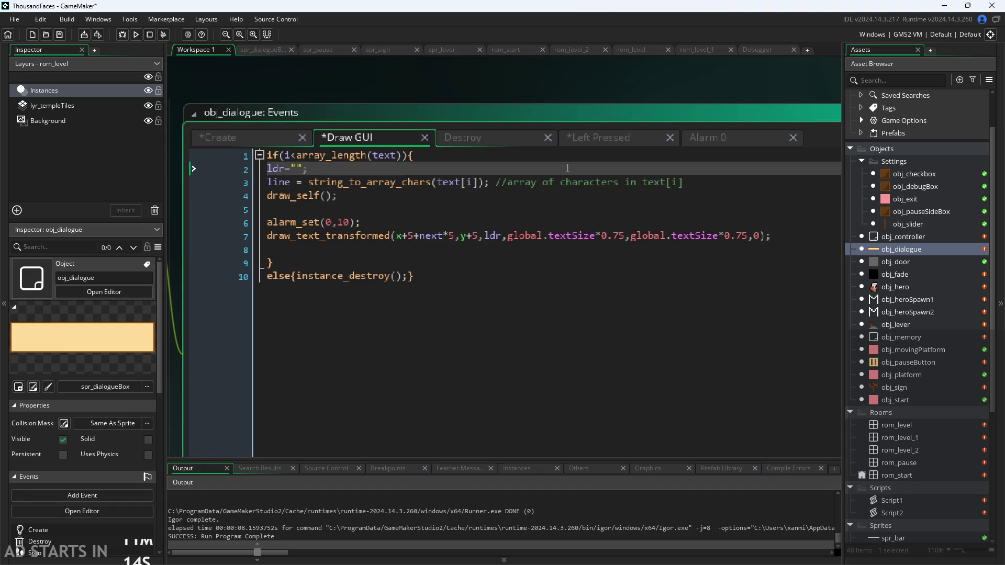
click(721, 182)
click(716, 169)
click(698, 183)
Inspect the draw_self, alarm_set and draw_text_transformed lines, including the ldr argument.
click(376, 201)
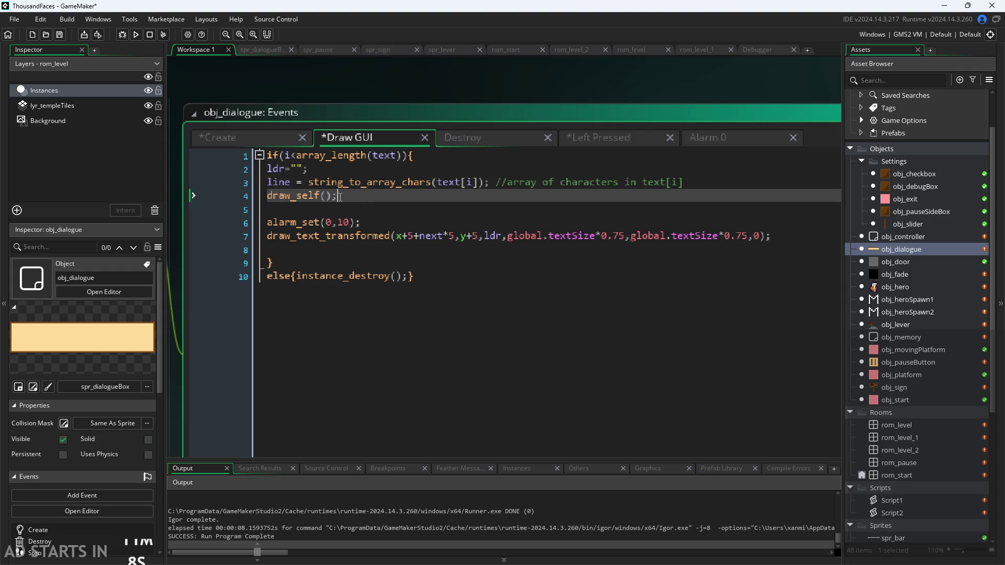
click(359, 222)
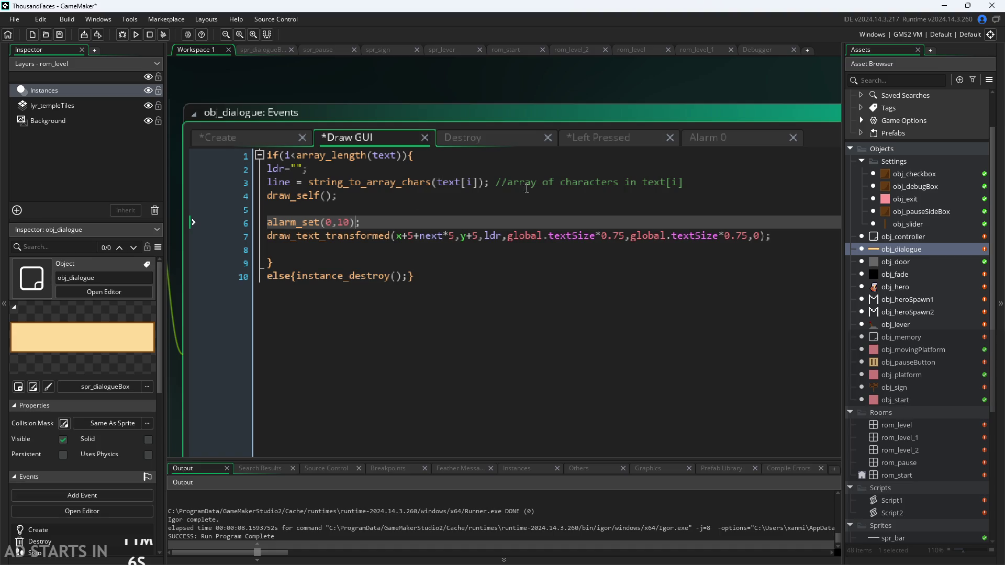
click(546, 249)
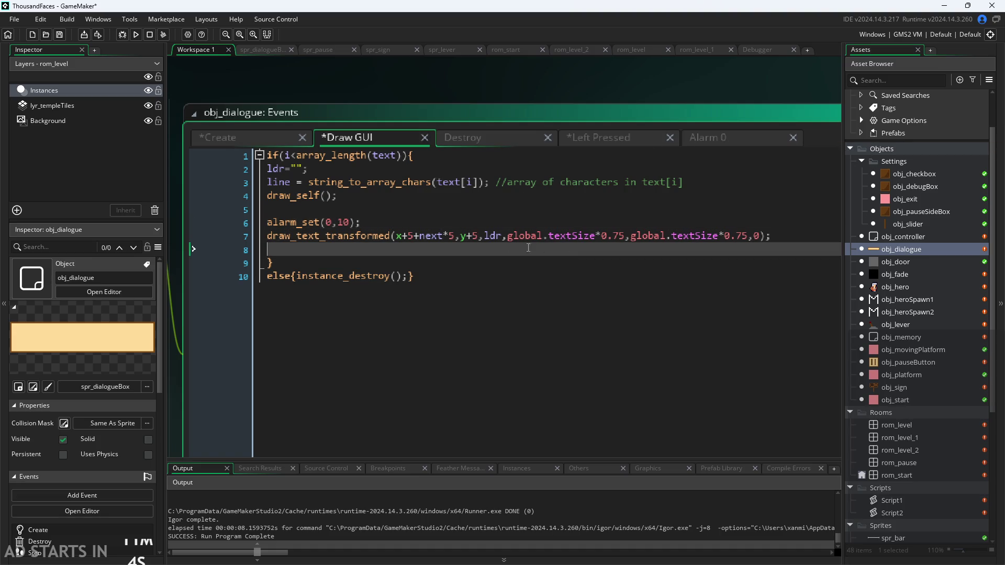
drag(267, 236, 792, 239)
click(788, 239)
click(508, 235)
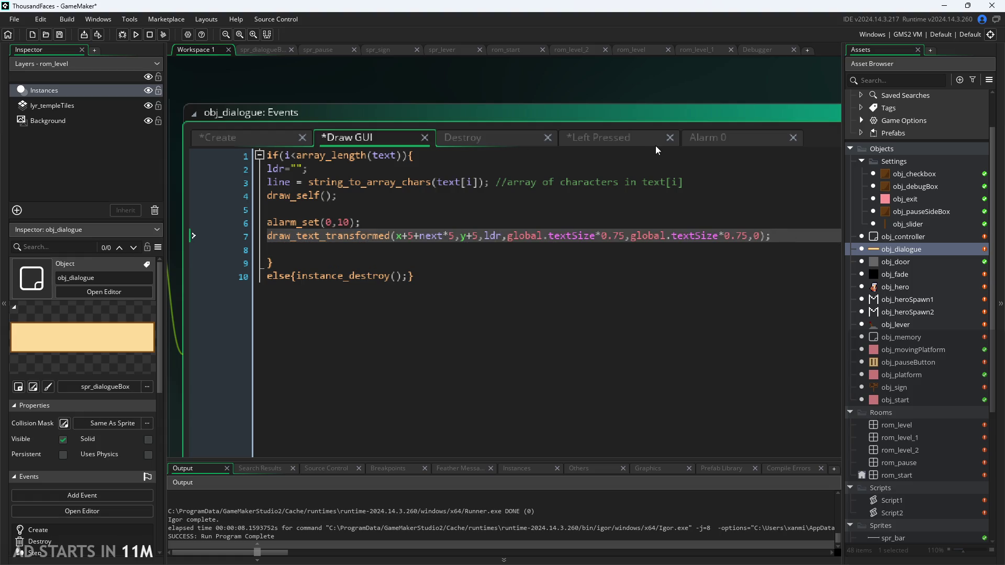
Review the Alarm 0 code's ldr+=line[next] and next++ lines.
click(711, 141)
click(434, 153)
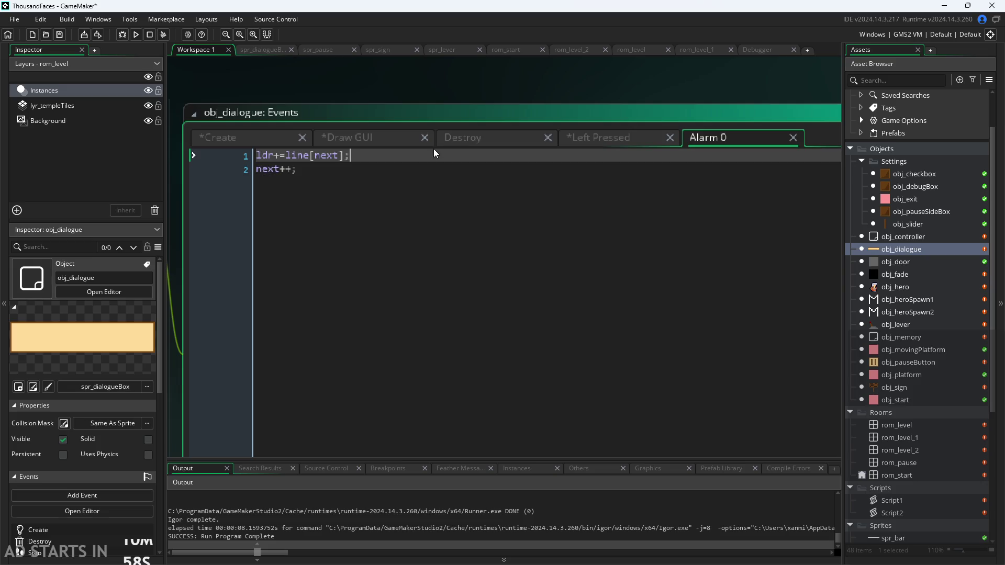
click(363, 169)
click(367, 156)
click(361, 169)
click(373, 155)
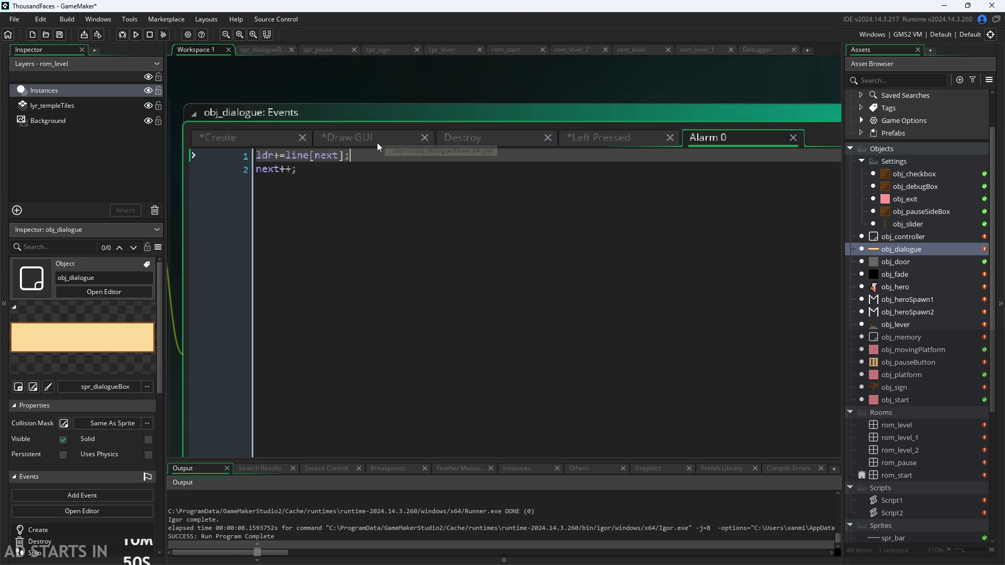
click(344, 170)
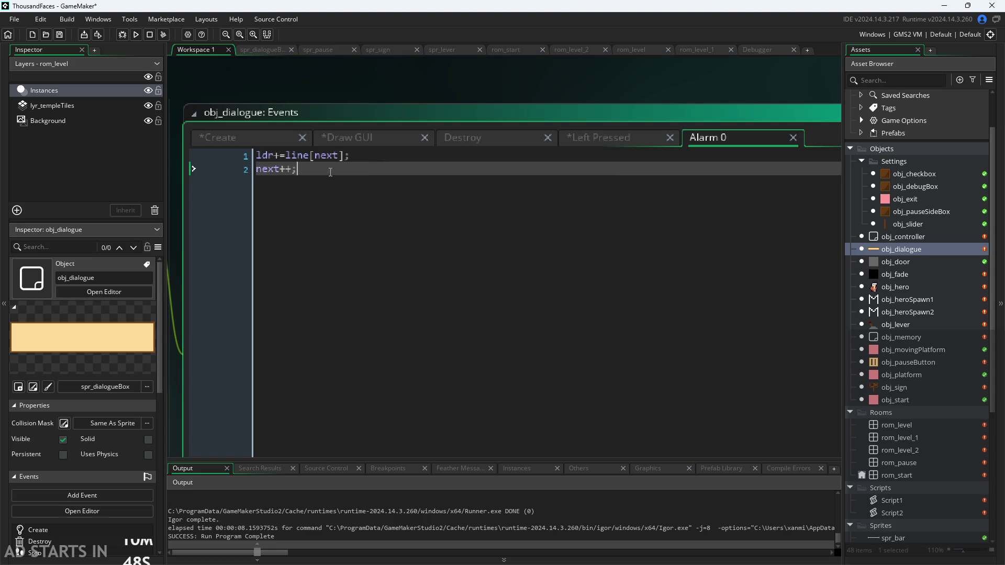
Save the project with Ctrl+S and launch the game.
click(353, 143)
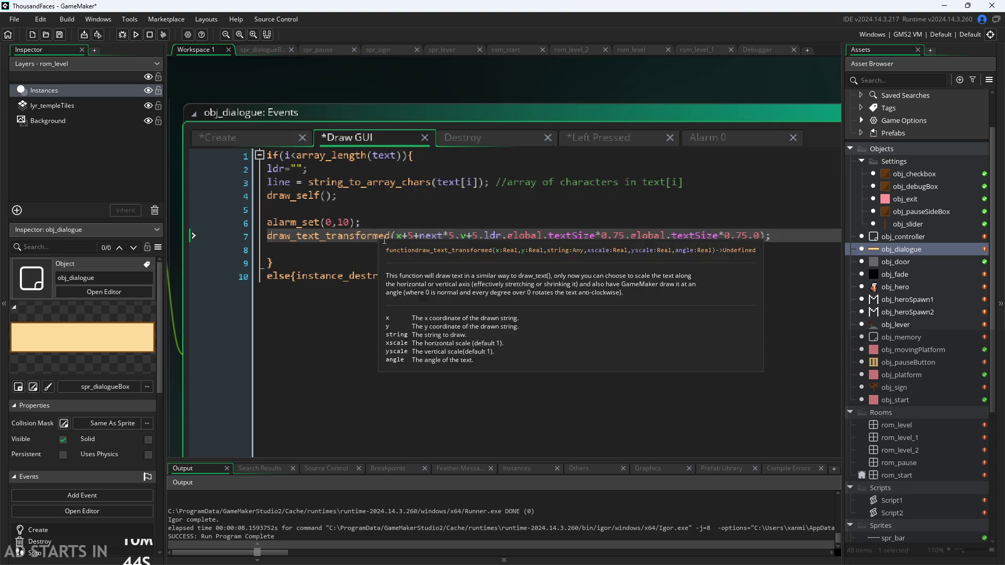
click(783, 238)
key(Up)
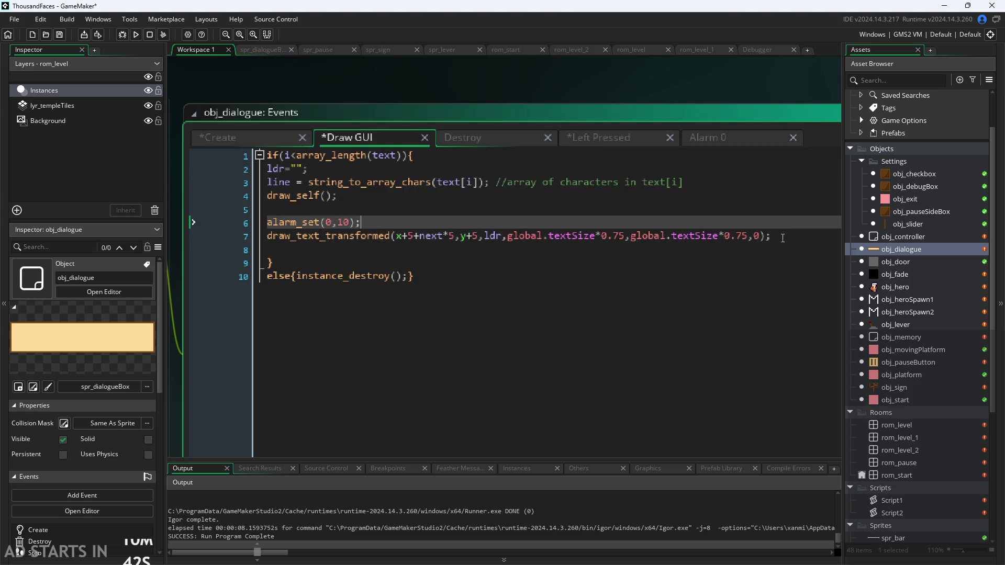
key(ctrl+s)
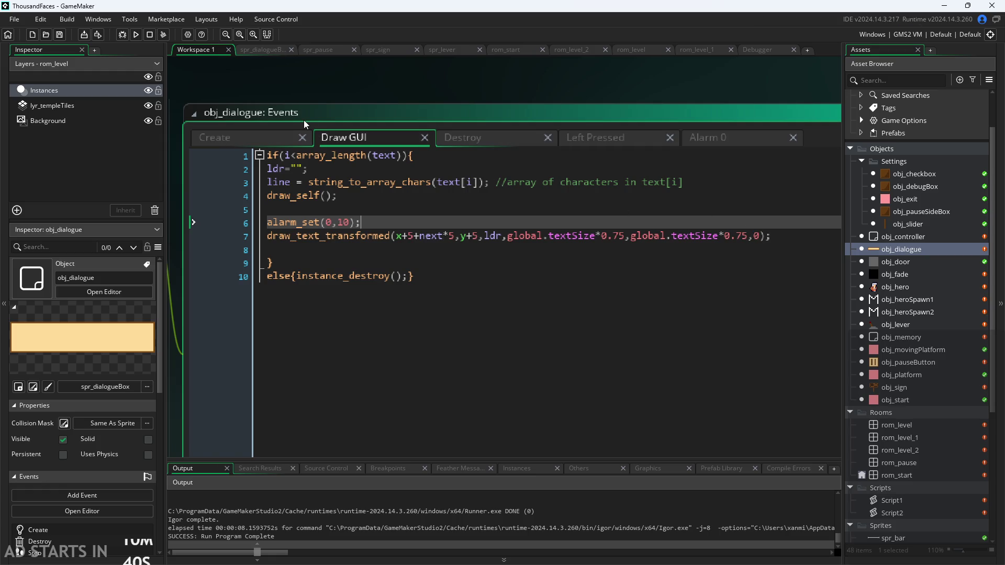
click(135, 35)
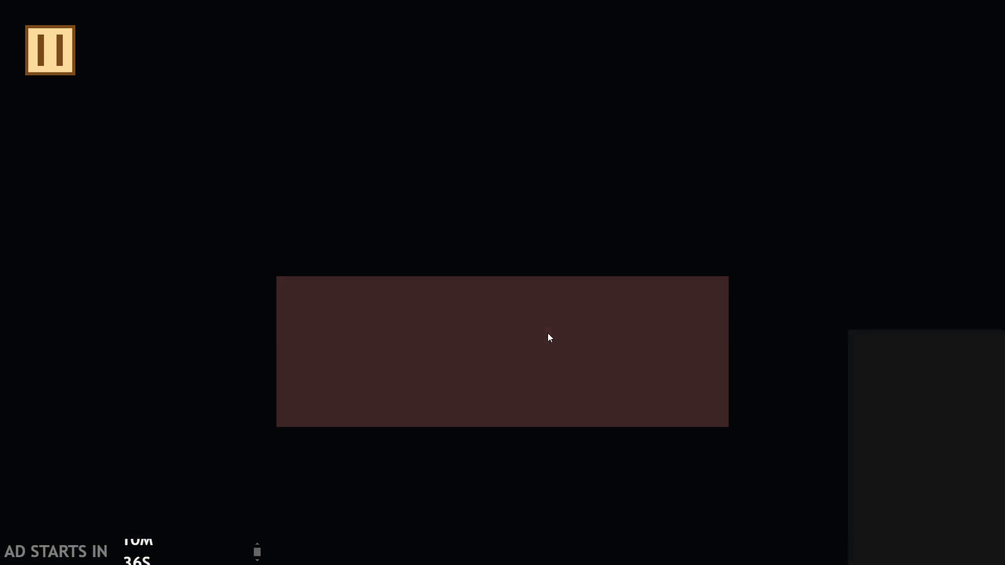
Walk to the signpost, open and close its empty dialogue box, then quit via the pause screen.
key(Right)
key(Up)
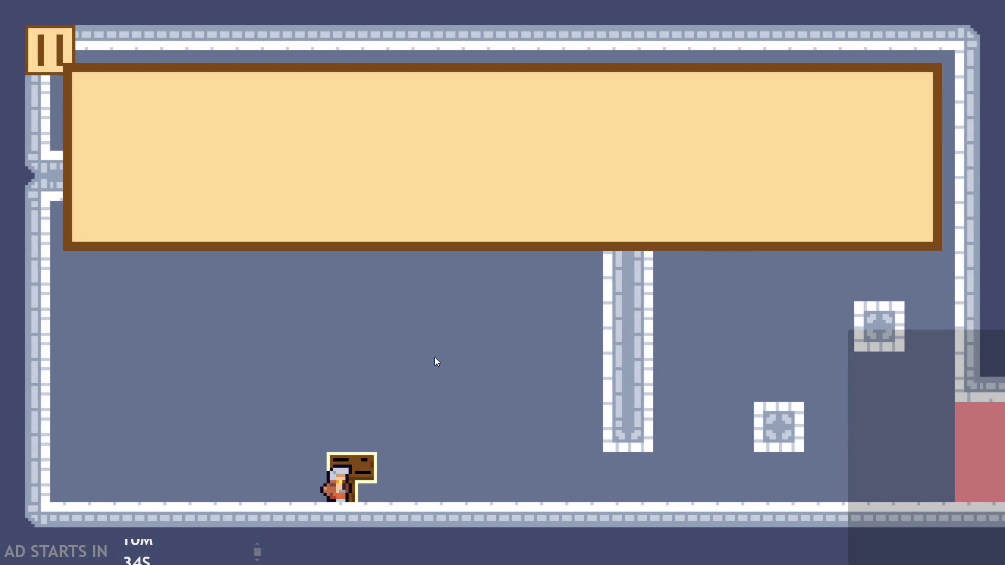
click(425, 154)
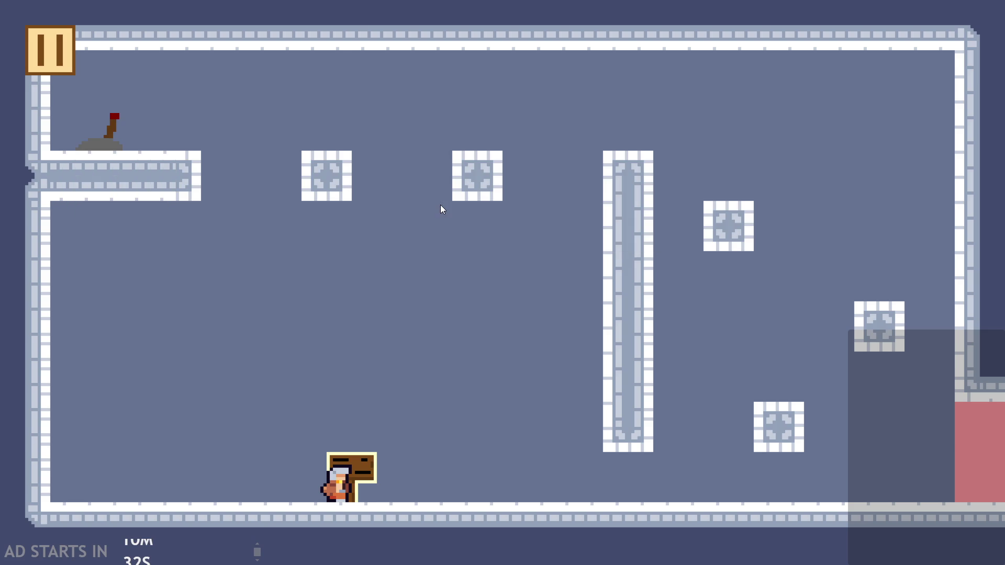
click(76, 67)
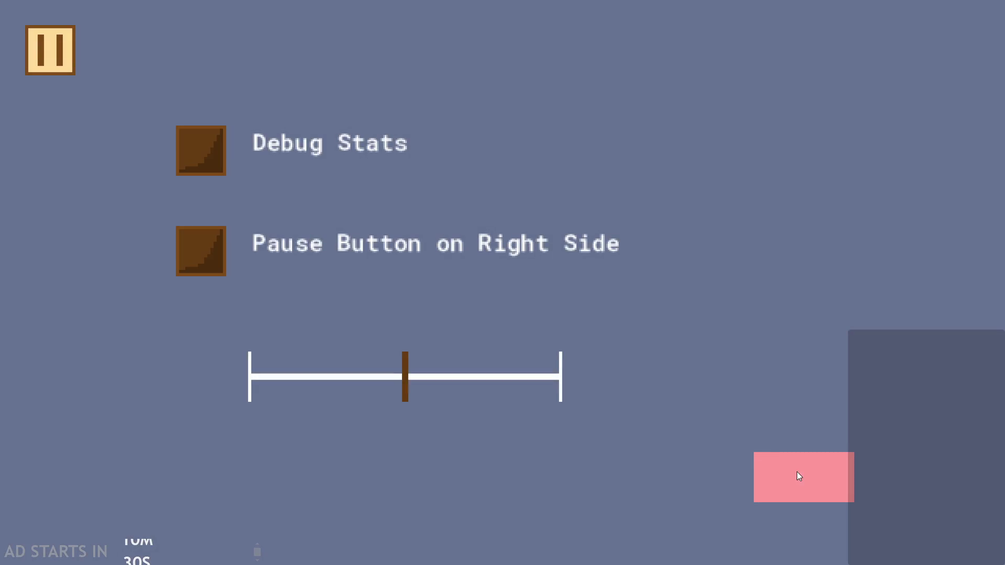
click(797, 473)
Indent the alarm_set(0,10) line and insert a blank line above it.
key(Tab)
key(Down)
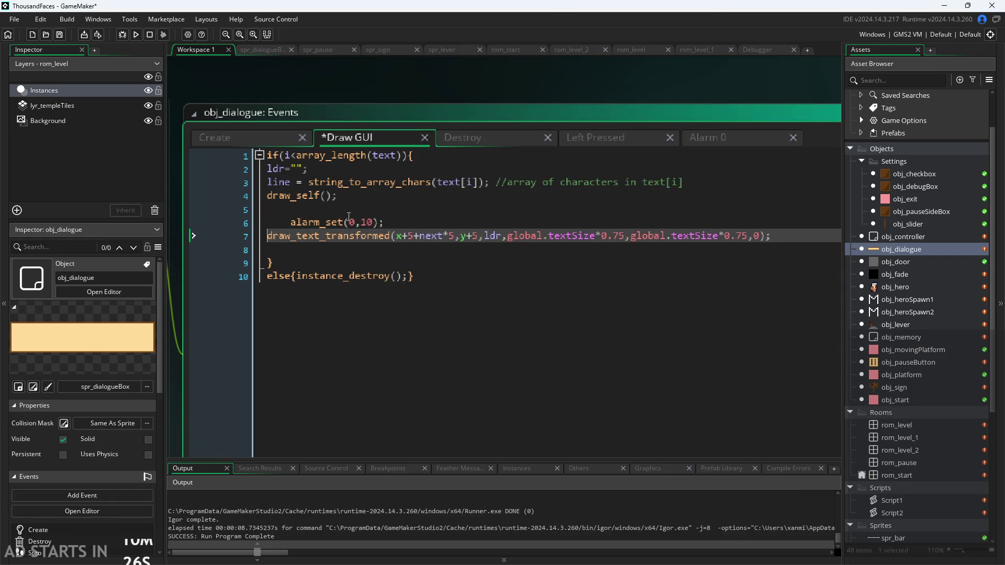
key(Return)
key(Up)
key(Up)
key(Up)
key(Down)
key(Up)
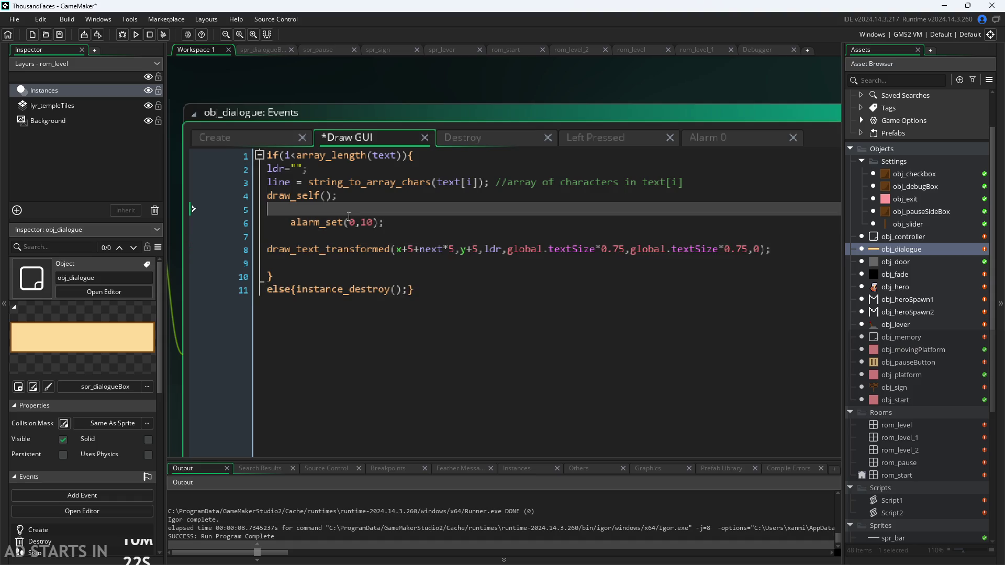
key(Return)
Wrap alarm_set in if(alarm_get(0)<=0){ … } with a closing brace below it.
text(if(alarm_)
key(Return)
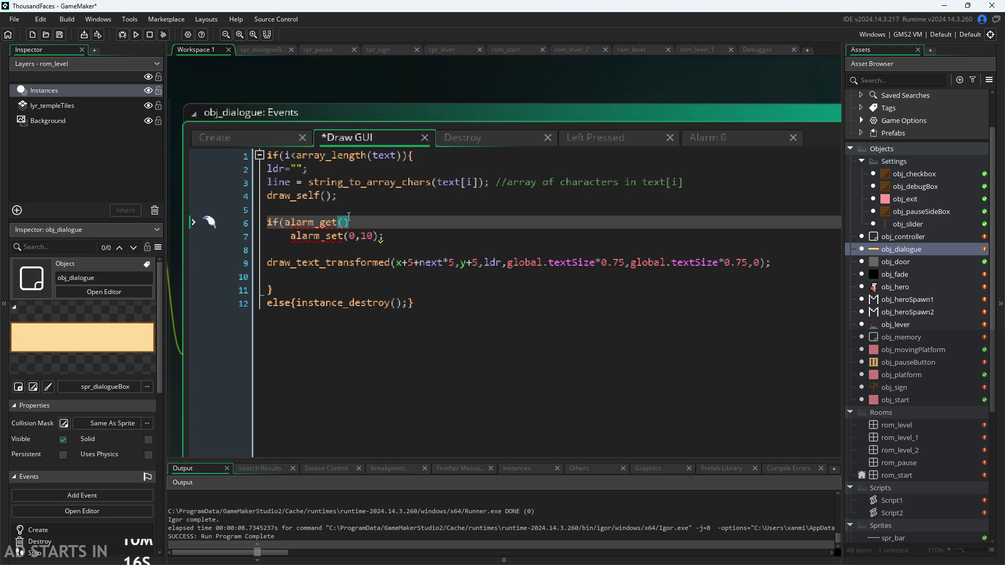
text(0))
text(<=0)
text(){)
key(Down)
key(Return)
text(})
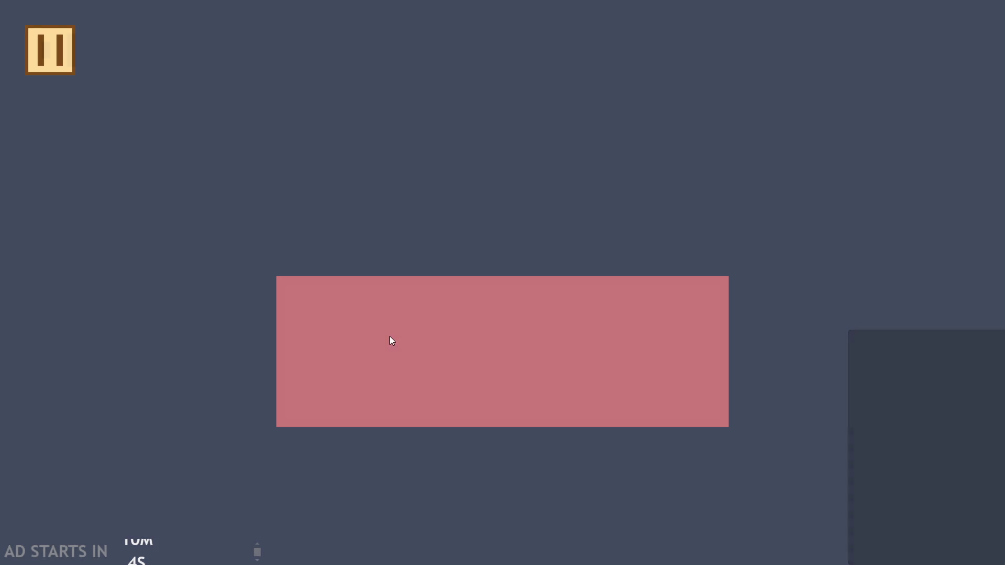
Walk to the sign, trigger its dialogue, and select the index out of range error text.
key(Right)
key(Up)
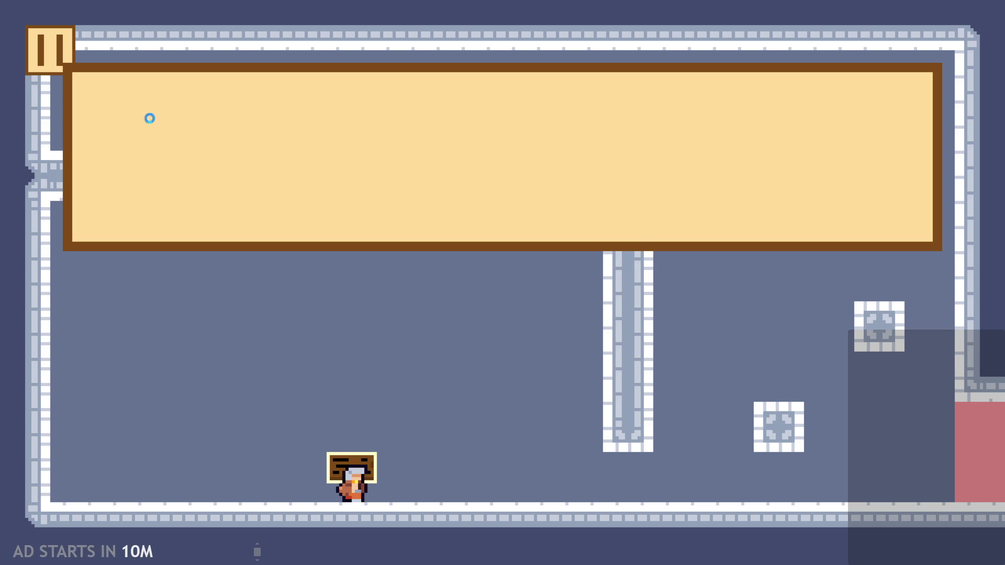
click(468, 205)
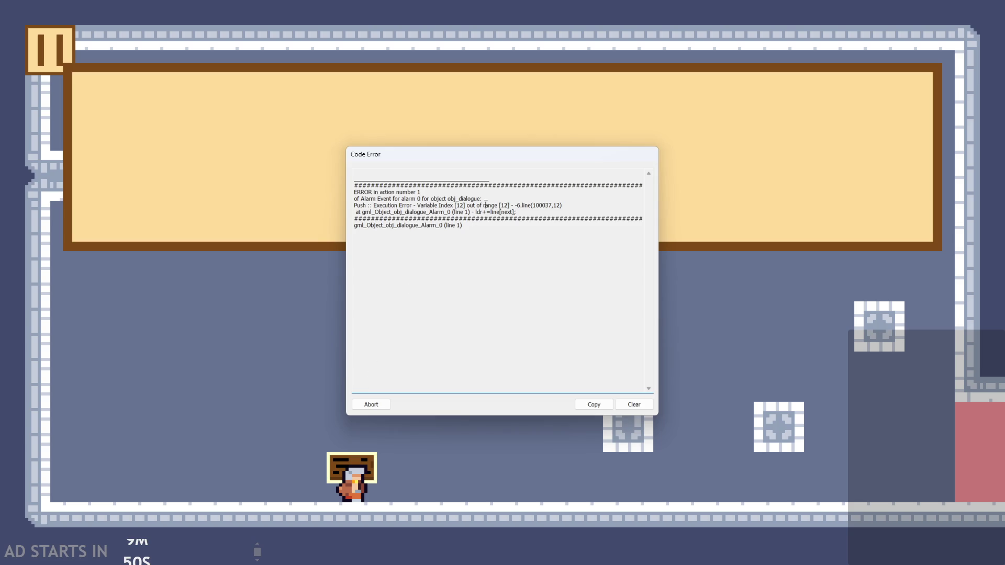
mouse_move(485, 205)
mouse_down()
mouse_move(354, 199)
mouse_move(531, 205)
mouse_up()
Abort the code error and zoom into the Hello World dialogue plan in ThousandFacesNotes.
key(alt+Tab)
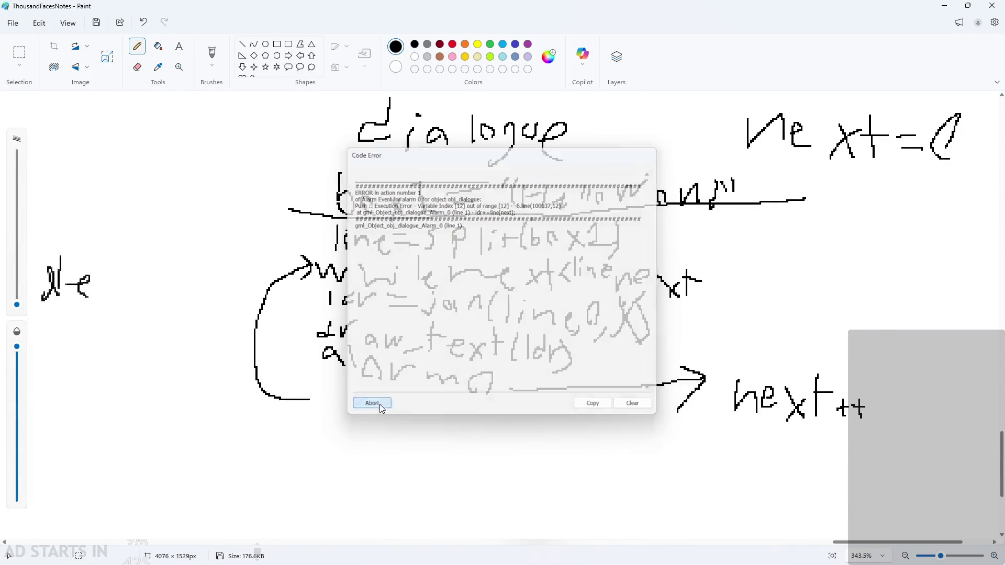
click(381, 404)
ctrl+scroll(598, 346, down, 3)
ctrl+scroll(598, 345, down, 3)
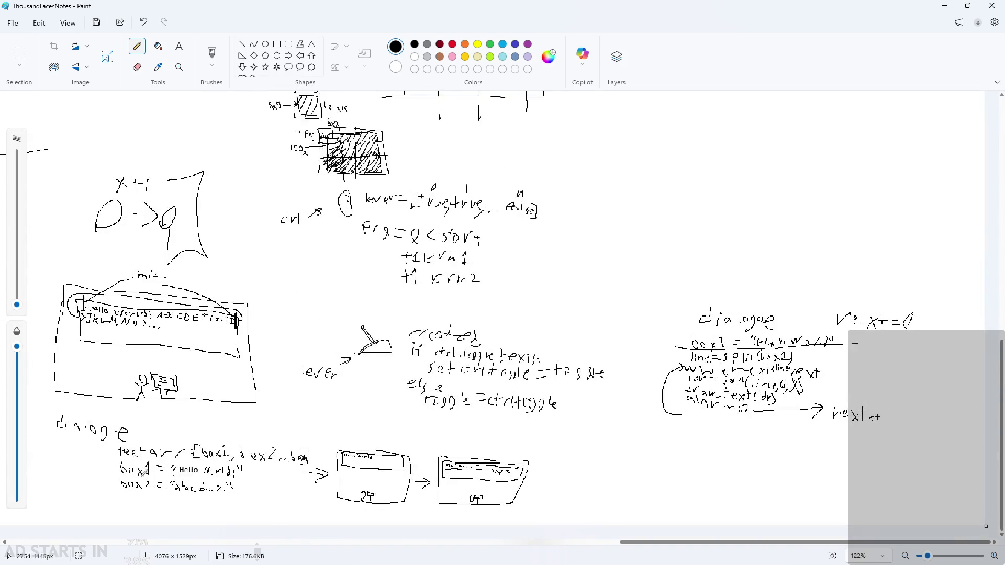
ctrl+scroll(141, 425, up, 10)
ctrl+scroll(140, 425, down, 3)
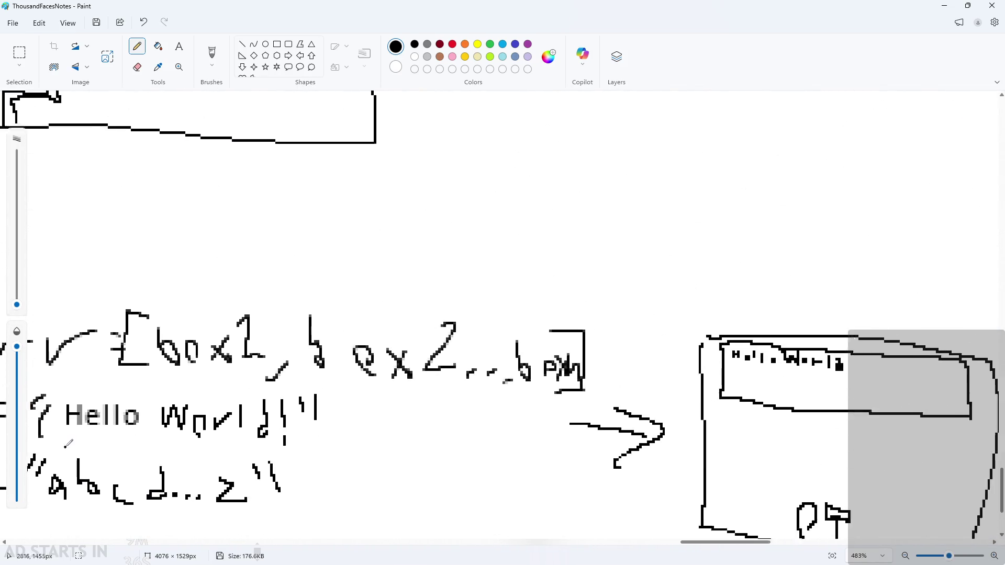
ctrl+scroll(154, 398, up, 3)
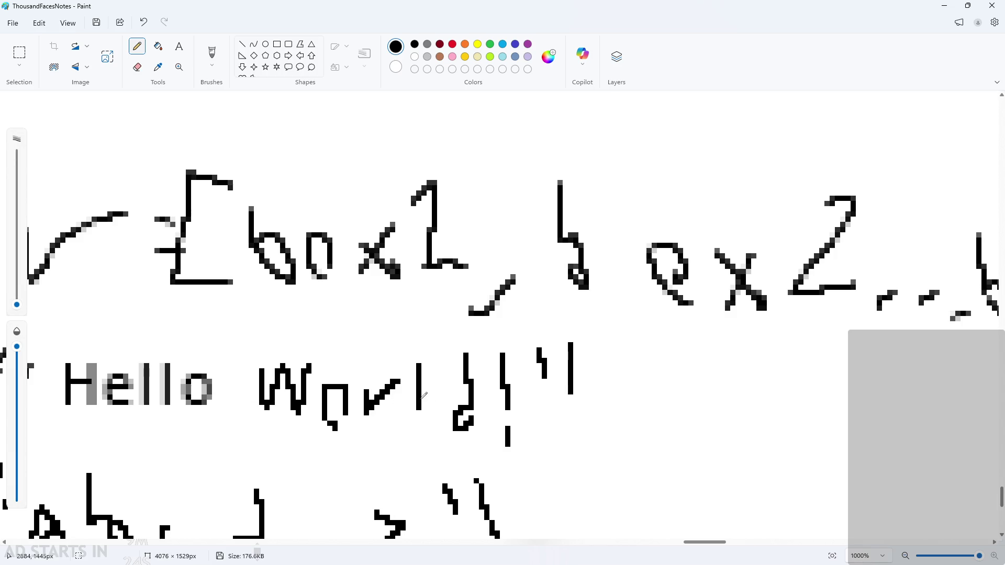
Add a pencil dot below the '!' in the handwritten Hello World note.
click(512, 407)
Back in GameMaker, check the Alarm 0 code and delete the empty line 9 in Draw GUI.
click(945, 10)
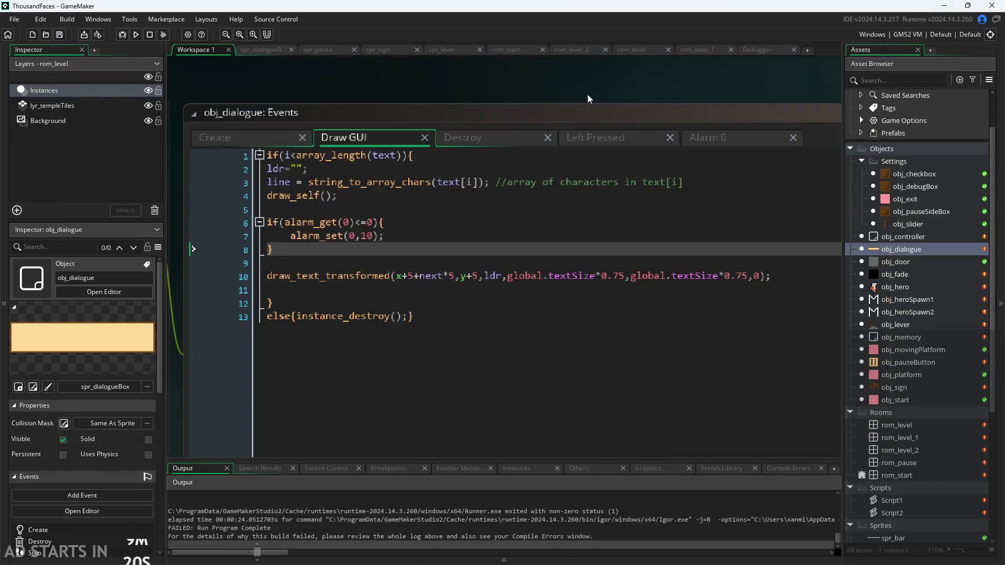
click(430, 235)
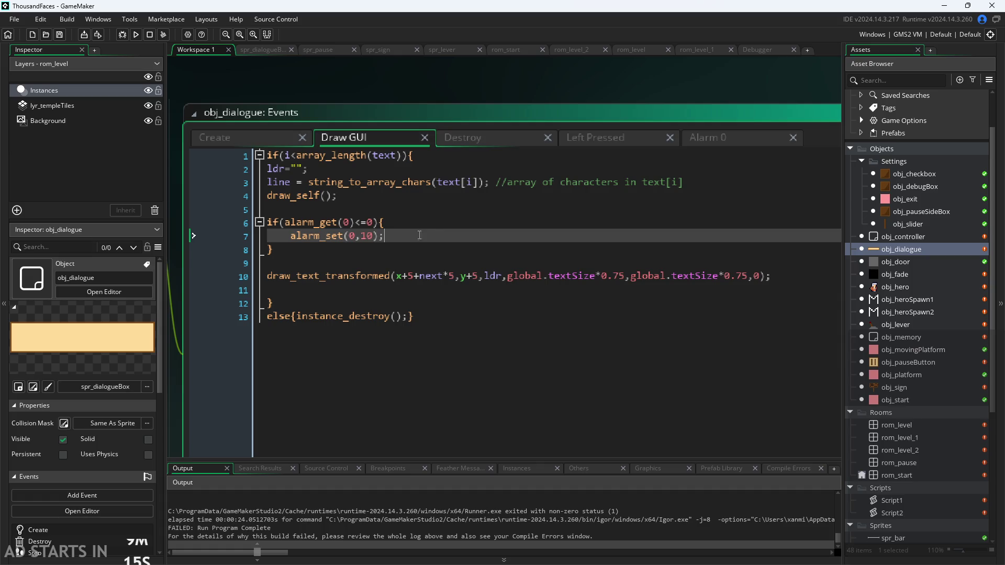
click(718, 137)
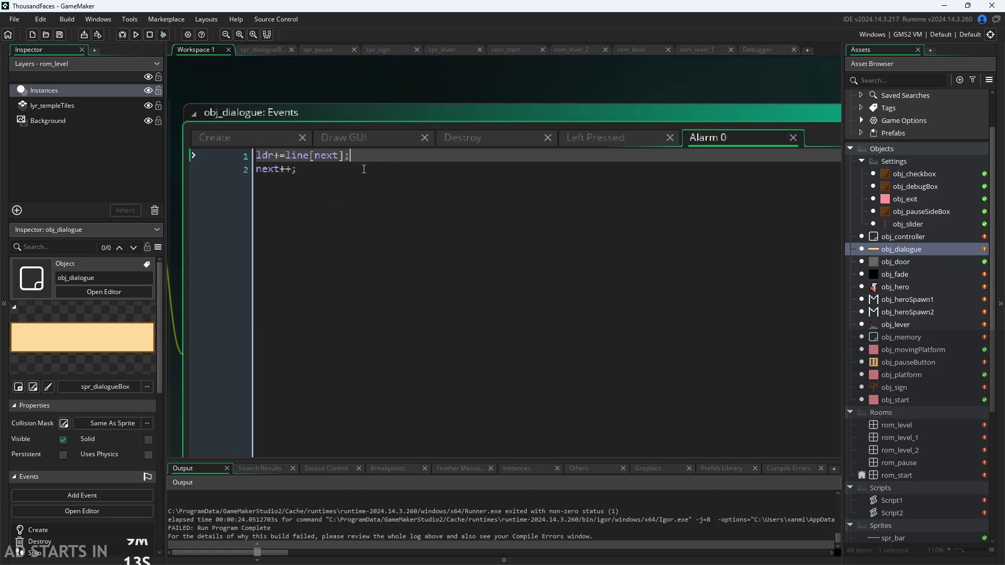
click(366, 137)
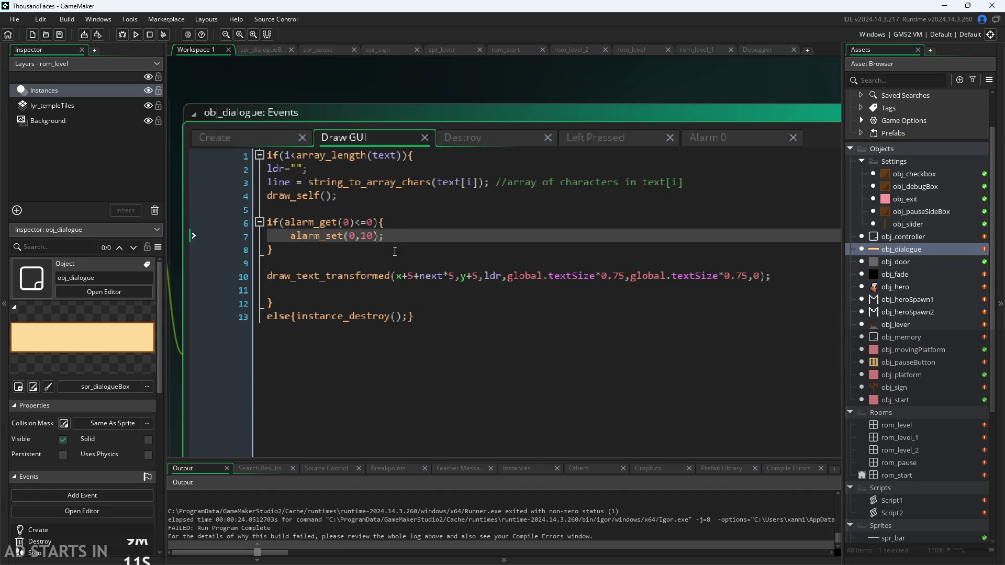
click(437, 249)
click(433, 261)
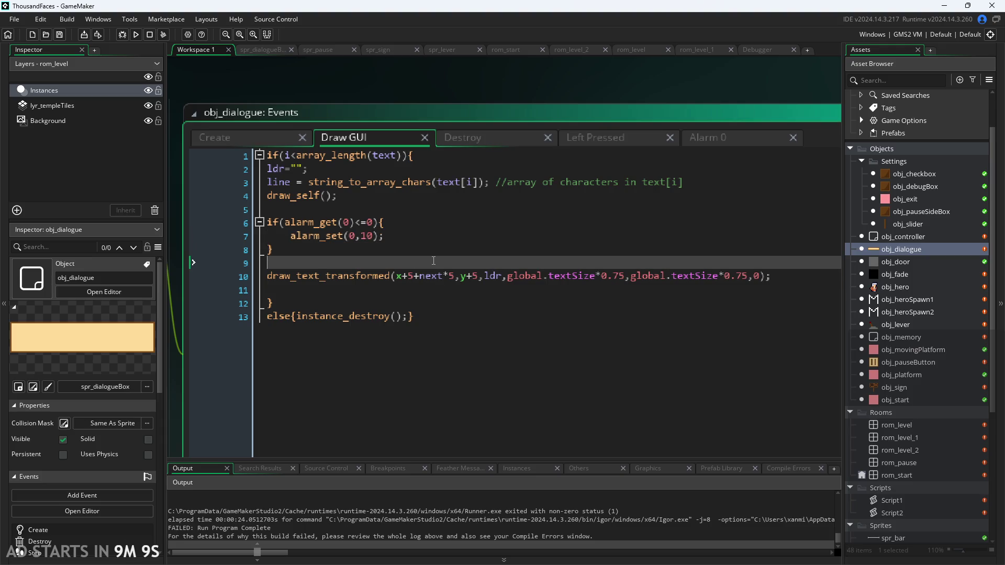
key(BackSpace)
Move draw_self() from line 4 to below draw_text_transformed, then run and walk to the sign.
click(215, 197)
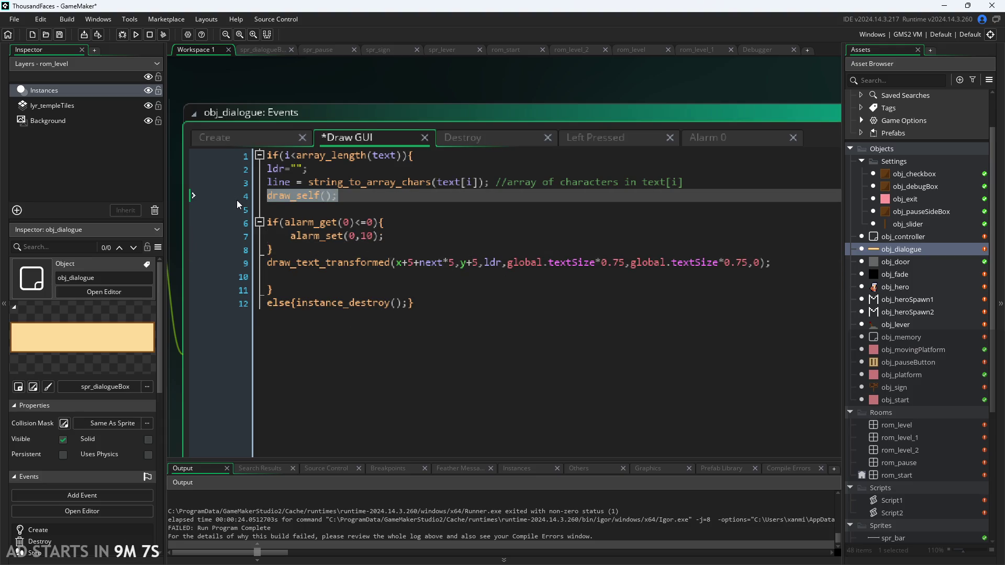
key(BackSpace)
click(368, 283)
click(369, 280)
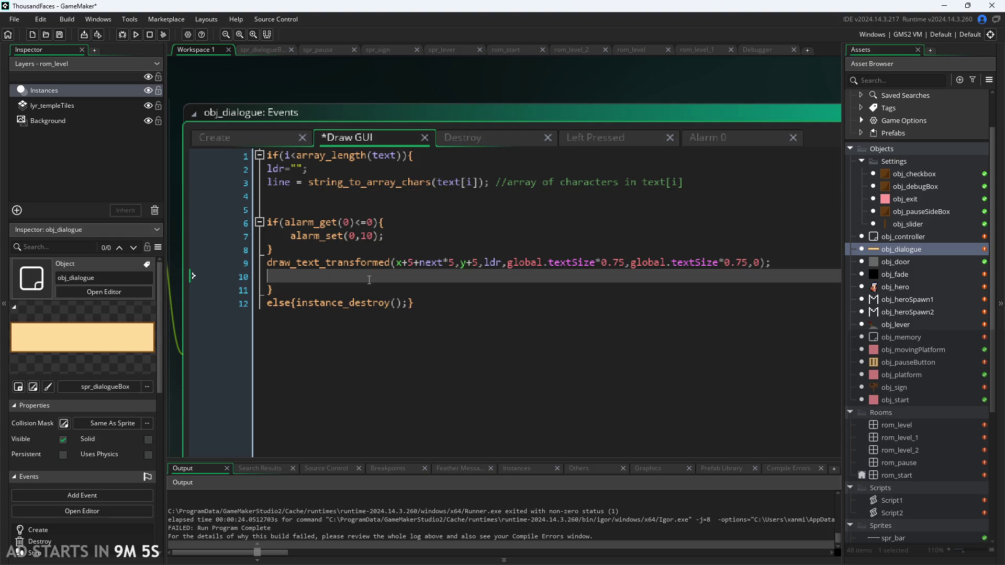
text(draw_self();)
key(F5)
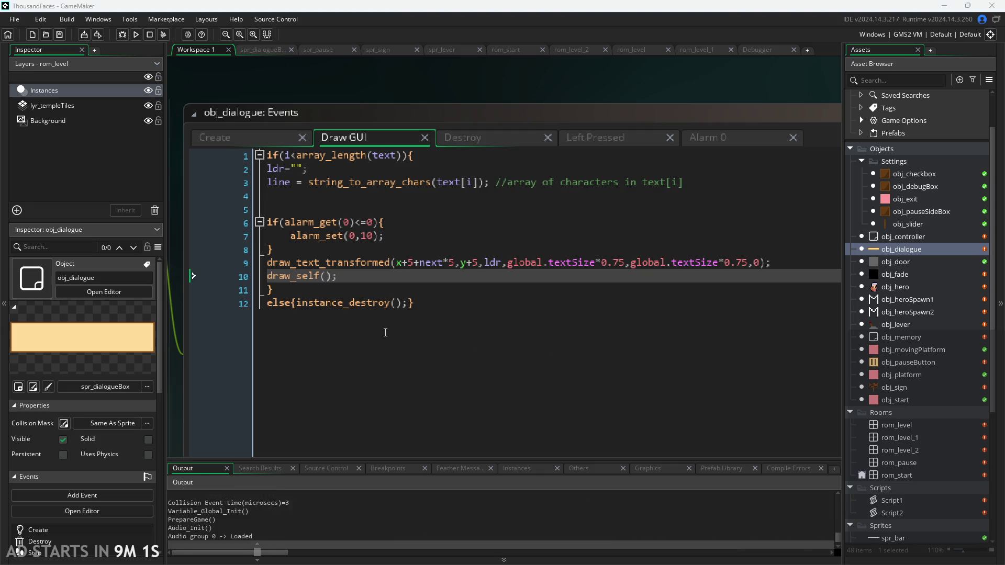
key(Right)
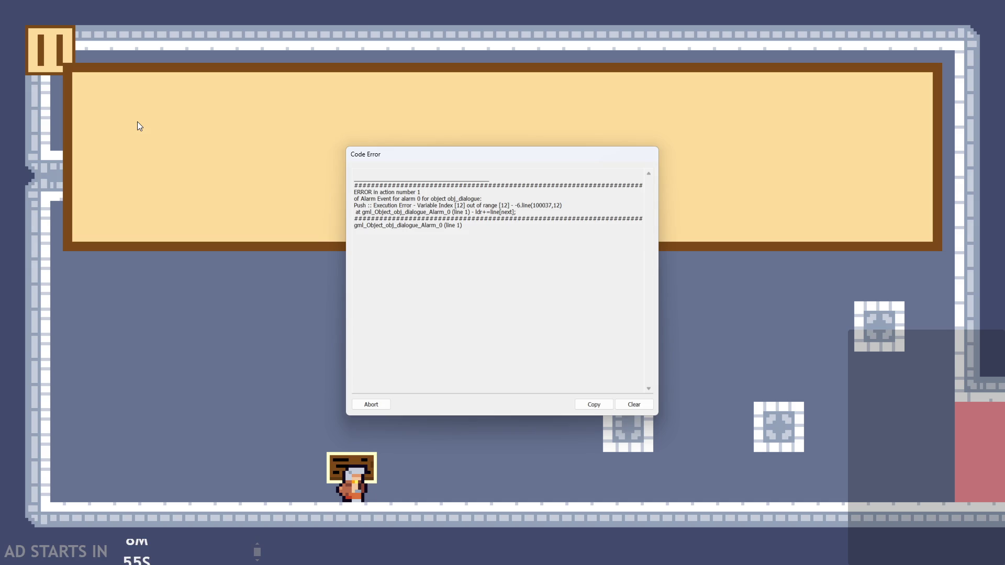
After aborting the error, move draw_self() from line 10 onto a new line 13.
click(372, 405)
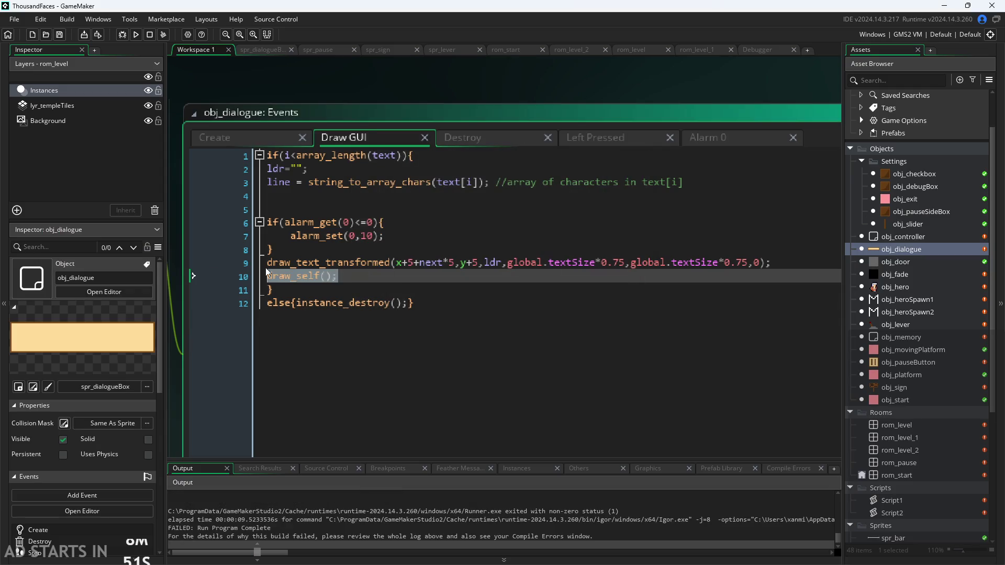
key(BackSpace)
click(438, 304)
key(Return)
text(draw_self();)
Run the game, walk to the sign, and abort the resulting code error.
key(F5)
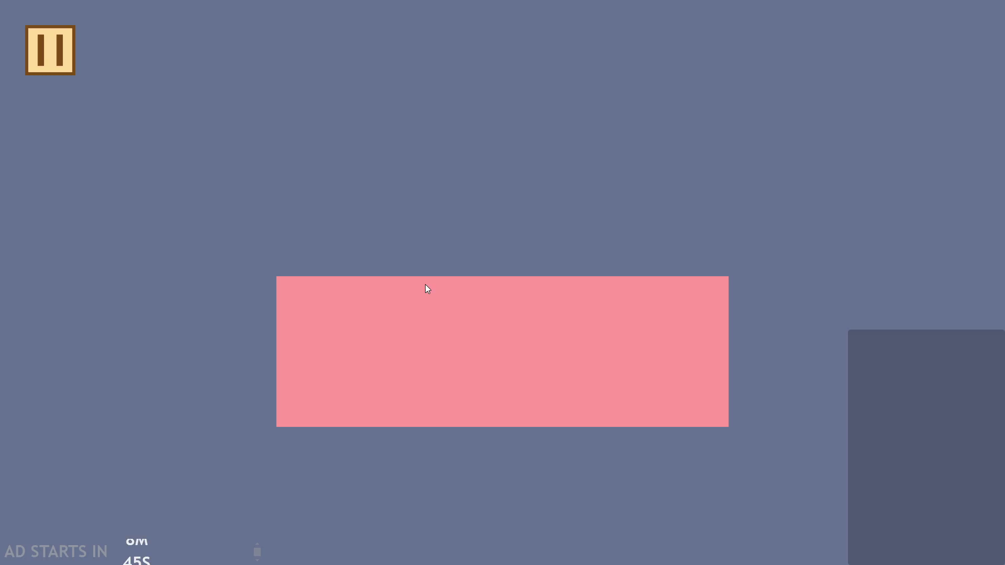
key(Right)
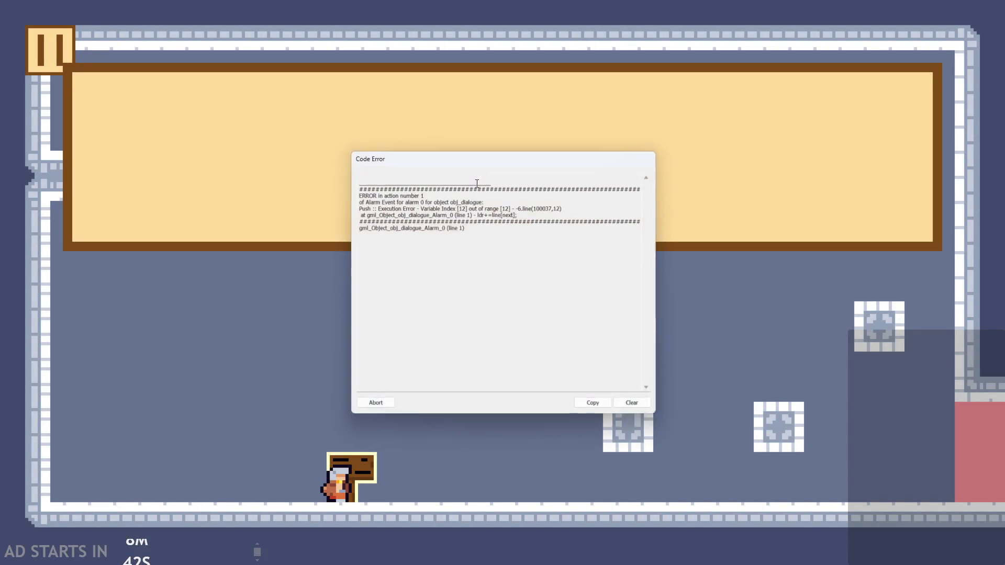
click(355, 405)
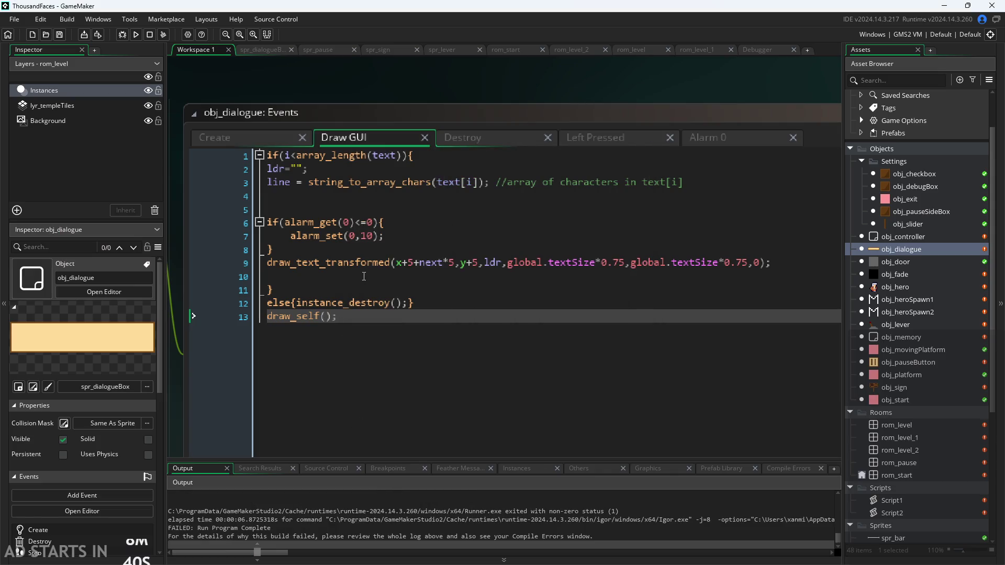
Inspect the draw_text_transformed line and its y+5 and ldr arguments.
click(574, 263)
click(742, 271)
click(771, 263)
mouse_move(722, 270)
mouse_down()
mouse_move(492, 268)
mouse_move(755, 253)
mouse_up()
click(755, 253)
click(460, 263)
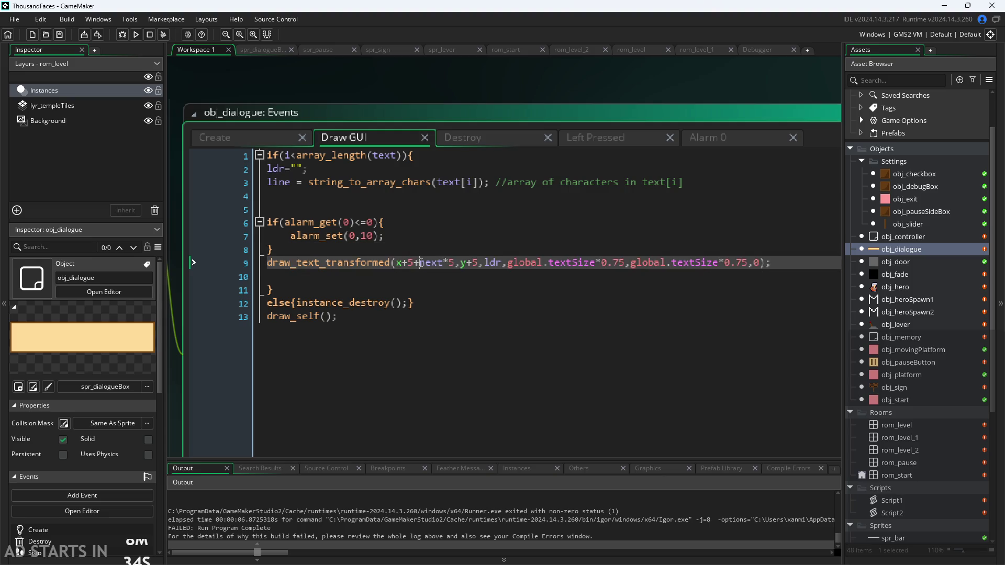
click(460, 262)
click(486, 262)
mouse_move(307, 261)
mouse_move(375, 258)
Move draw_self() from the last line onto a new line 1, save, and run.
key(Down)
key(Down)
key(Down)
key(shift+Home)
key(BackSpace)
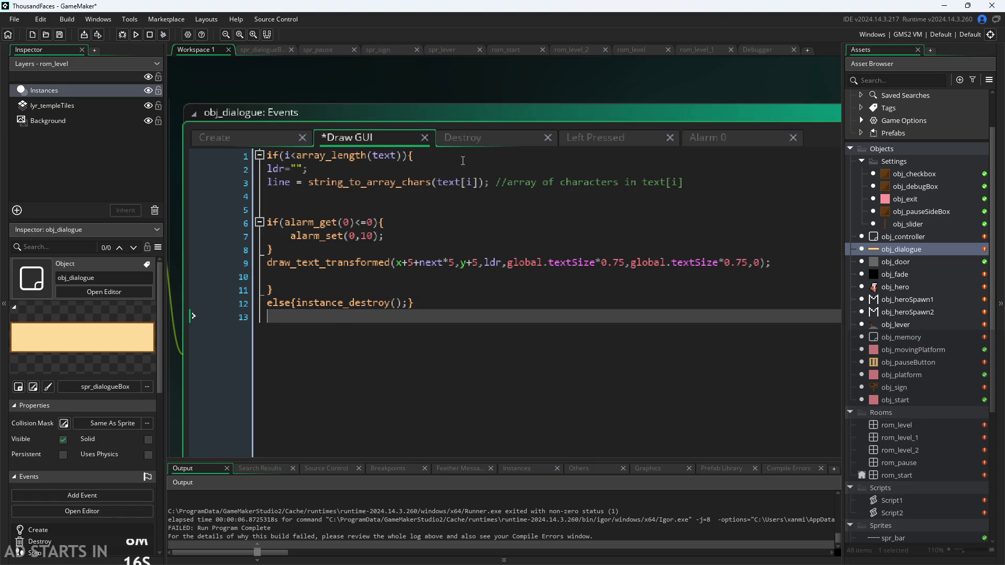
click(268, 156)
key(Return)
click(269, 154)
text(draw_self();)
key(ctrl+s)
click(136, 35)
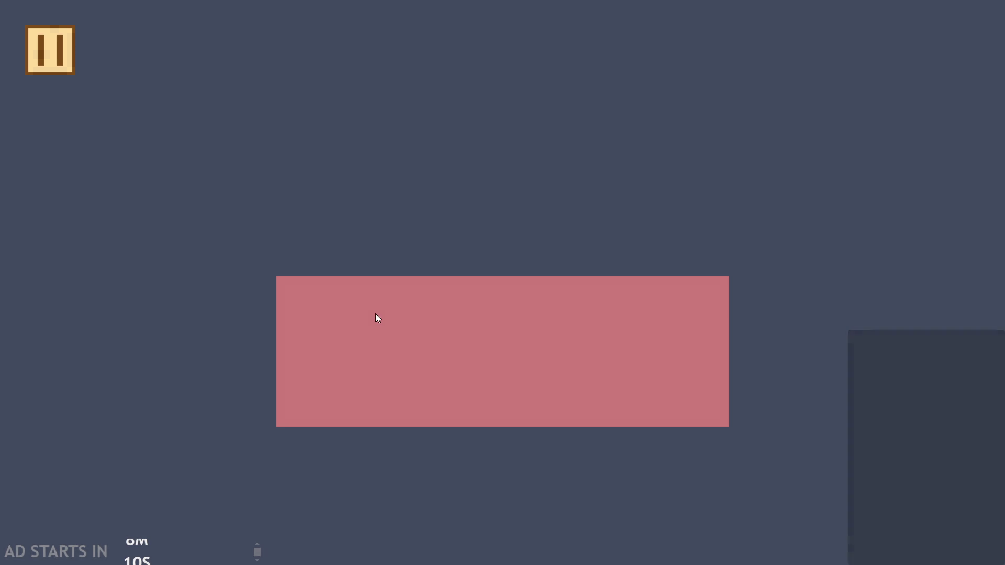
key(Right)
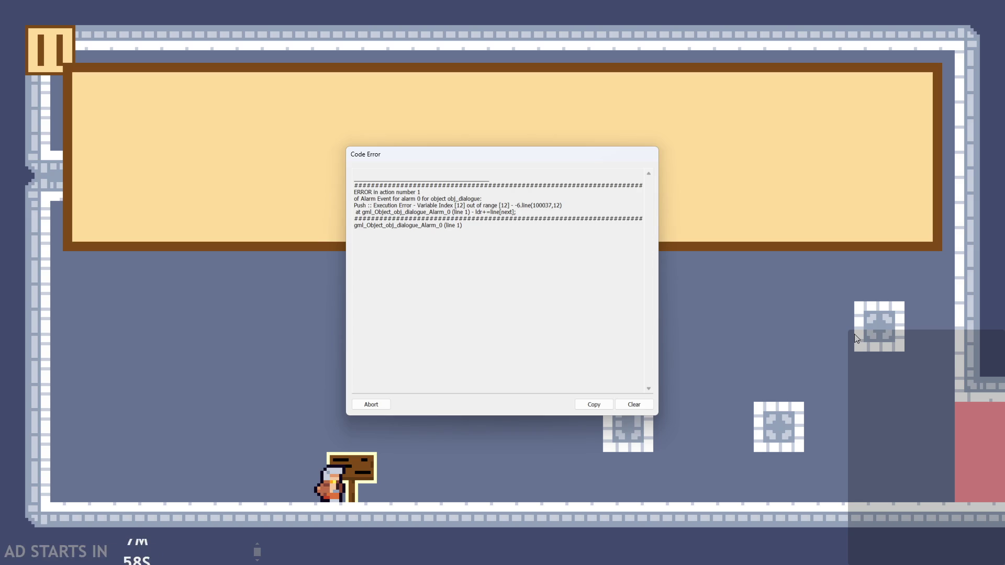
drag(378, 194, 396, 193)
right_click(397, 198)
click(373, 205)
drag(506, 206, 555, 212)
click(556, 212)
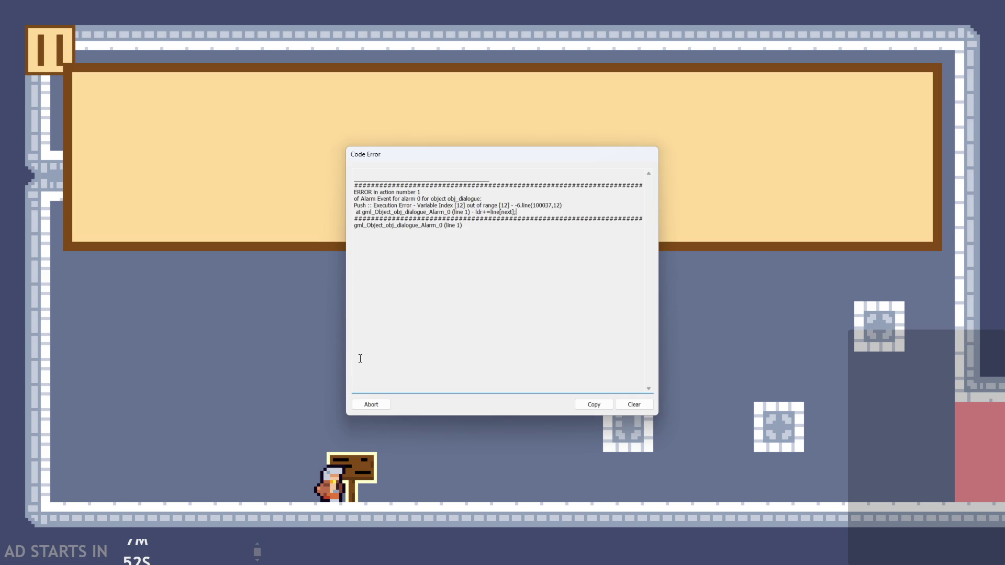
click(374, 404)
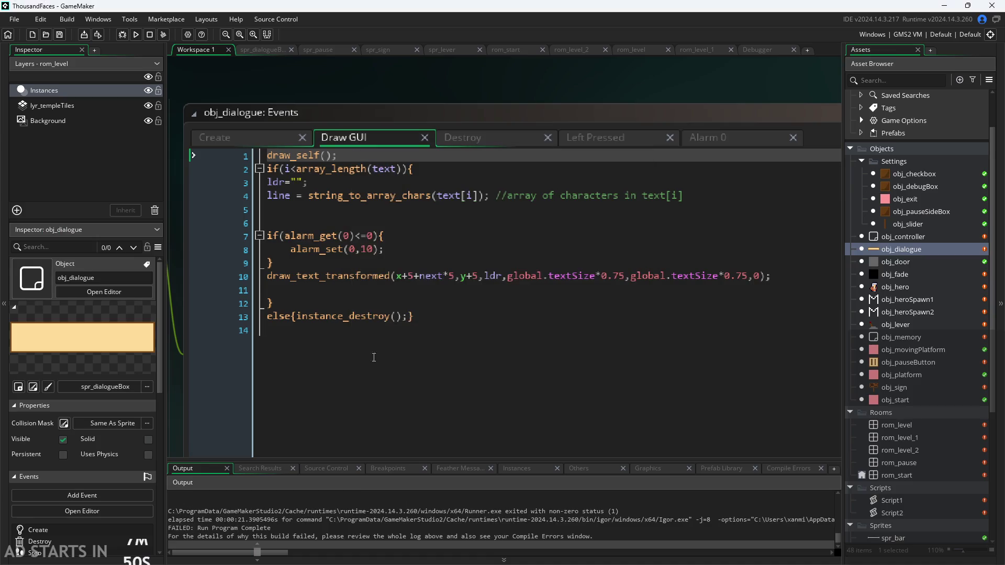
Review the ldr argument on Draw GUI line 10, then open obj_pauseButton.
click(415, 281)
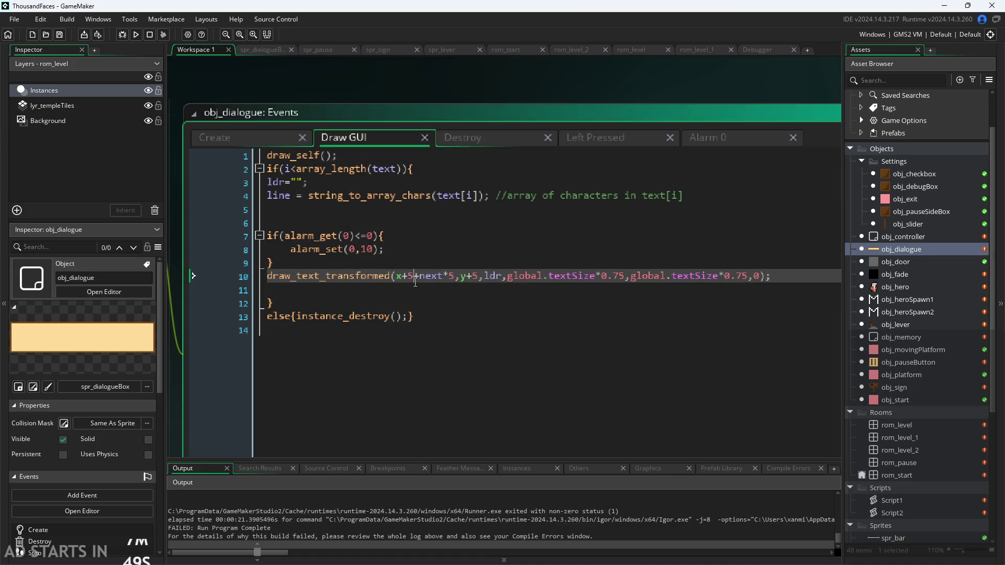
double_click(491, 277)
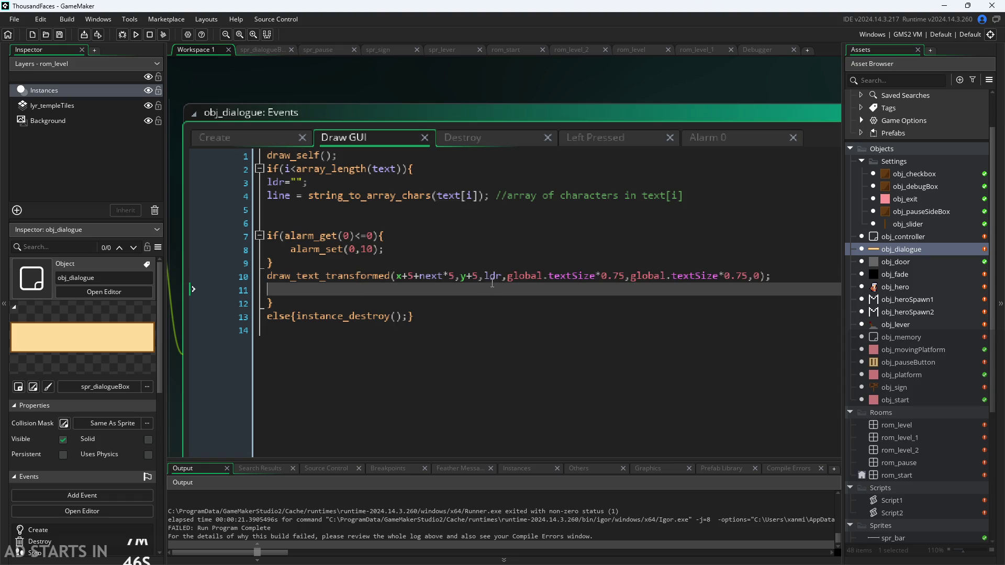
click(503, 277)
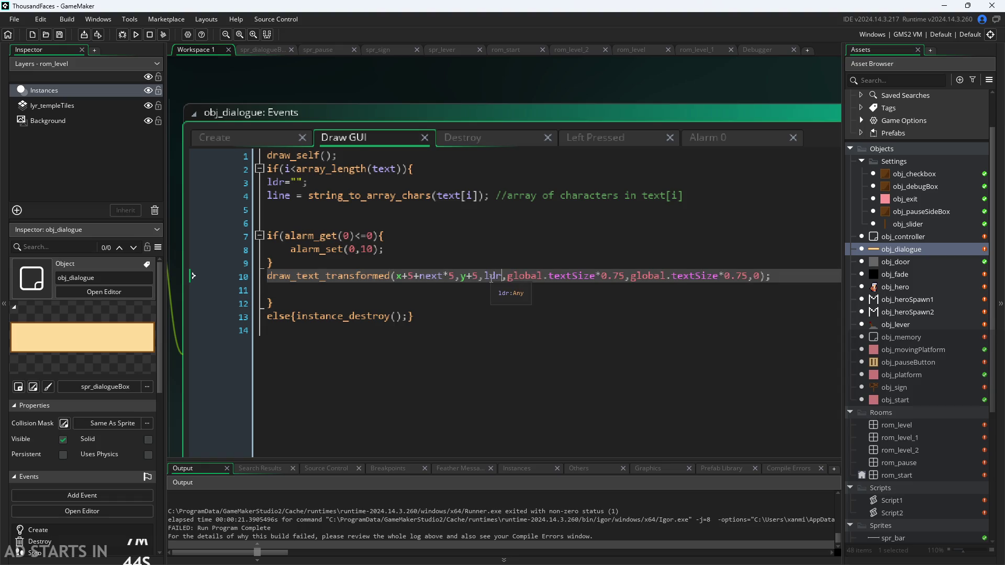
click(486, 233)
click(499, 257)
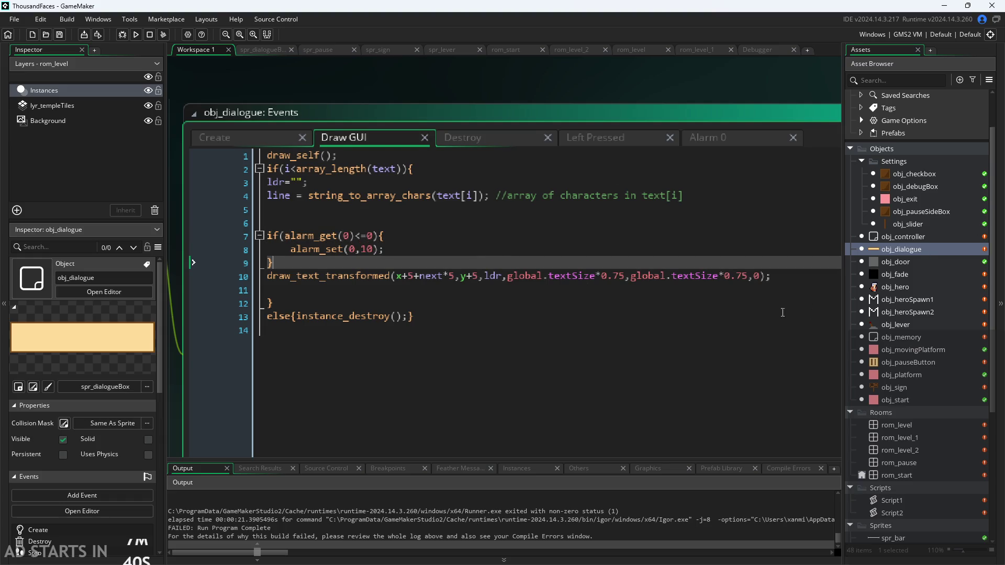
double_click(894, 361)
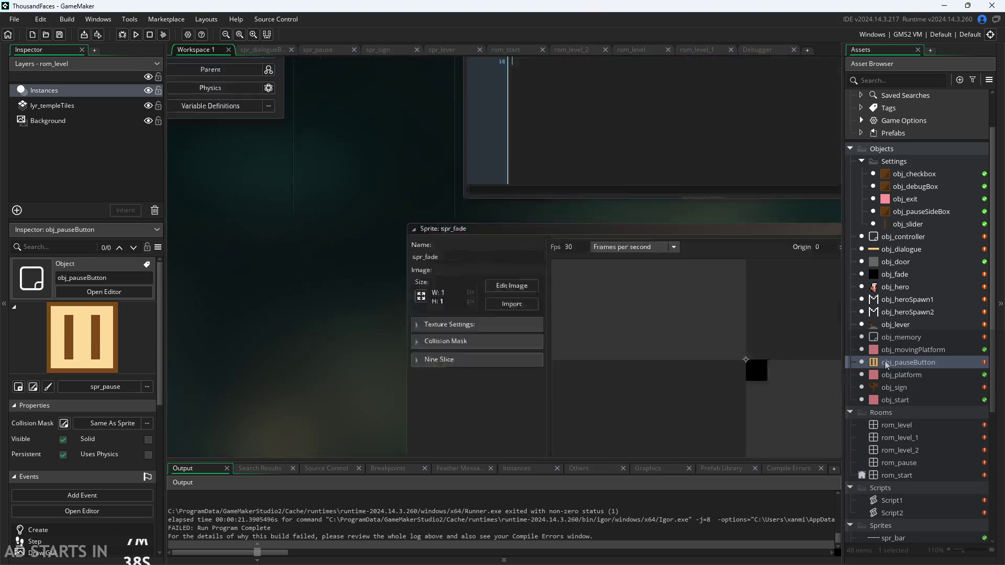
Look over obj_pauseButton's Create event, then bring up obj_controller's Draw GUI code.
drag(558, 343, 404, 369)
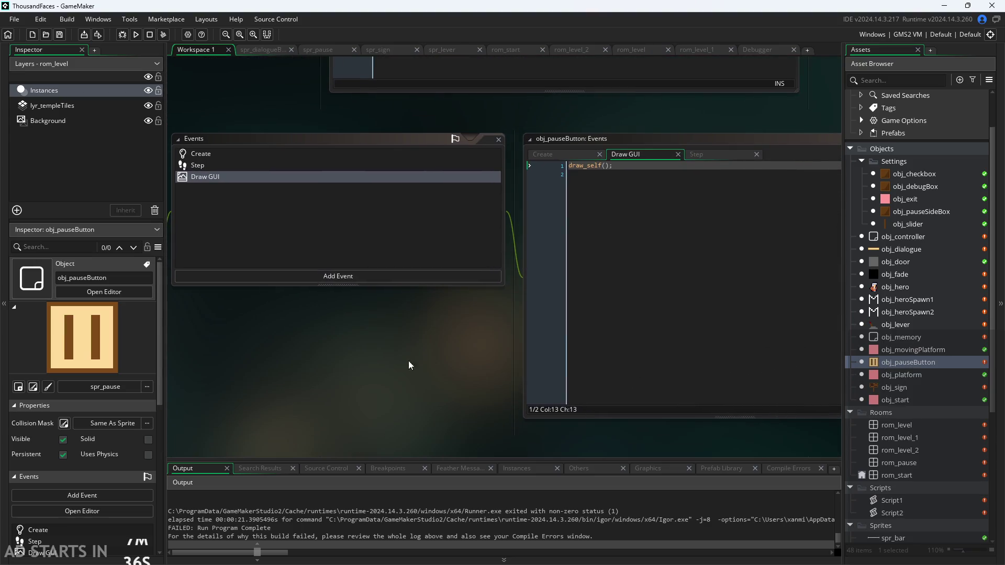
click(544, 154)
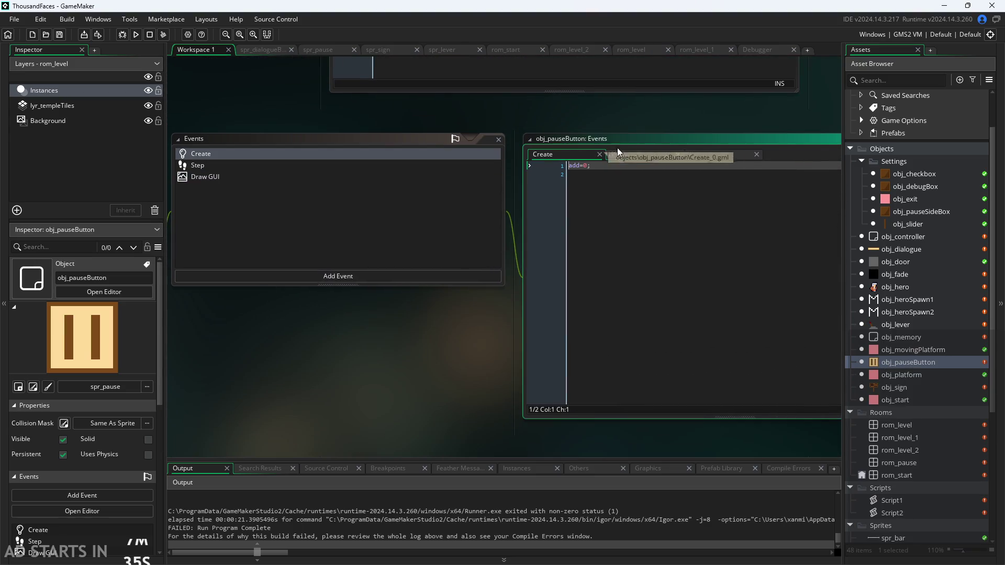
double_click(905, 236)
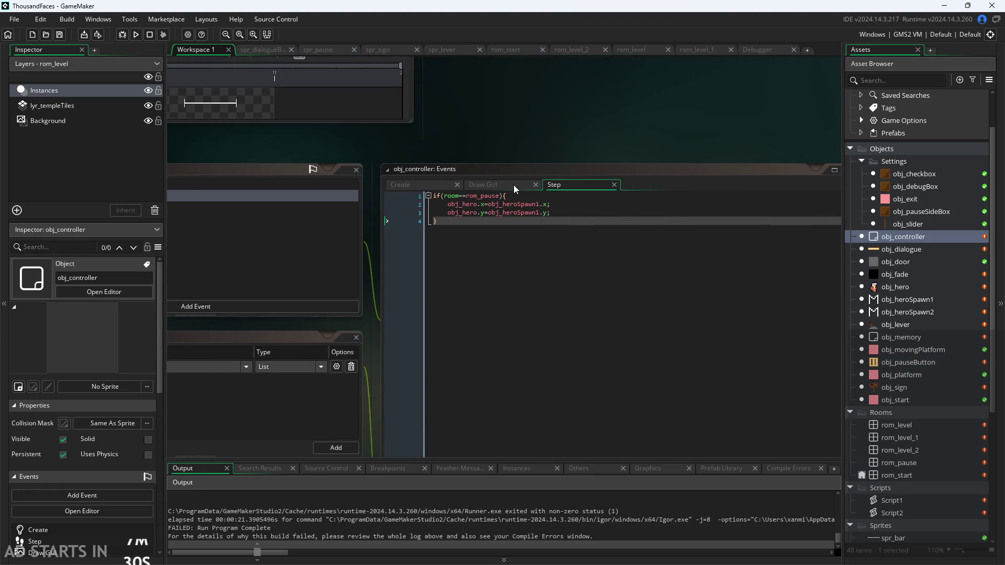
click(504, 196)
click(482, 185)
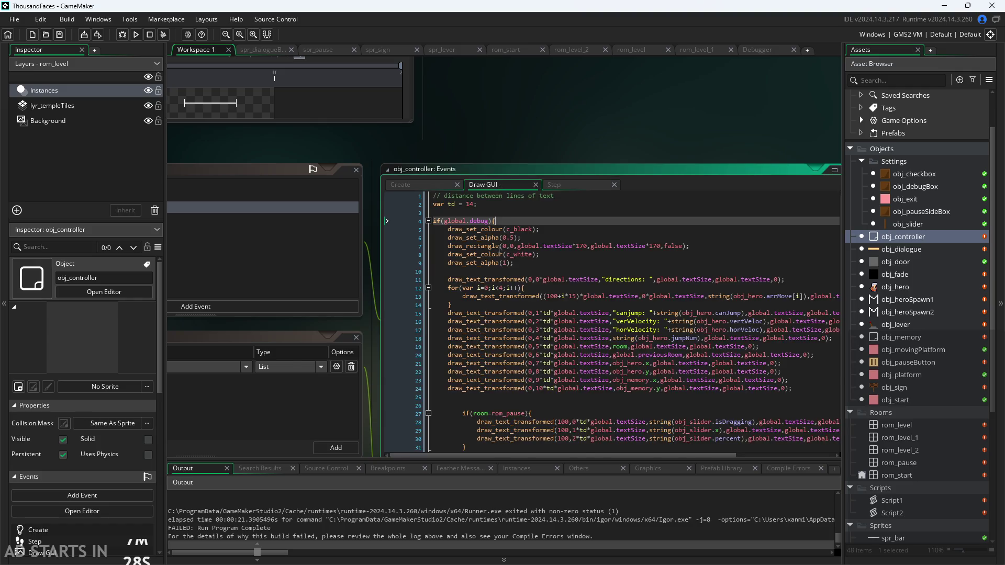
scroll(589, 140, up, 2)
scroll(597, 64, down, 5)
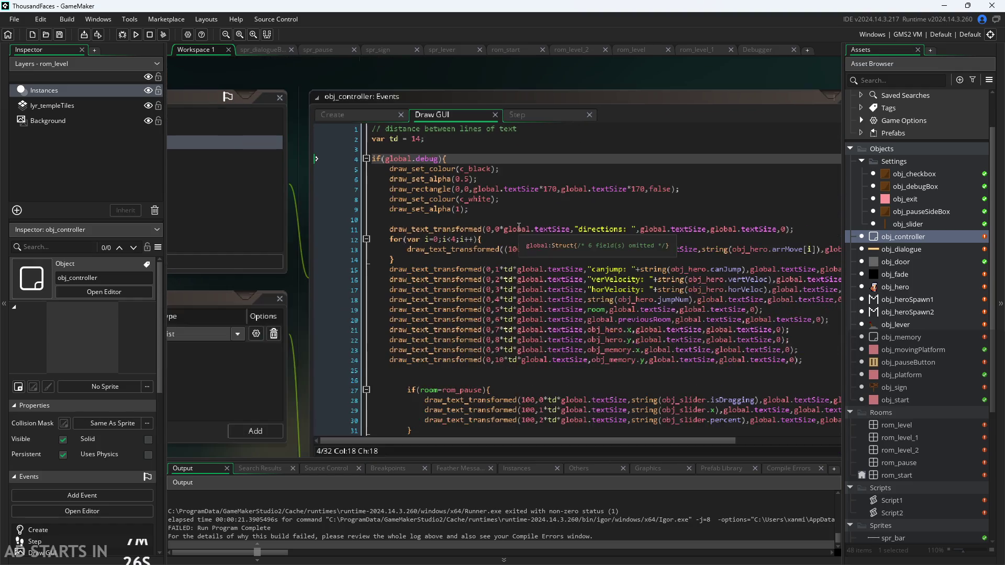
scroll(598, 246, up, 4)
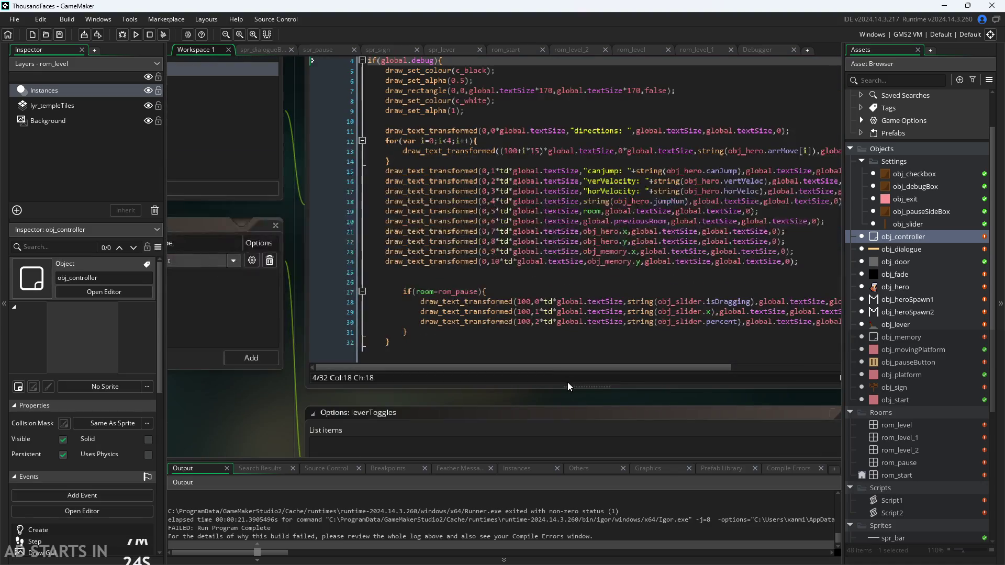
scroll(329, 314, down, 1)
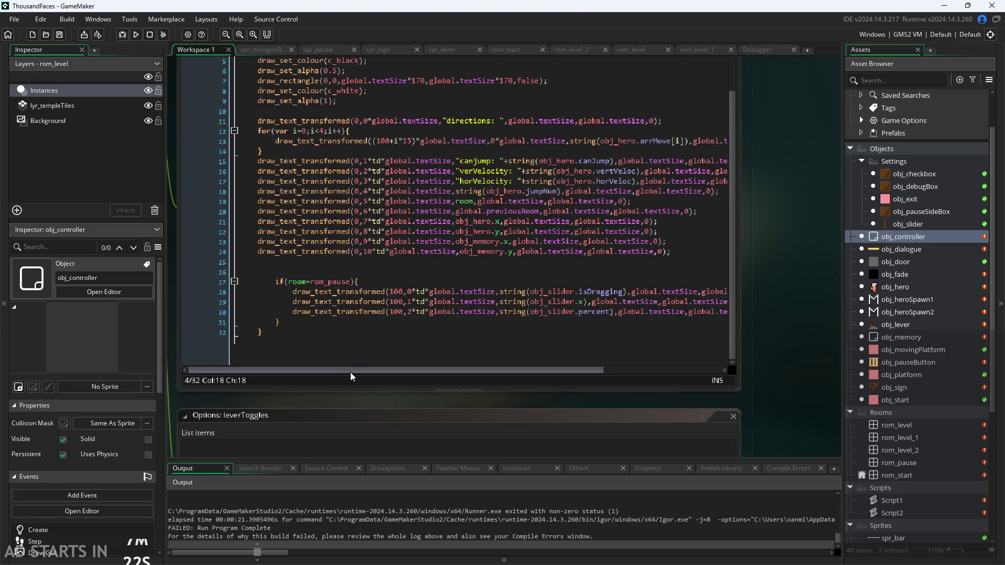
Outdent the pause-room debug block on lines 27–31 by one level.
click(269, 281)
scroll(269, 281, up, 1)
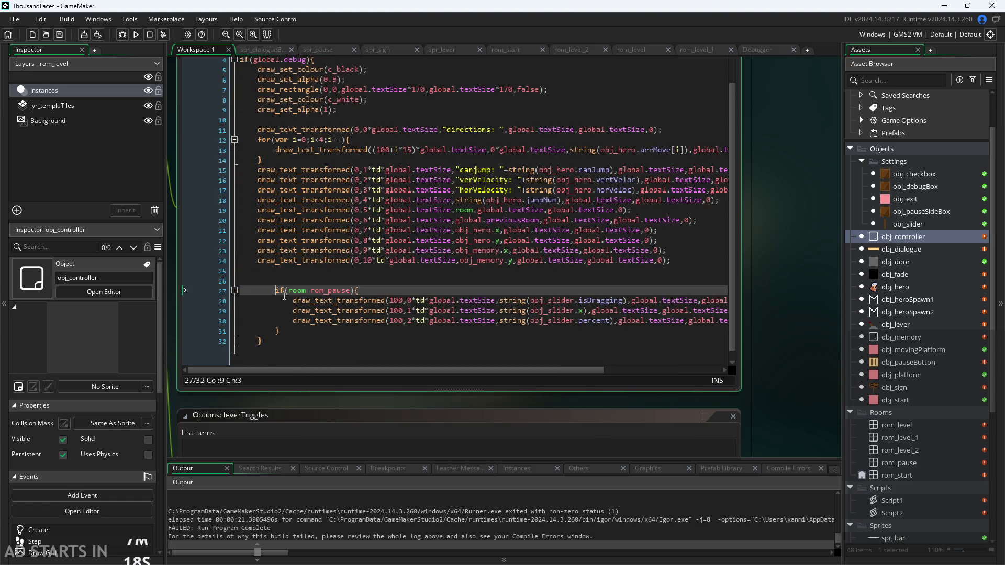
drag(275, 290, 286, 337)
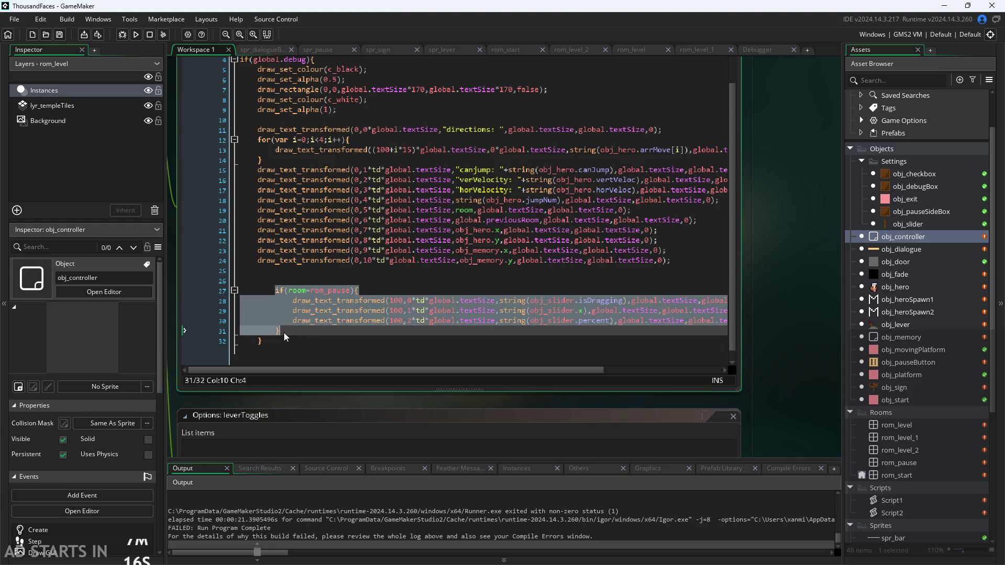
key(shift+Tab)
Add an if(instance_exists(obj_dialogue)) block below the pause-room block.
click(292, 271)
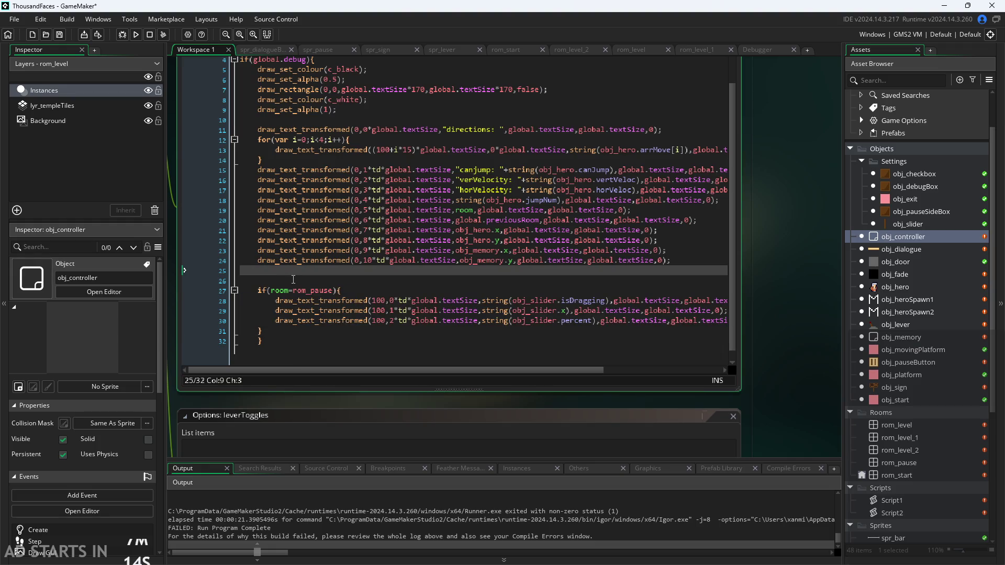
click(310, 333)
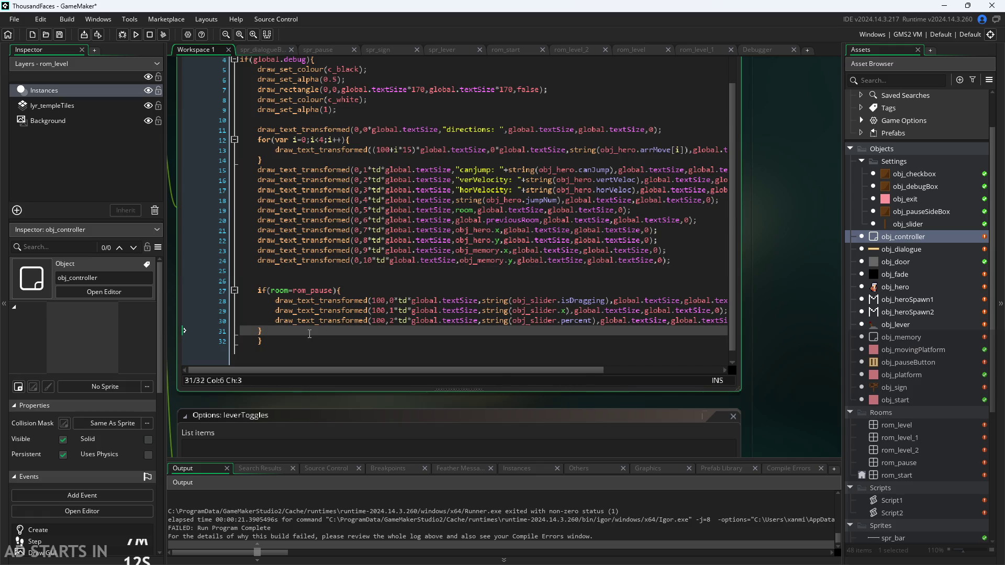
key(Return)
key(Return)
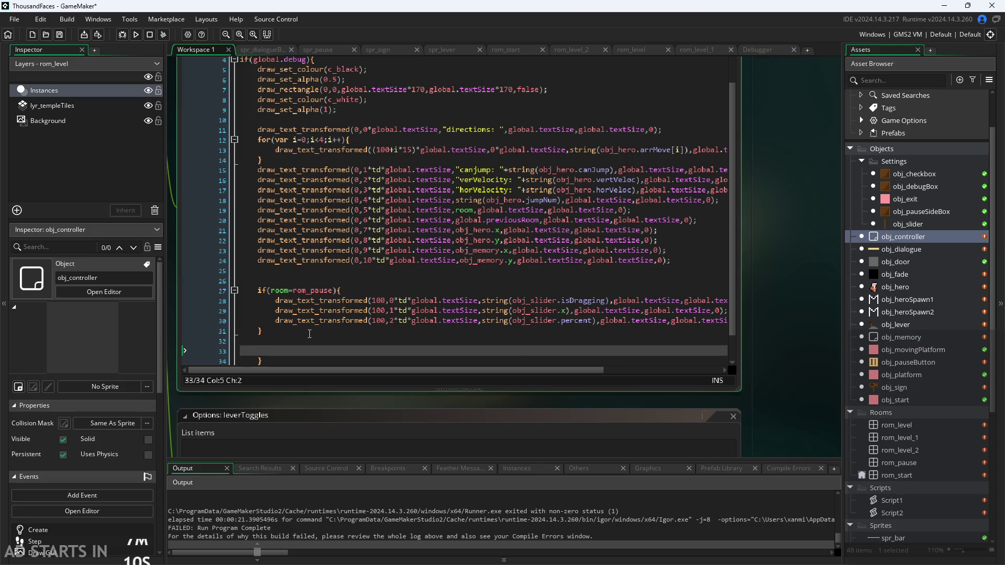
text(if()
key(Return)
key(Return)
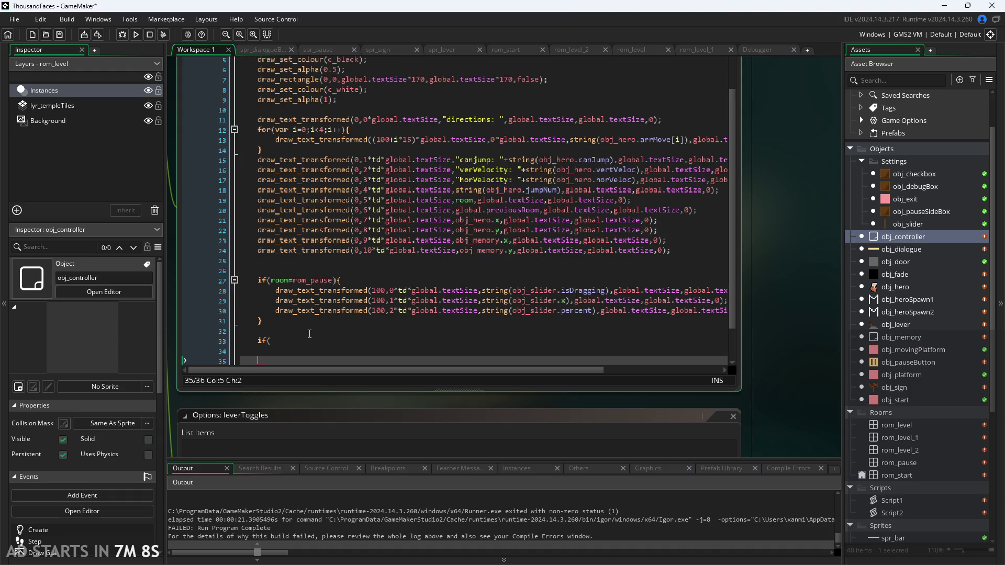
scroll(340, 314, down, 1)
text(})
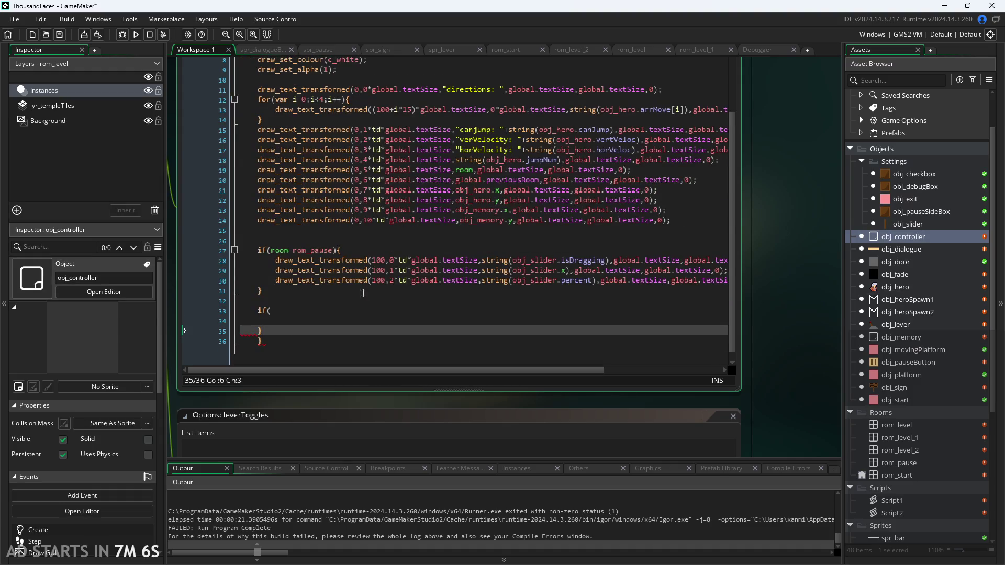
key(BackSpace)
key(BackSpace)
click(303, 320)
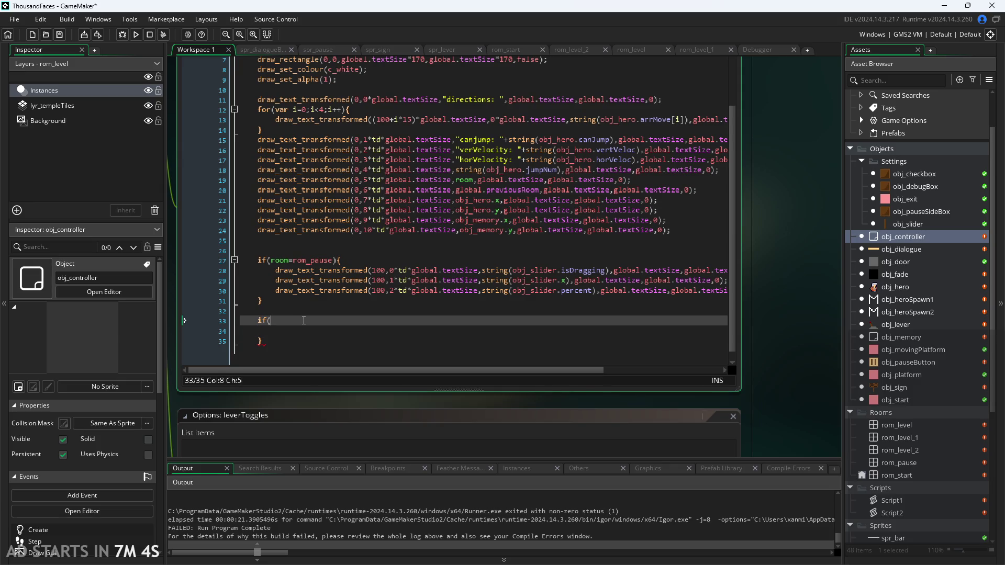
text(insta)
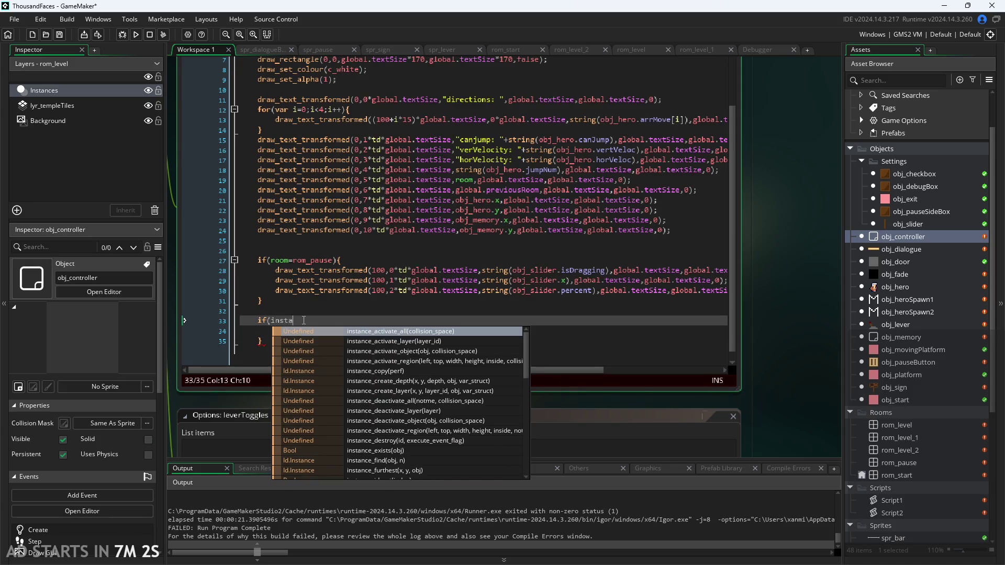
text(nce_exists()
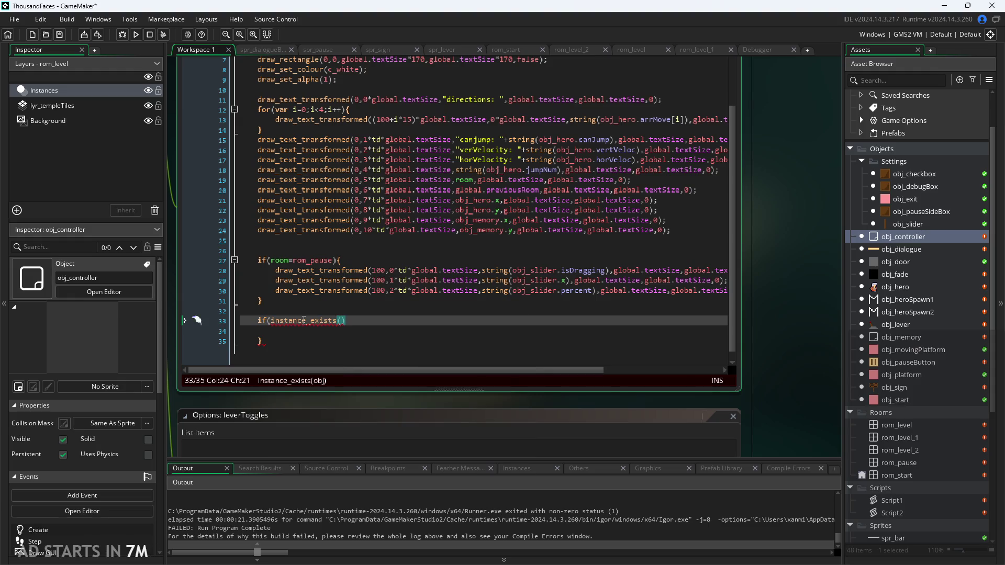
text(dialo)
key(Down)
key(Return)
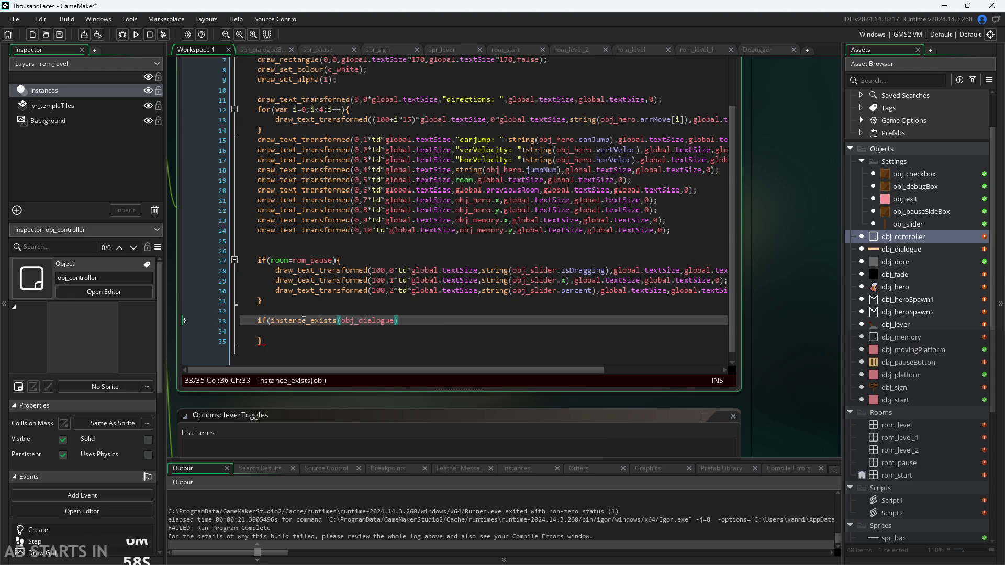
text(){)
key(Return)
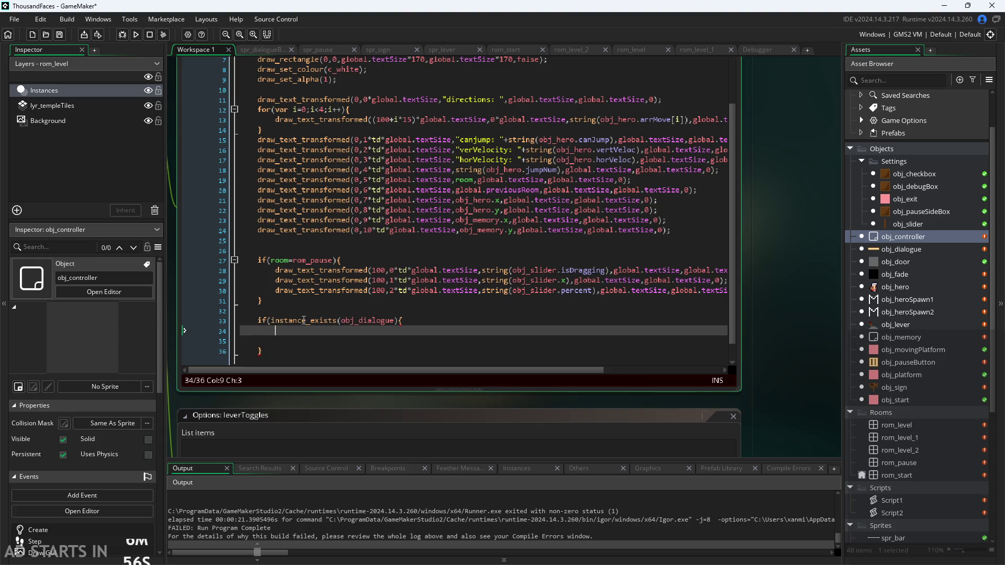
Close the condition's parenthesis and add the block's closing brace, removing the extra empty line.
click(397, 321)
text())
click(400, 332)
scroll(400, 335, down, 1)
click(339, 347)
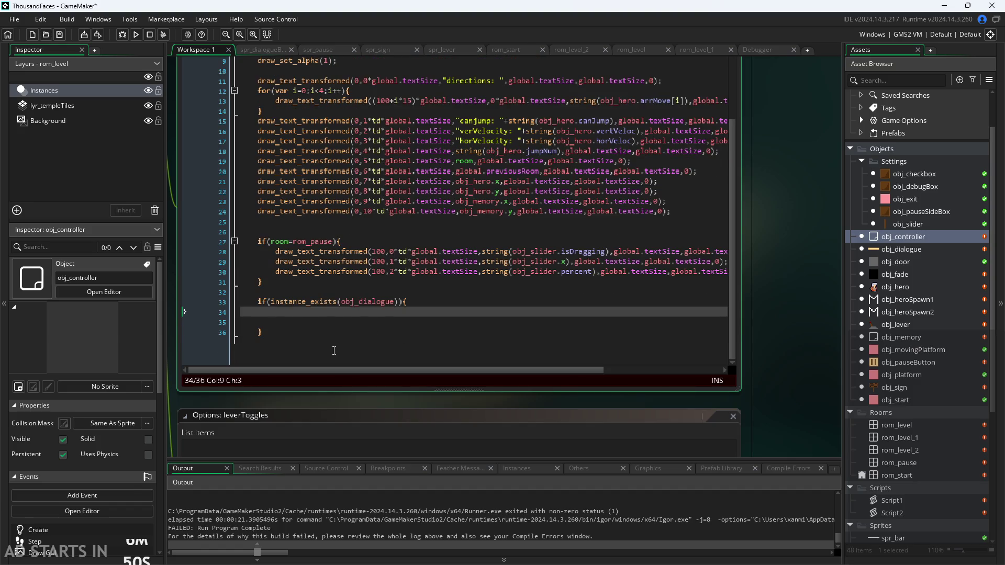
scroll(343, 324, up, 3)
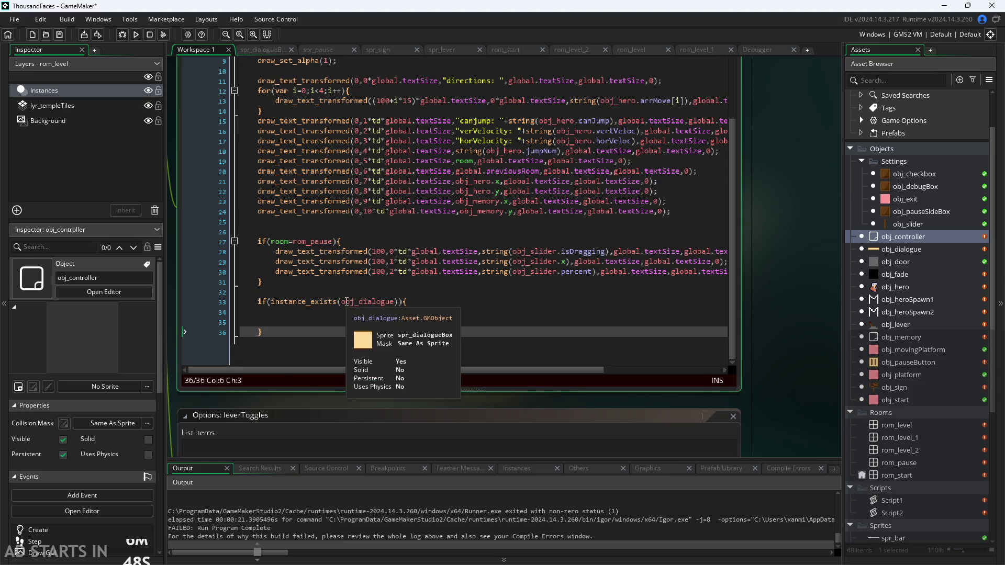
key(Return)
text(})
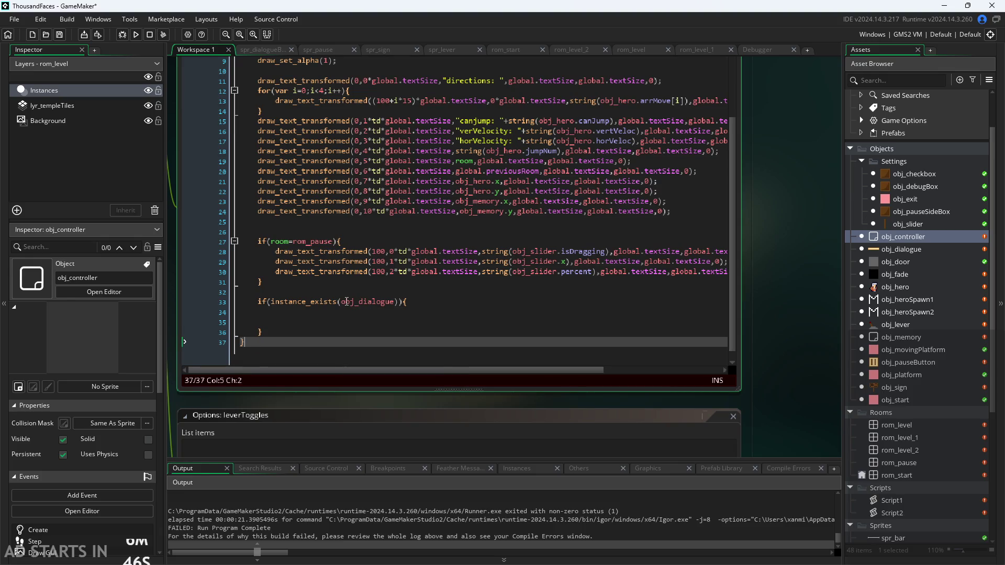
click(348, 318)
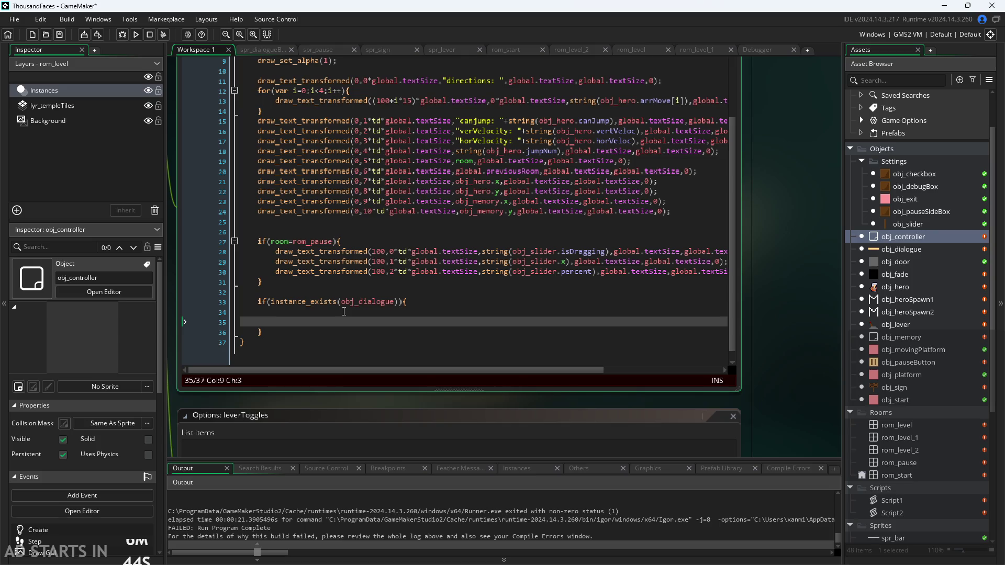
key(BackSpace)
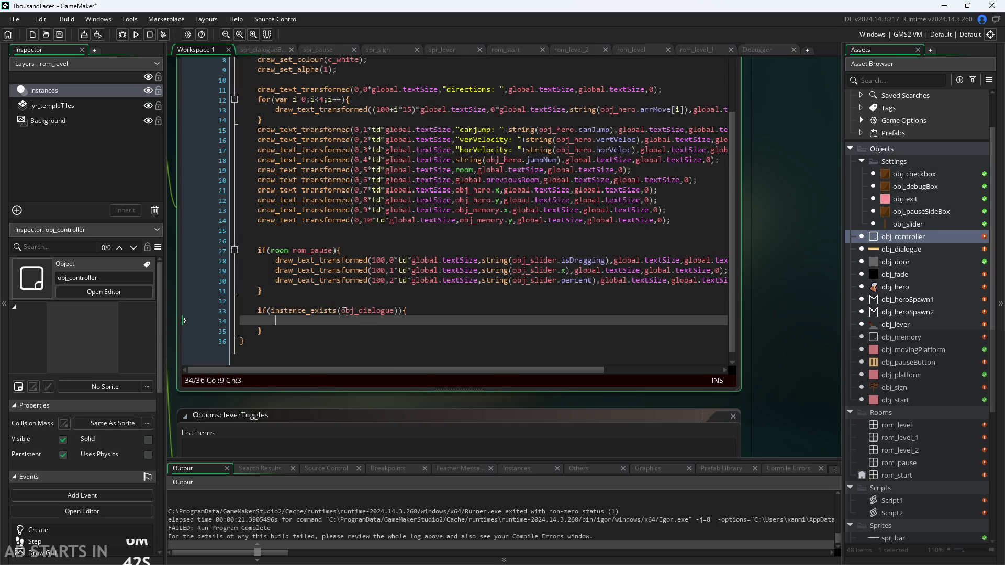
Copy the isDragging debug line 28 into the new dialogue block.
mouse_move(275, 260)
mouse_down()
mouse_move(736, 270)
mouse_move(693, 261)
mouse_up()
key(ctrl+c)
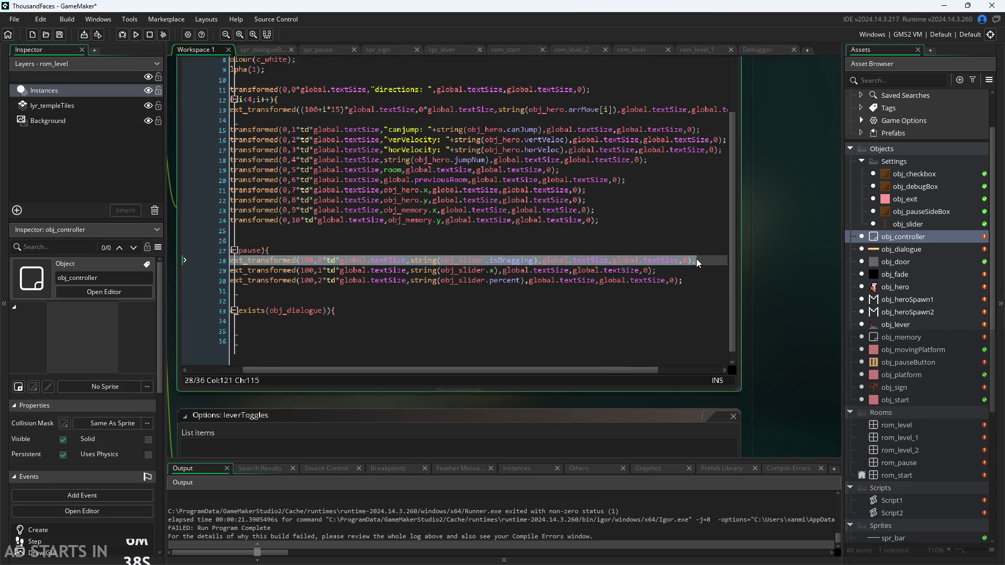
click(389, 320)
key(ctrl+v)
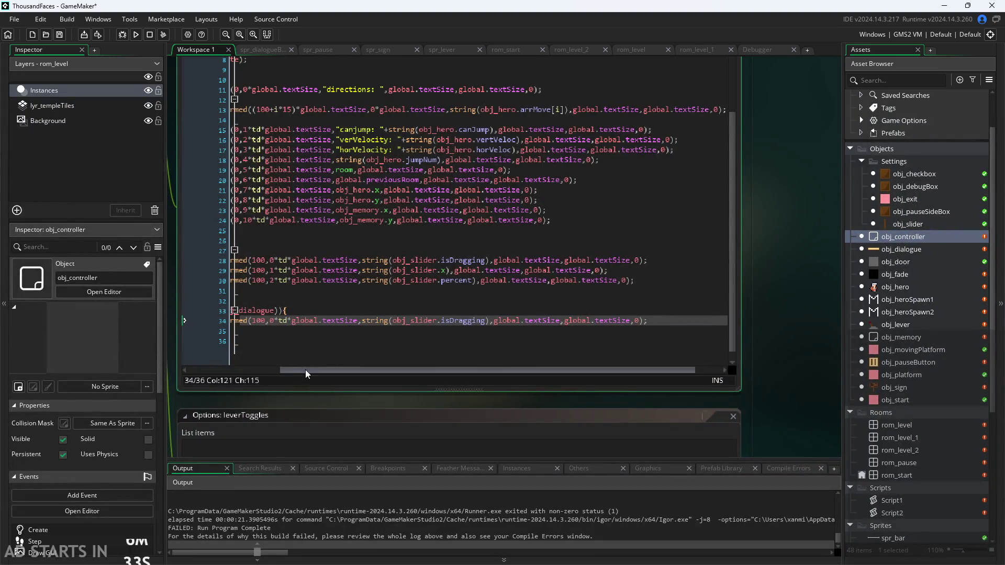
Change the pasted line's x position from 100 to 0 and its row to 11.
scroll(393, 330, left, 5)
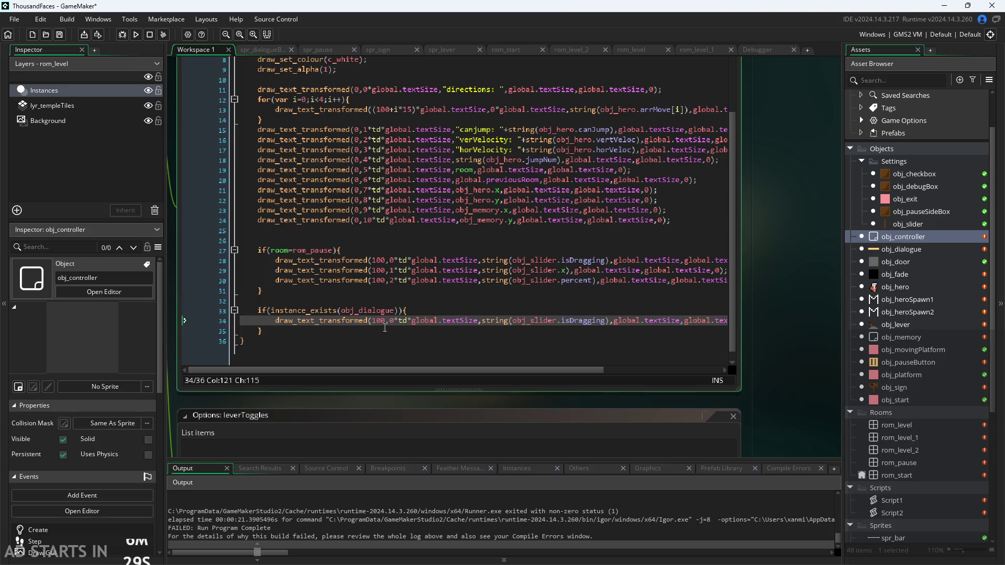
click(386, 320)
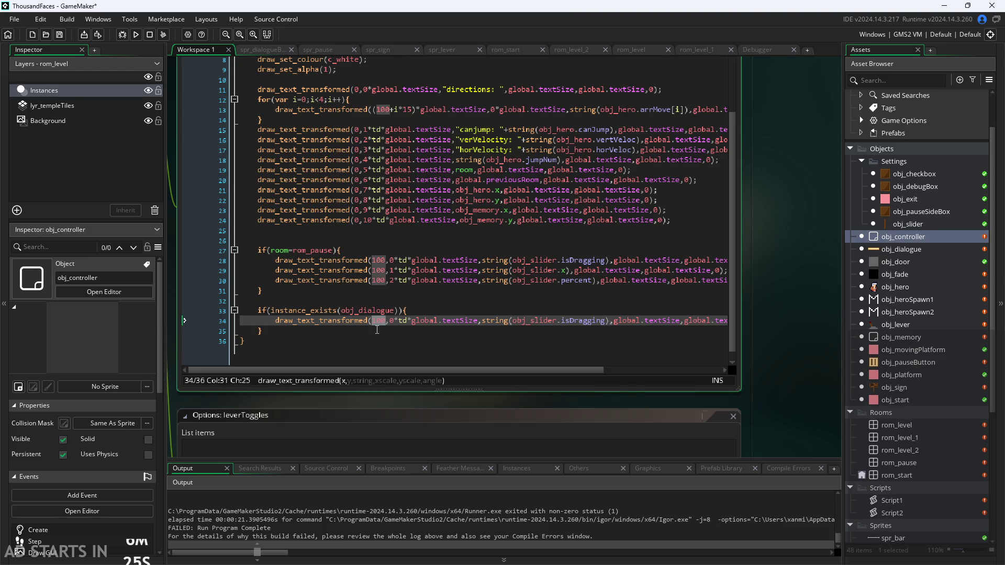
key(BackSpace)
key(BackSpace)
key(Right)
key(Right)
key(Right)
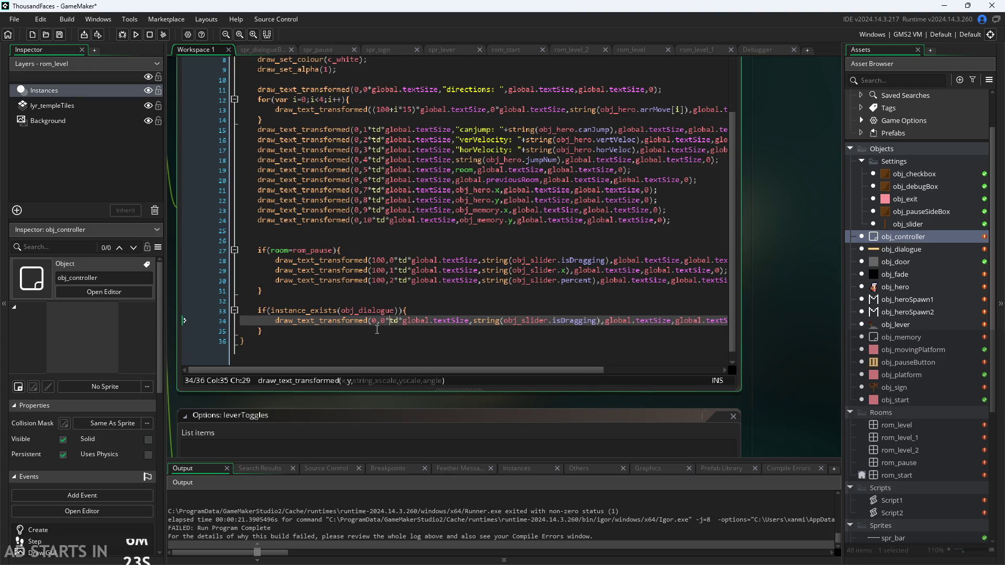
key(BackSpace)
text(11)
key(Right)
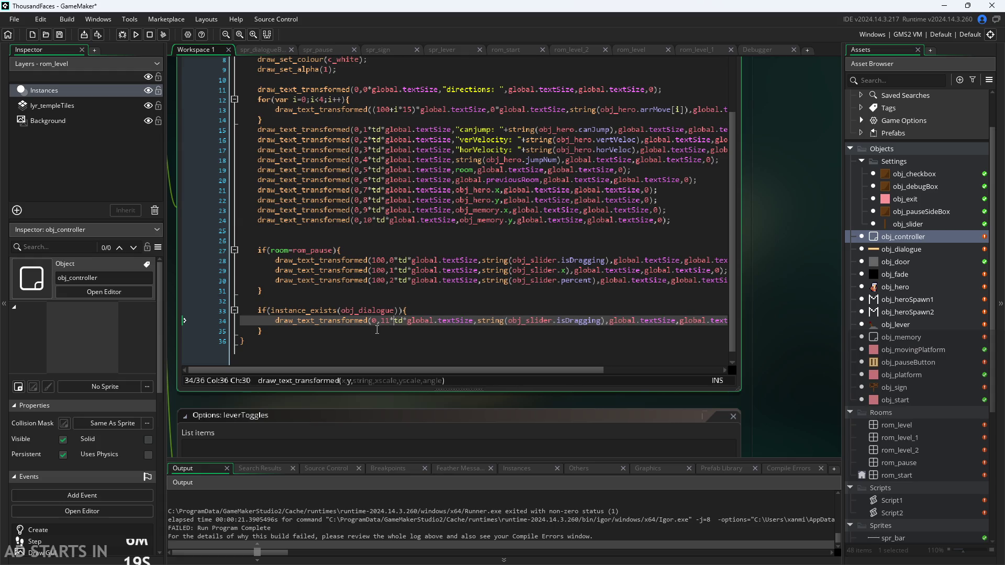
key(Right)
key(Right)
key(Right)
key(Left)
key(Left)
key(Left)
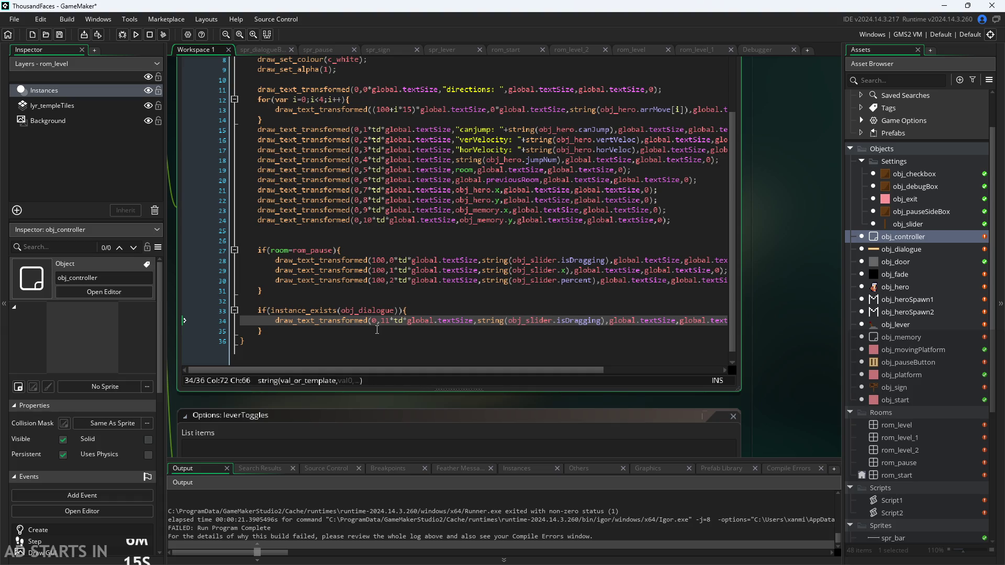
Replace obj_slider.isDragging with obj_dialogue.ldr in the pasted line.
key(BackSpace)
key(BackSpace)
key(BackSpace)
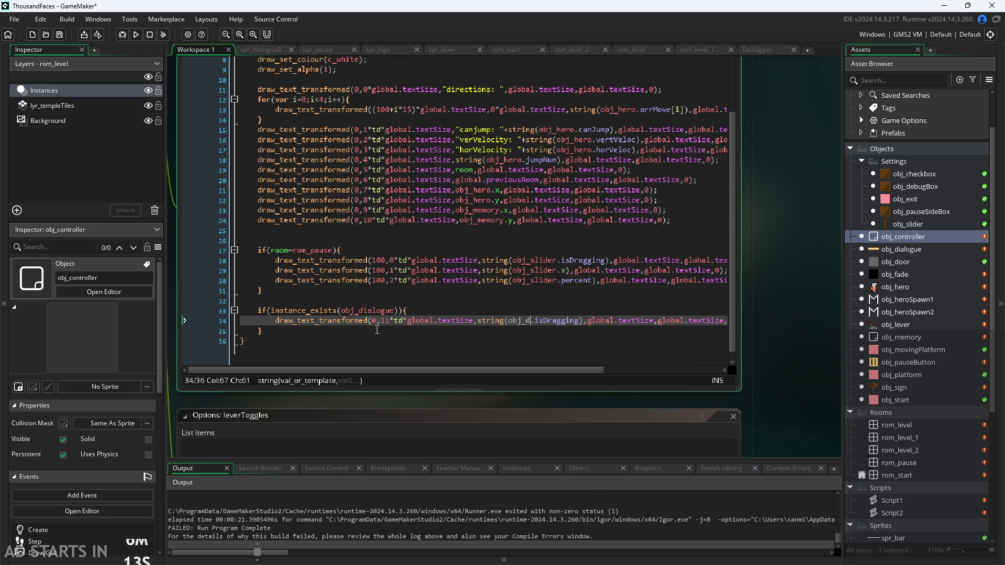
text(d)
key(Return)
key(Right)
key(shift+Right)
key(shift+Right)
key(shift+Right)
key(shift+Right)
key(shift+Right)
key(BackSpace)
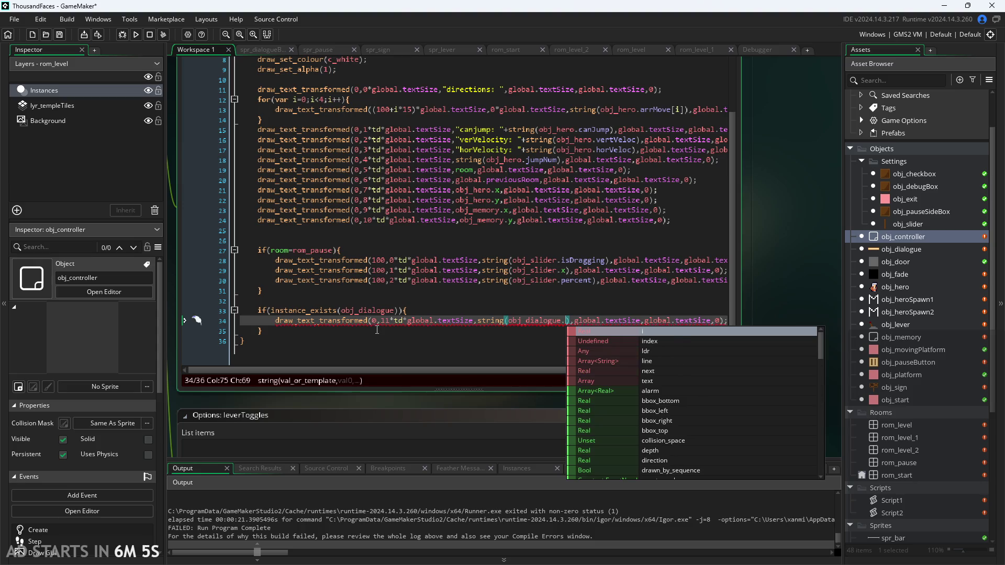
text(li)
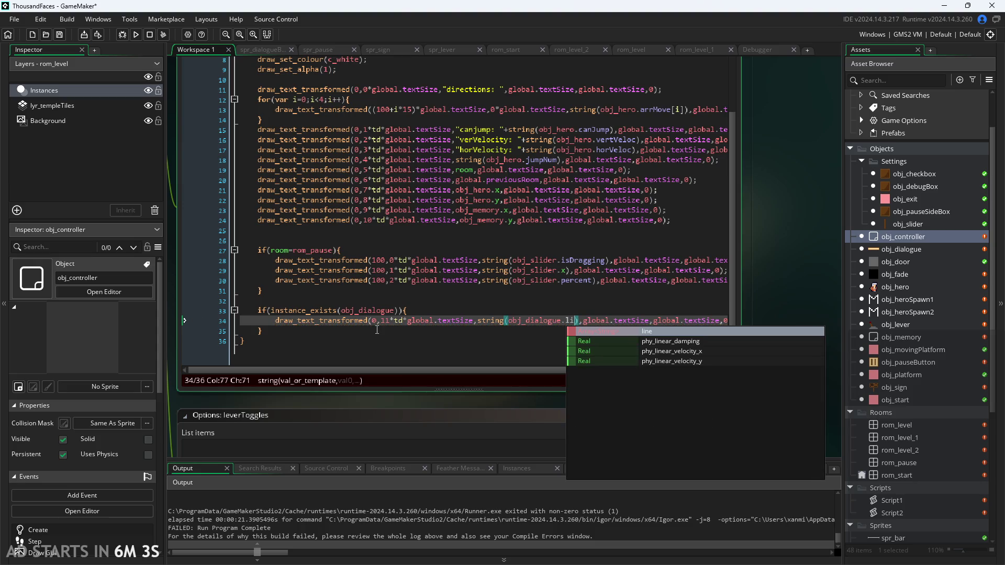
key(BackSpace)
text(dr)
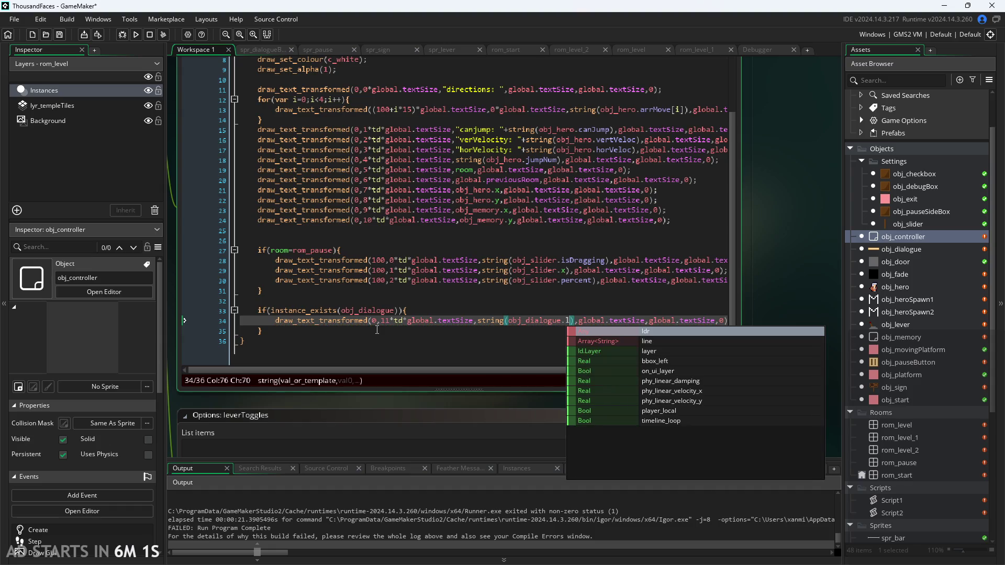
key(Left)
key(Left)
key(Left)
key(Left)
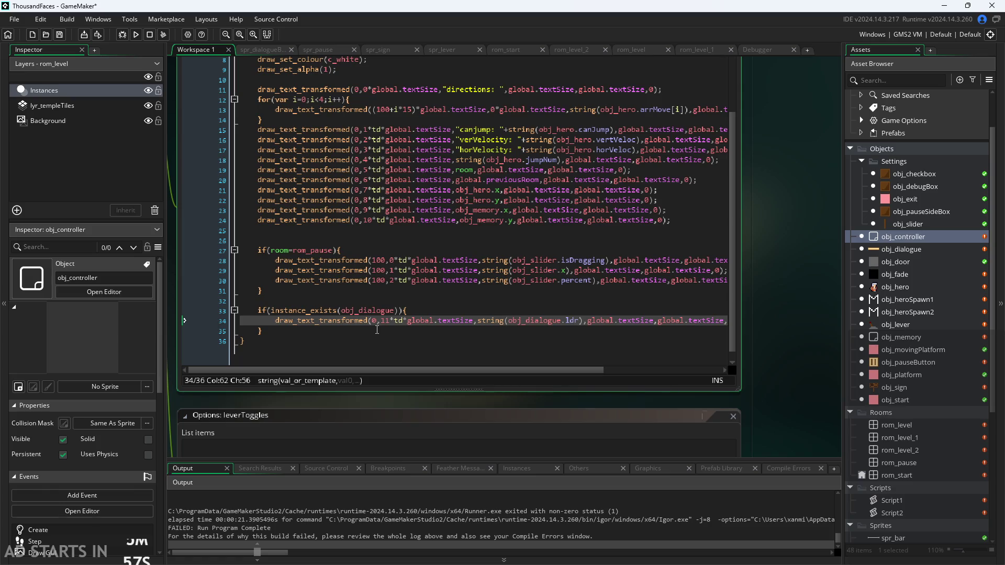
Wrap obj_dialogue.ldr in string_length() inside the draw_text_transformed call.
text(a)
key(BackSpace)
text(string)
key(BackSpace)
text(_length()
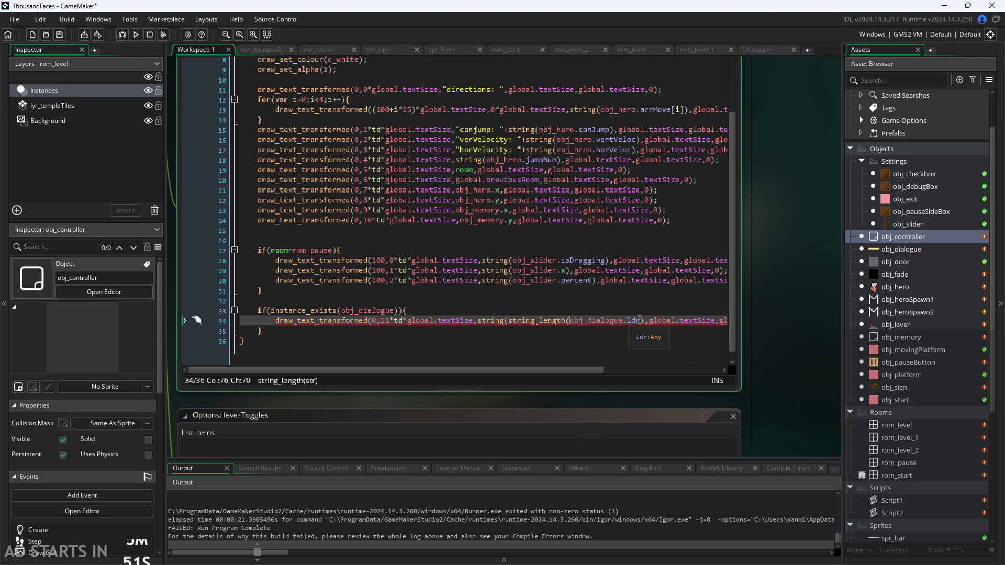
click(645, 321)
text())
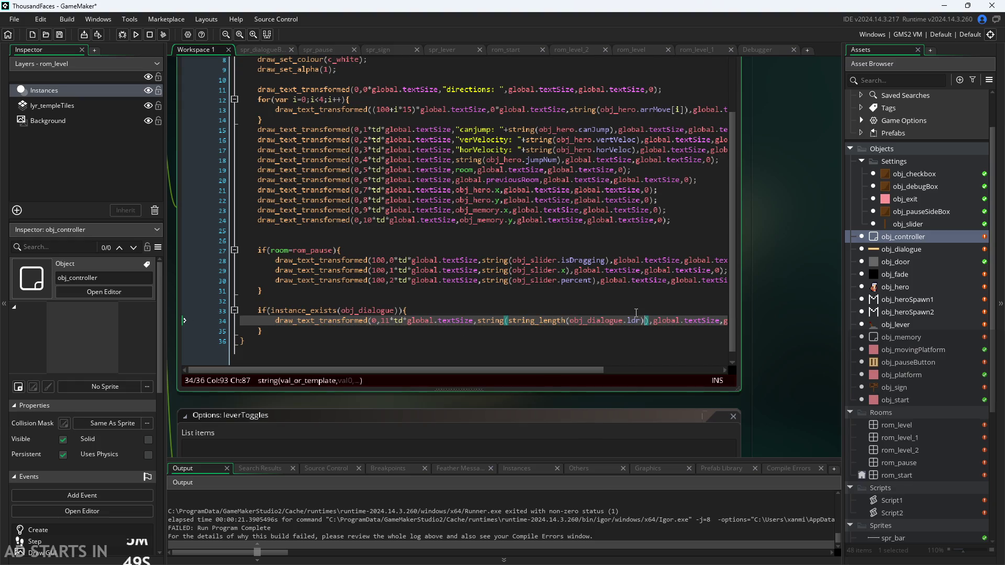
Build and run the game with the new dialogue-length debug line.
click(668, 325)
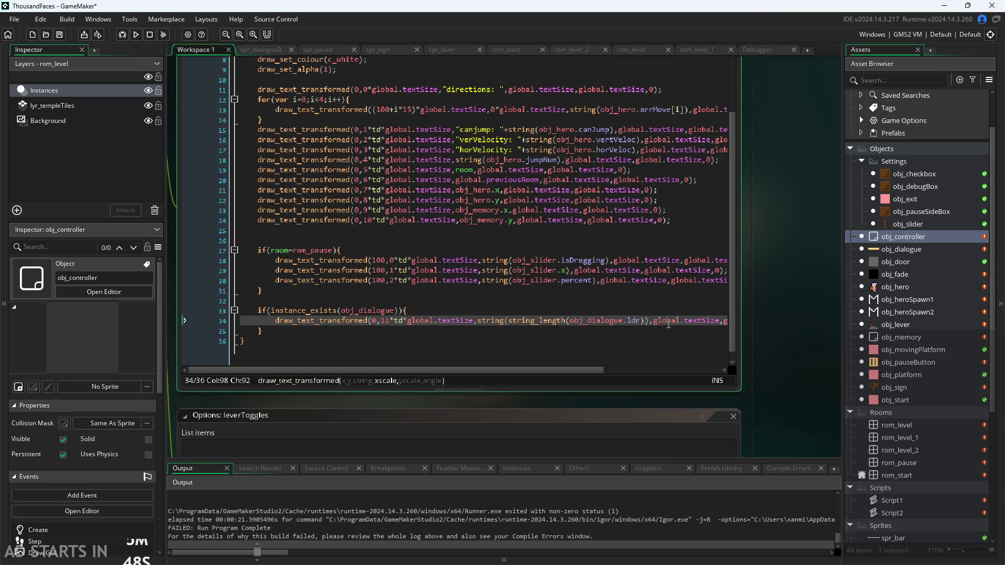
key(Down)
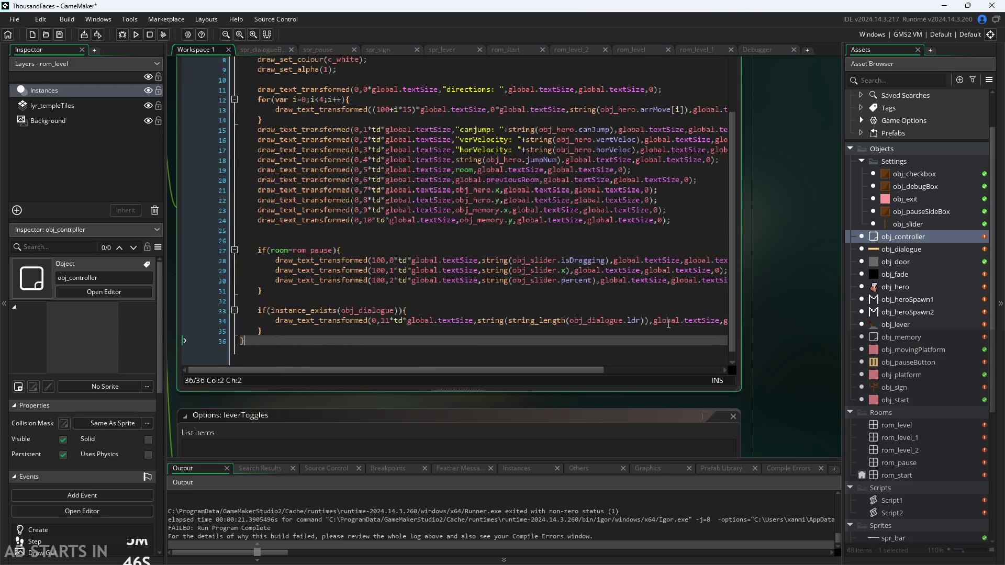
key(Left)
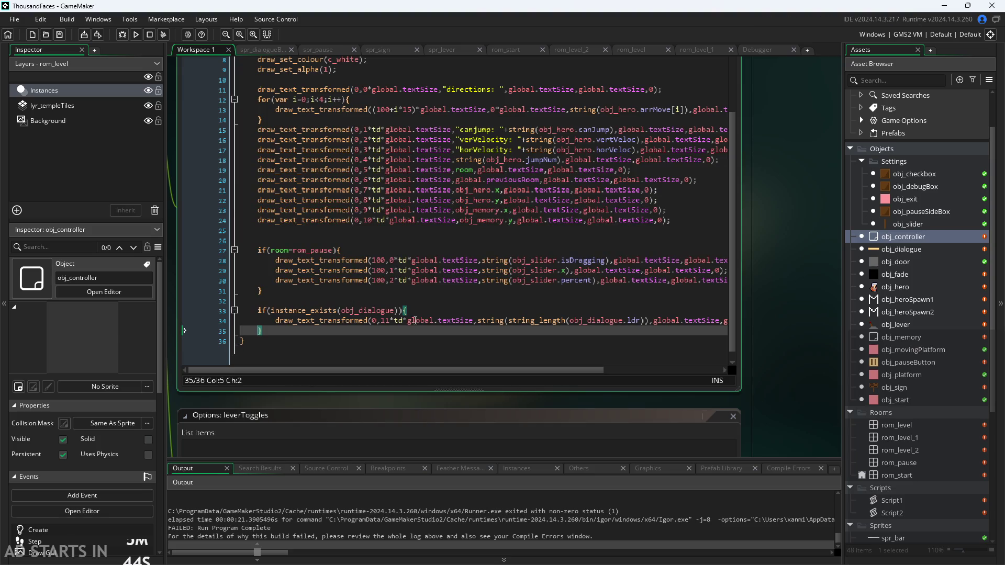
click(136, 34)
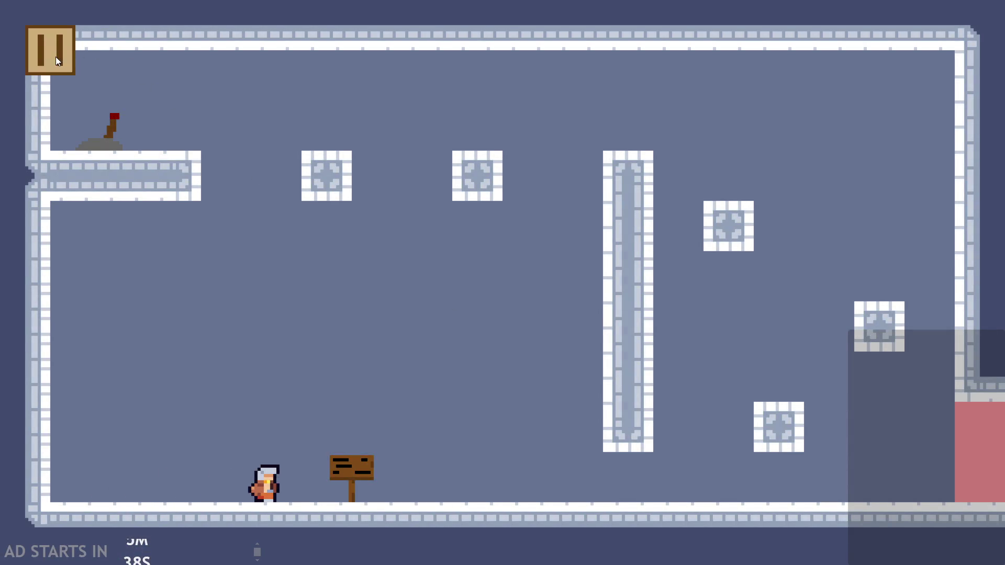
Enable Debug Stats and Pause Button on Right Side in the pause menu.
click(57, 61)
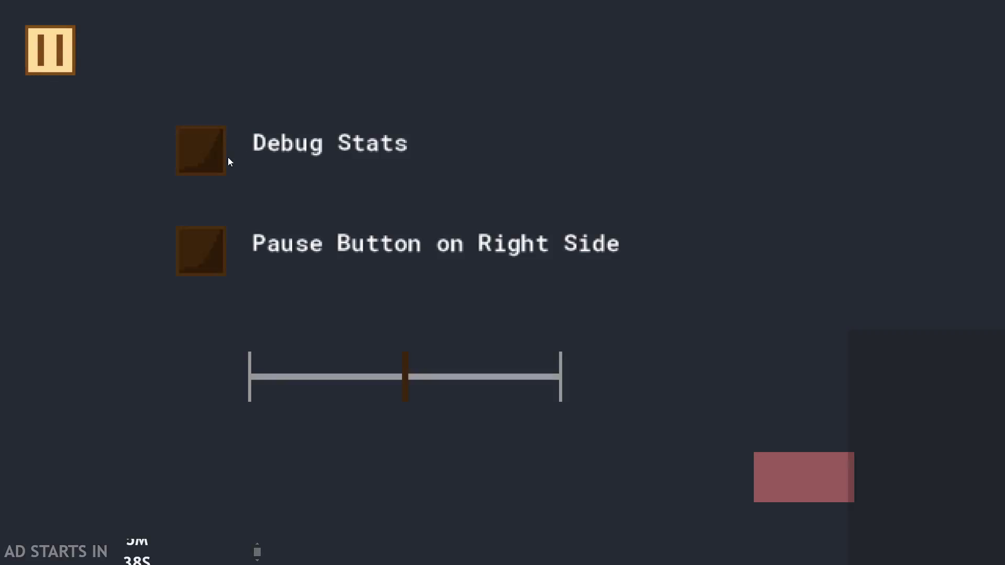
click(205, 152)
click(201, 251)
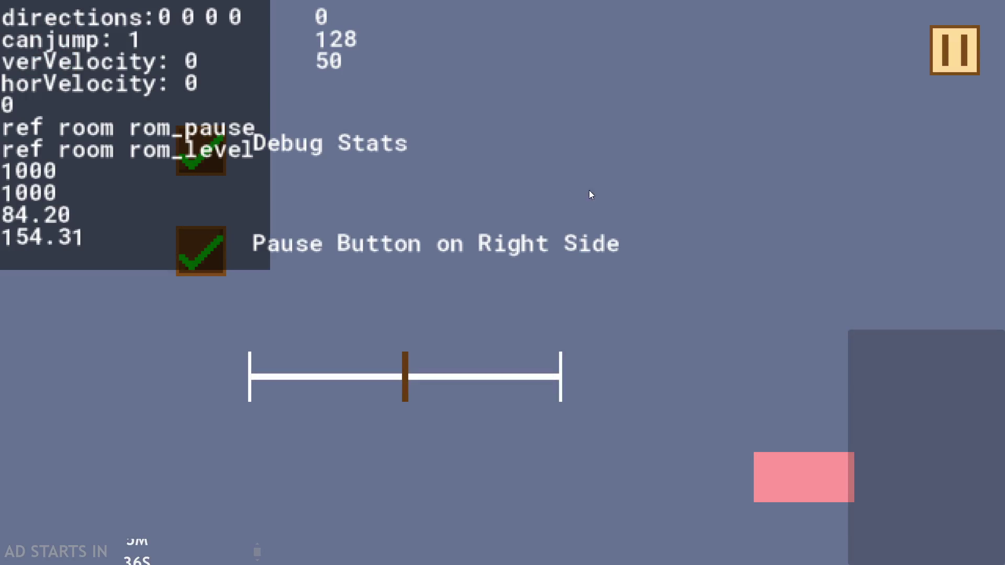
click(968, 52)
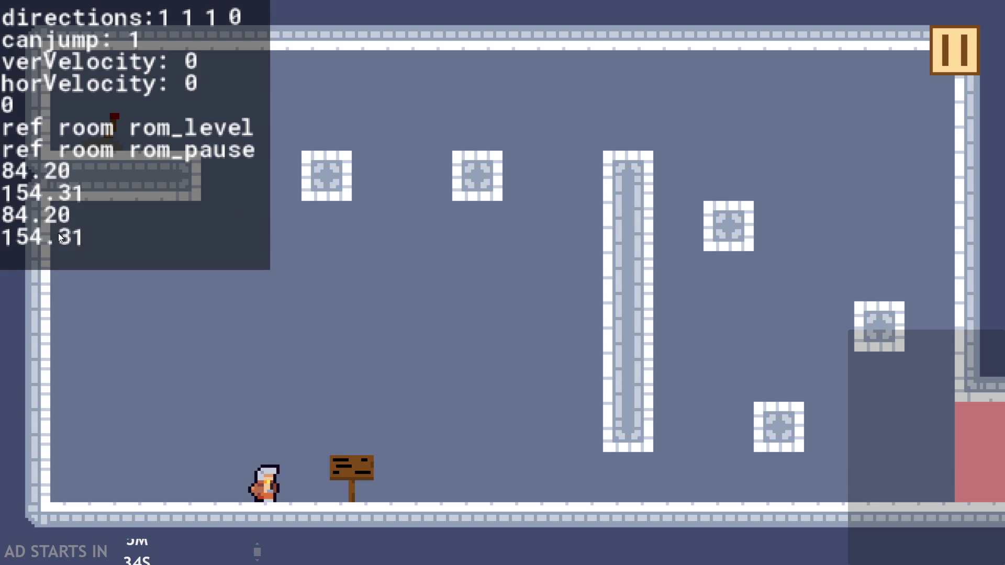
Walk to the sign, interact, and abort after the Alarm 0 error.
key(Right)
key(Up)
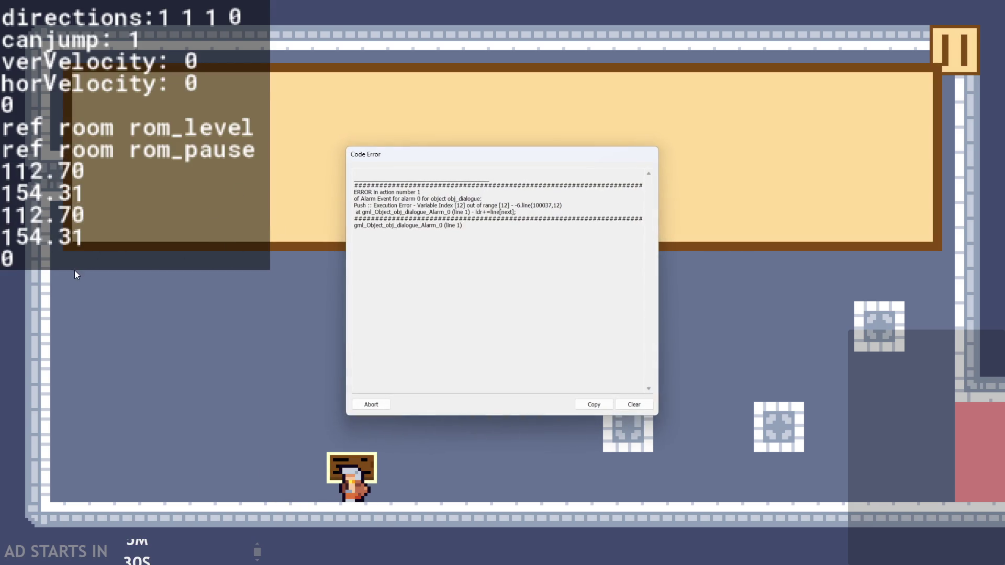
click(370, 406)
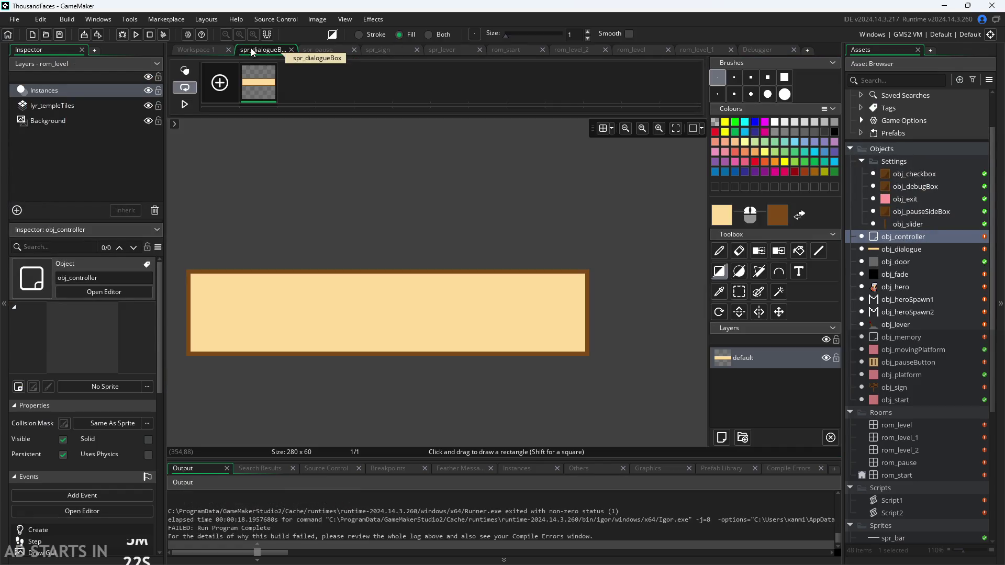
Open obj_dialogue and remove the ldr=""; reset from line 3 of Draw GUI.
scroll(342, 84, up, 3)
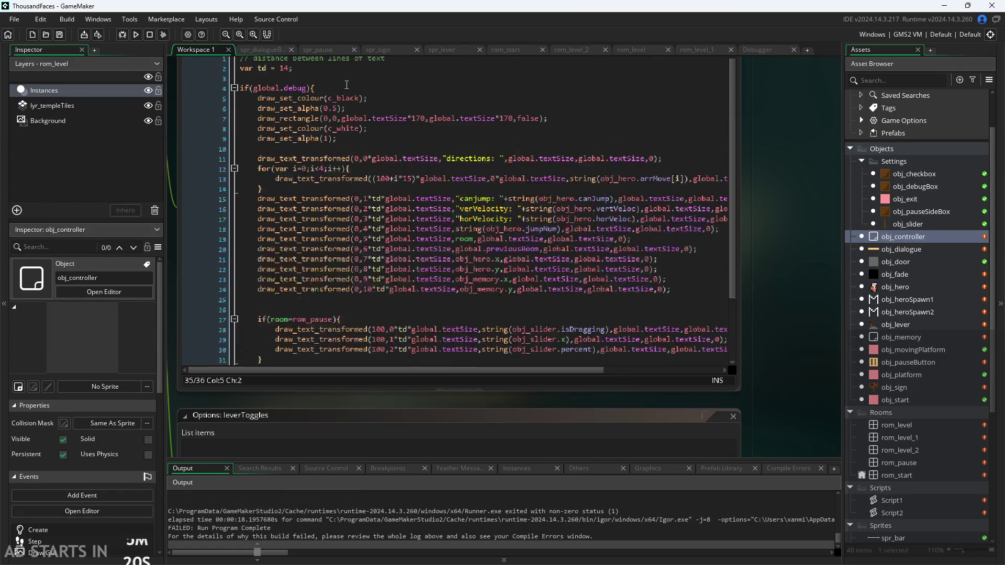
scroll(335, 69, down, 1)
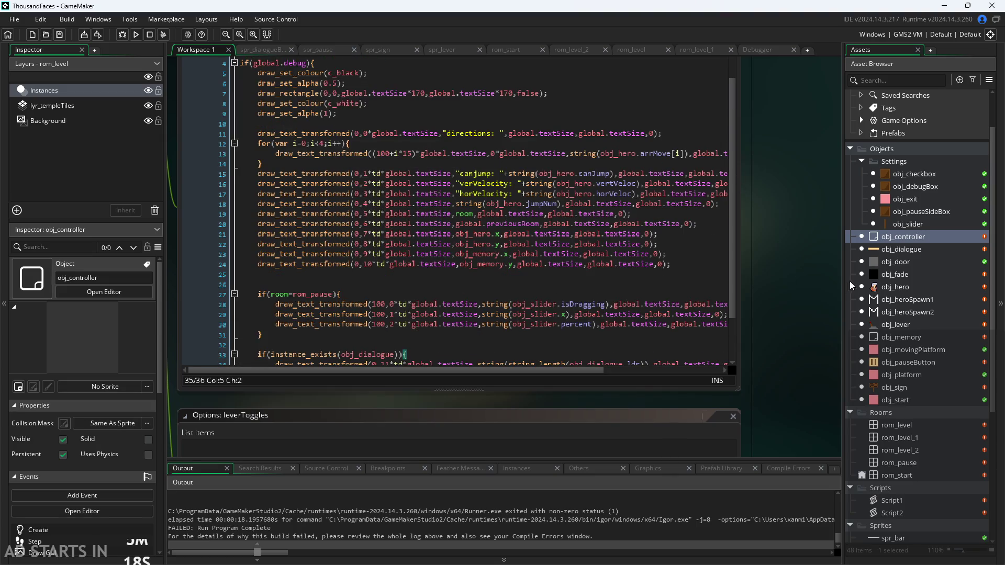
double_click(896, 249)
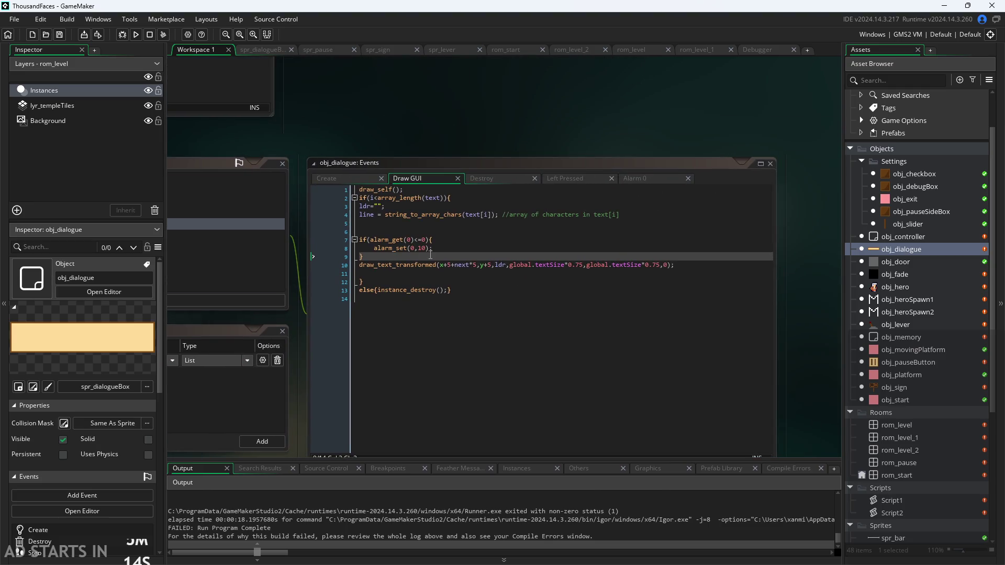
ctrl+scroll(431, 254, up, 2)
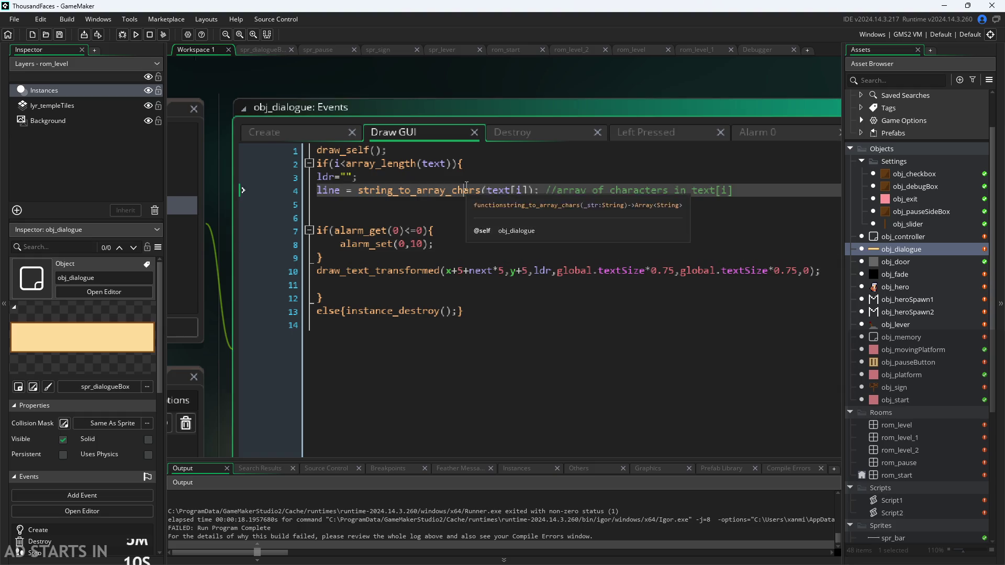
click(434, 190)
click(428, 179)
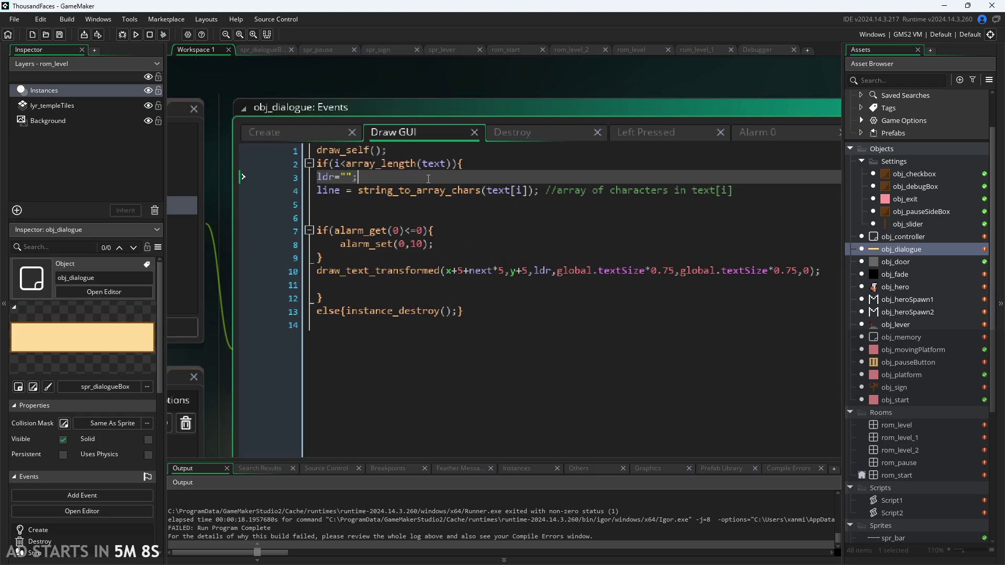
drag(414, 179, 313, 183)
key(ctrl+c)
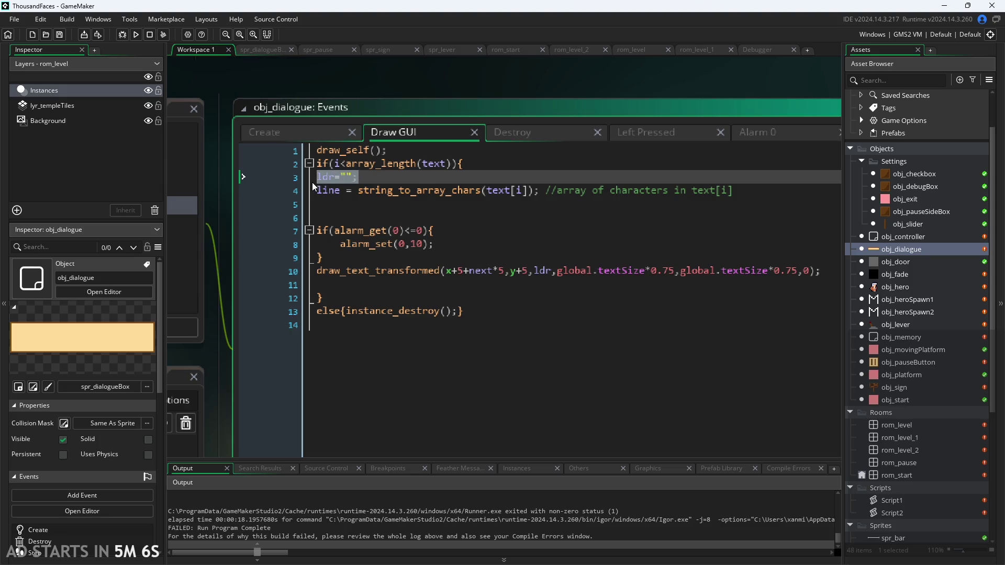
key(Delete)
Paste ldr=""; into the Left Pressed event below line 1 and save.
click(738, 134)
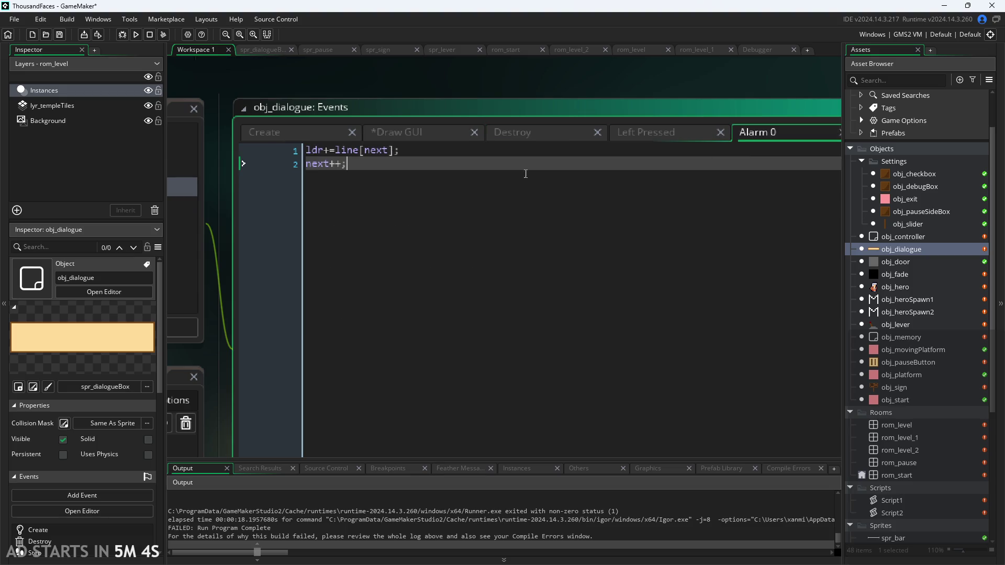
click(642, 134)
click(433, 158)
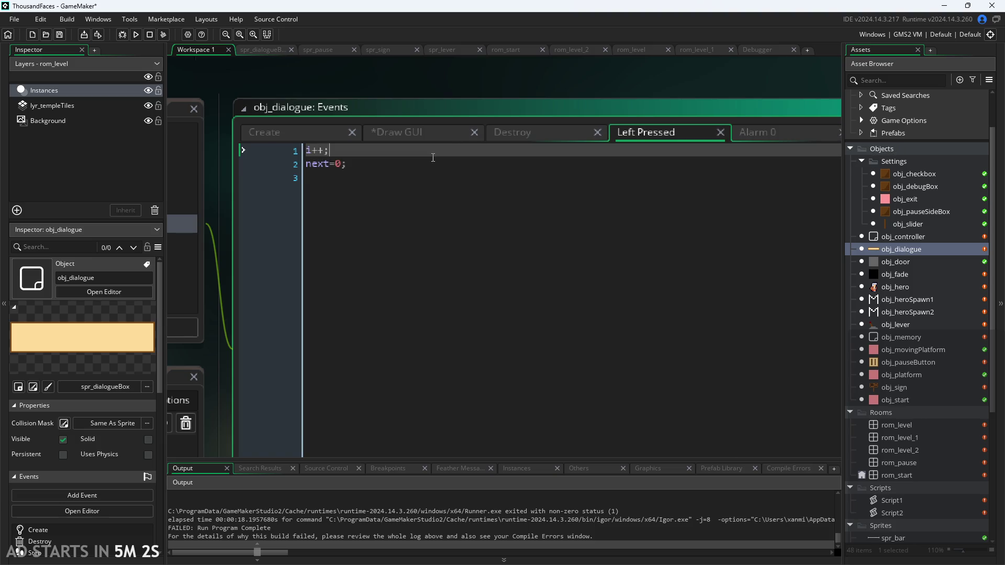
key(Down)
key(Down)
key(ctrl+v)
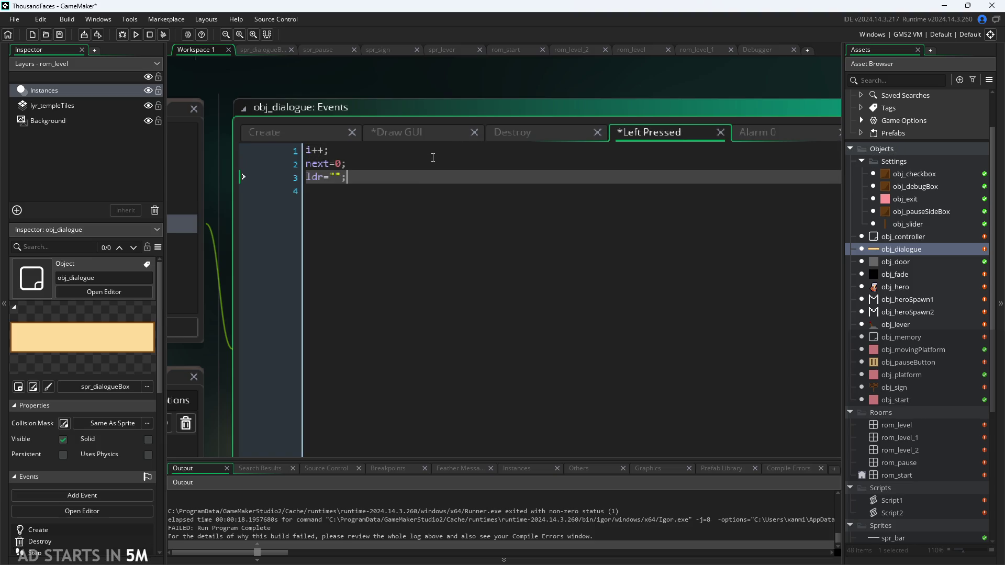
key(ctrl+s)
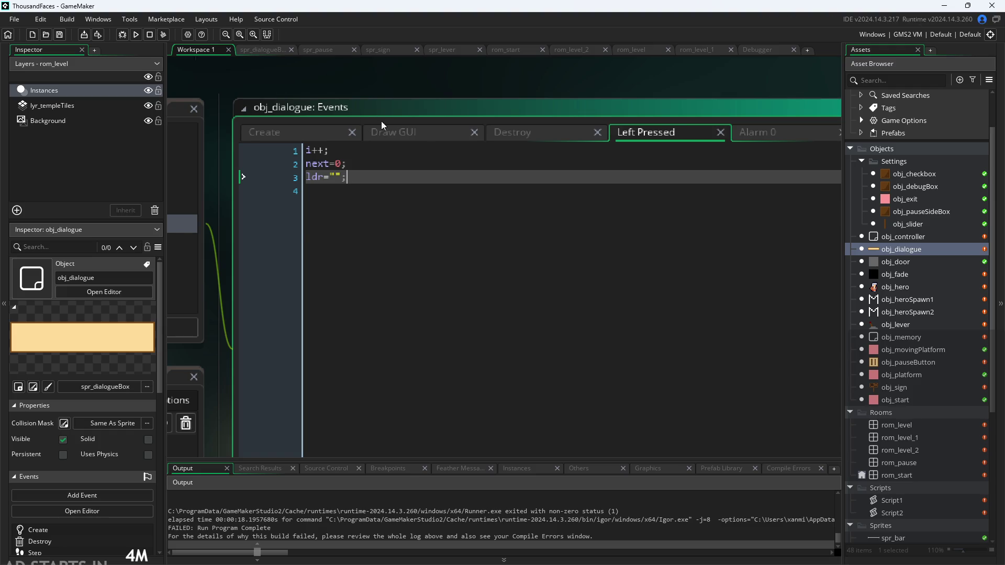
click(384, 132)
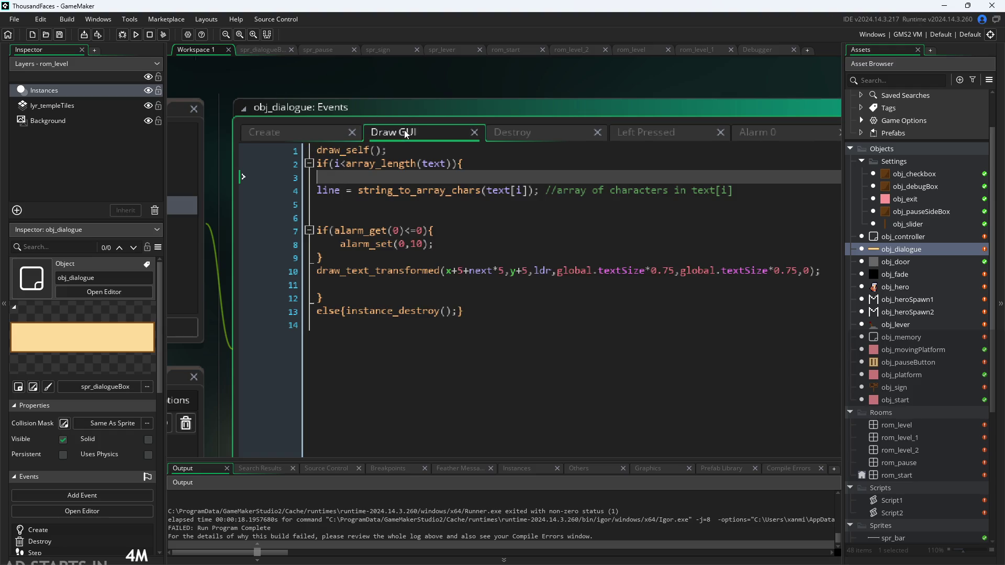
Run the game, trigger the sign's dialogue, and abort at the Alarm 0 error.
click(137, 35)
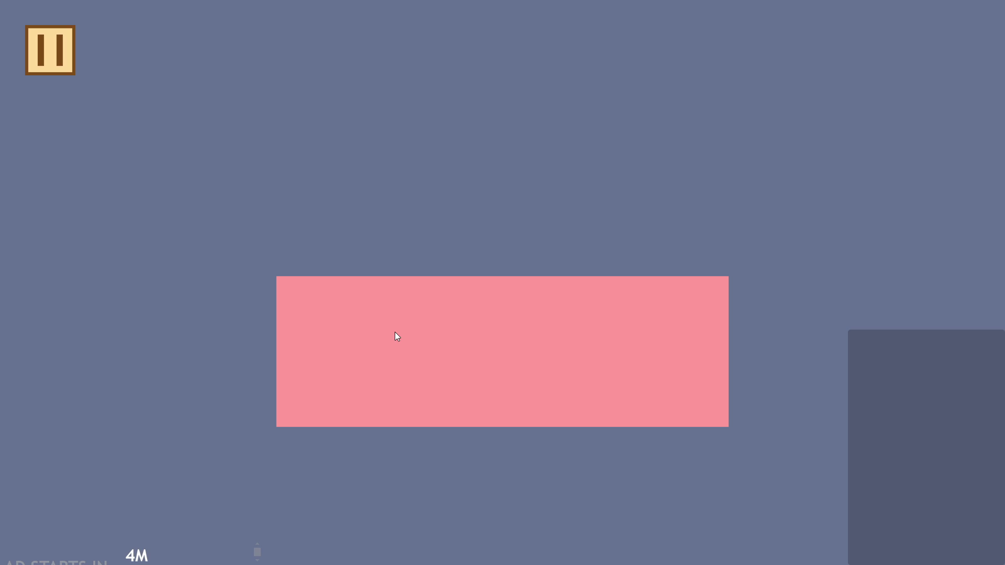
key(Right)
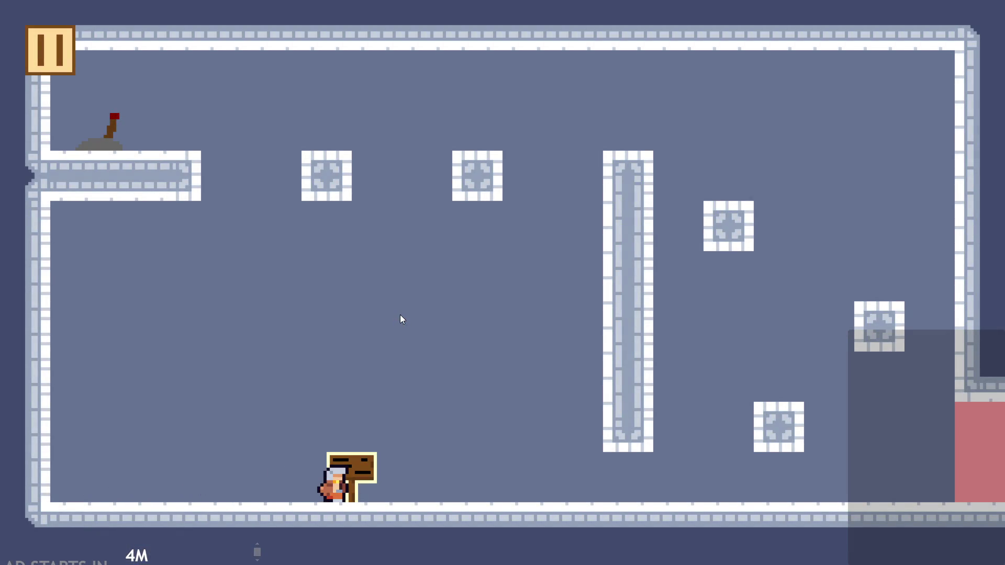
key(space)
click(369, 407)
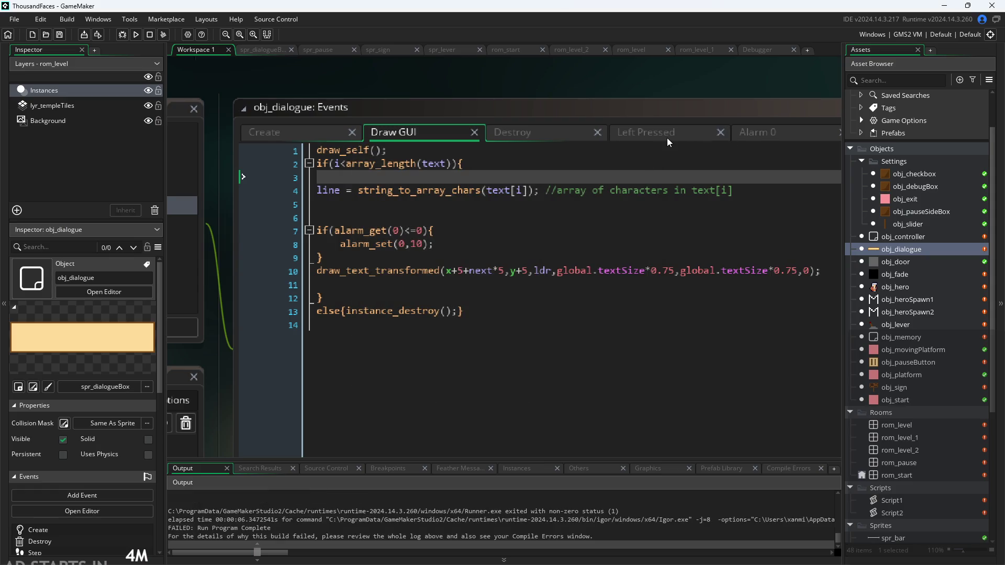
Initialise ldr to an empty string after next=0; in obj_dialogue's Create event.
click(309, 133)
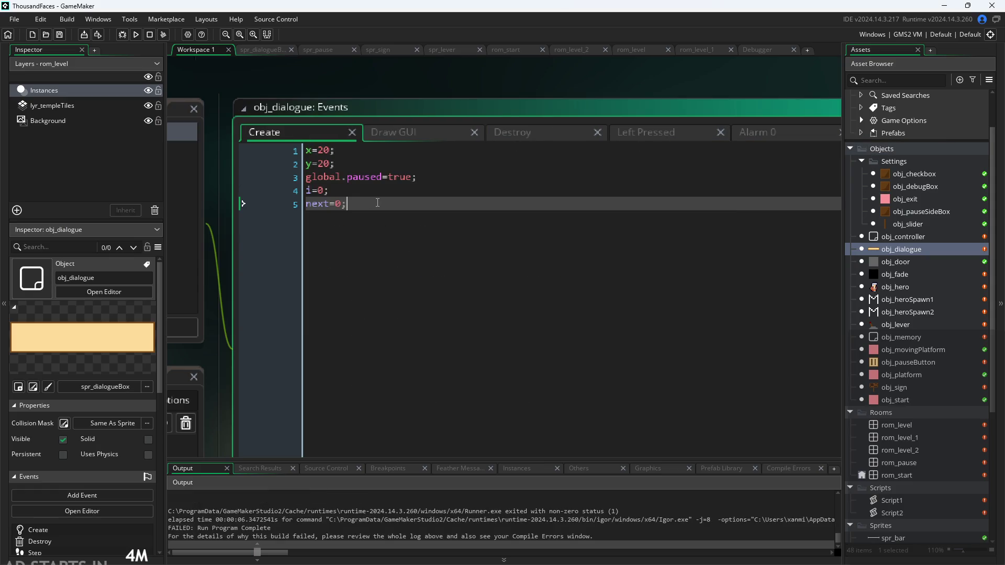
key(Return)
text(ldr="";)
Retest the sign, which types Hello World! before erroring, and abort again.
click(137, 39)
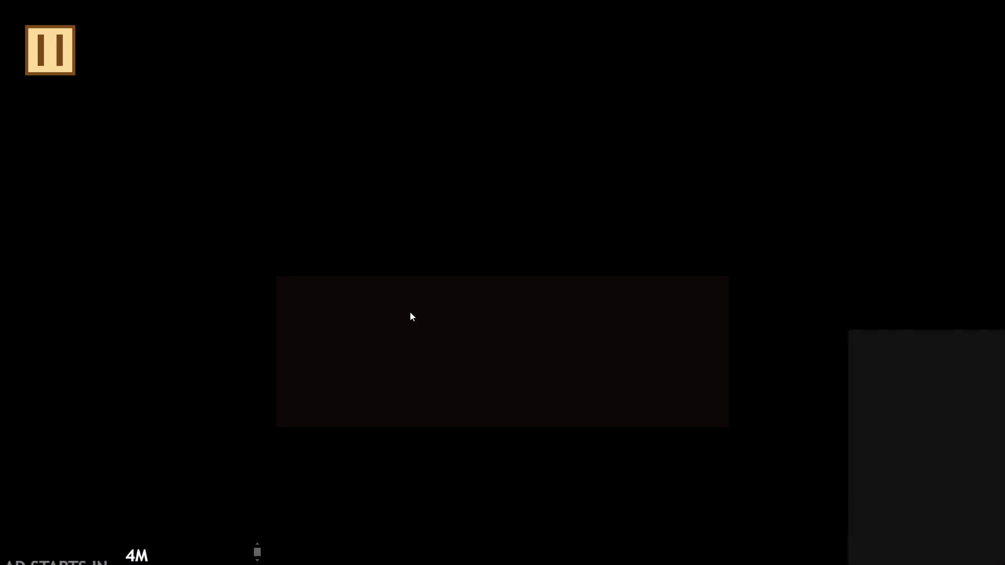
key(Right)
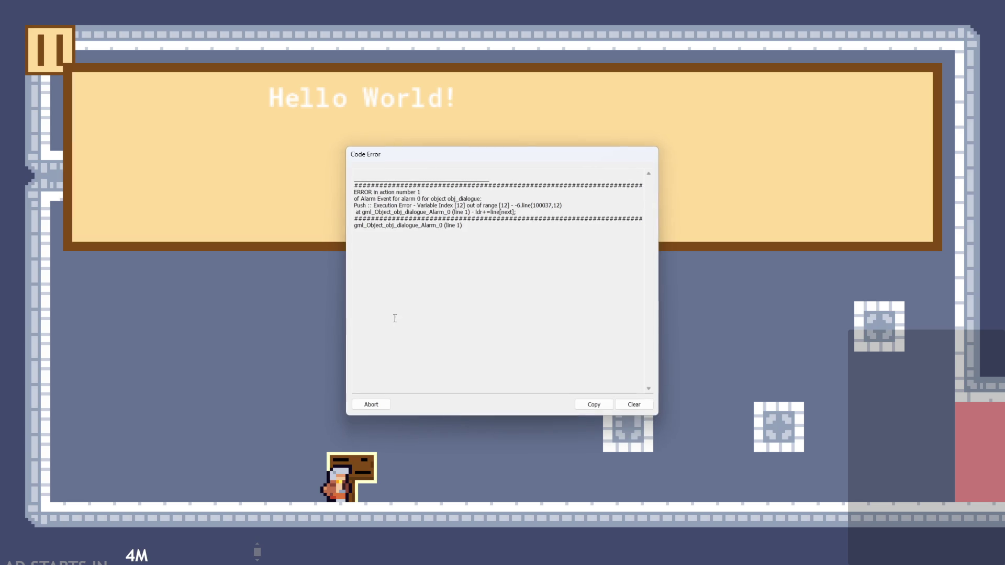
click(370, 405)
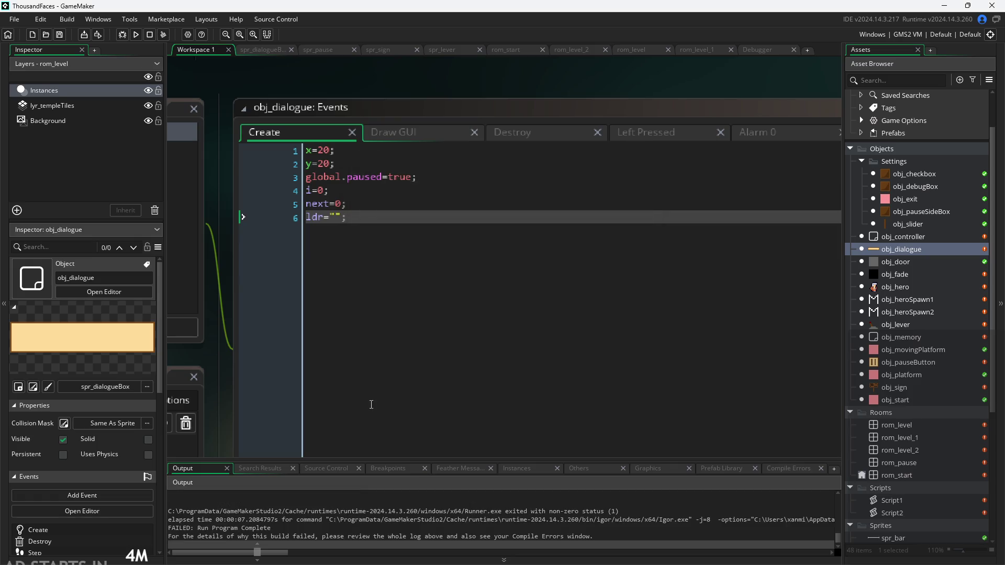
In the Draw GUI event, extend line 7's alarm check with && string_length(ldr)<.
click(551, 140)
click(396, 140)
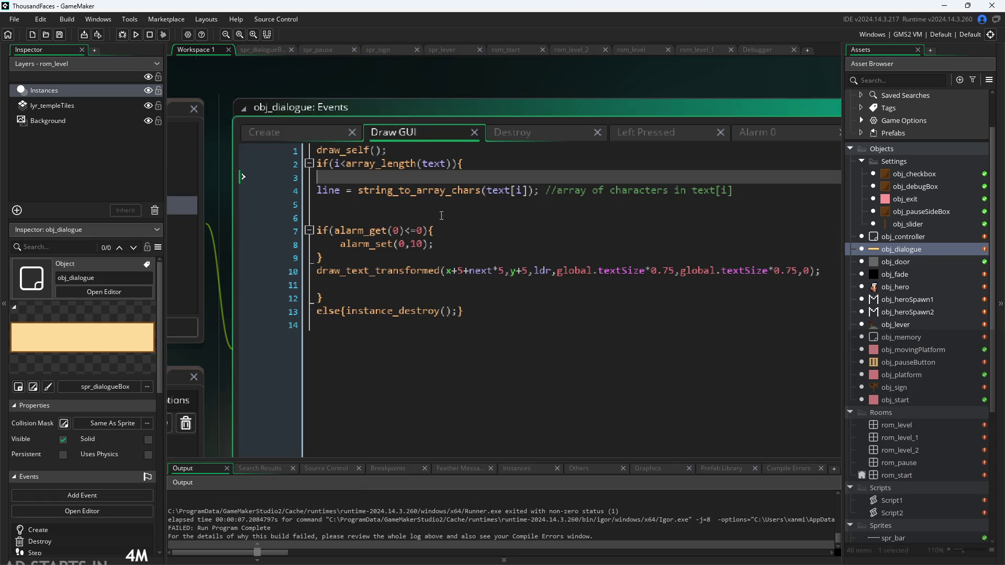
click(439, 253)
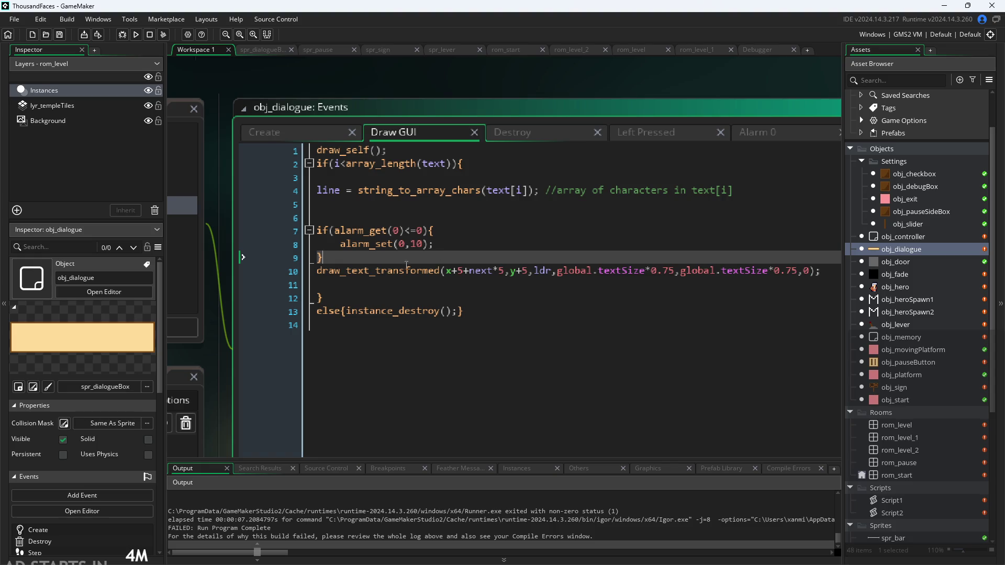
key(Up)
key(Up)
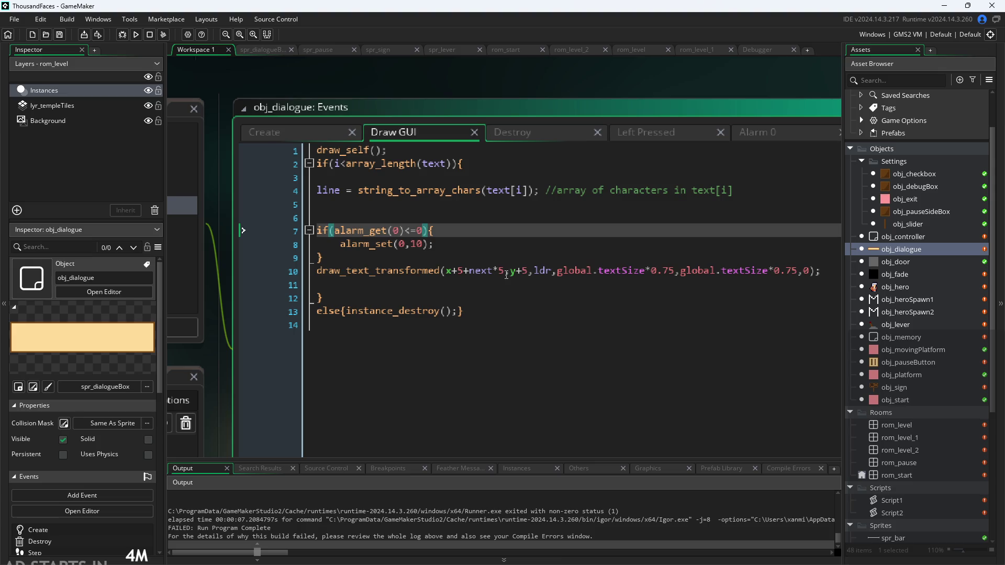
text(&&)
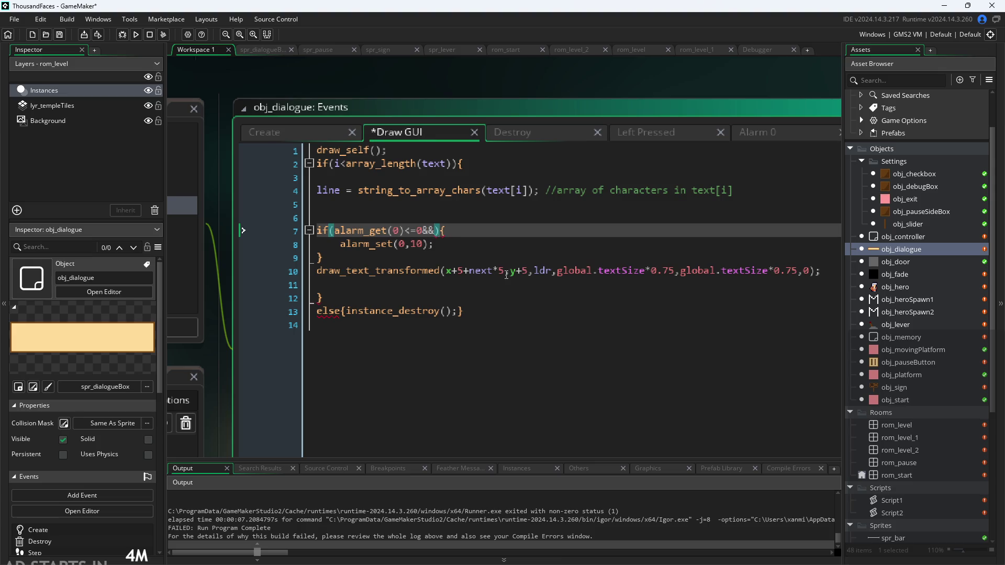
text(l)
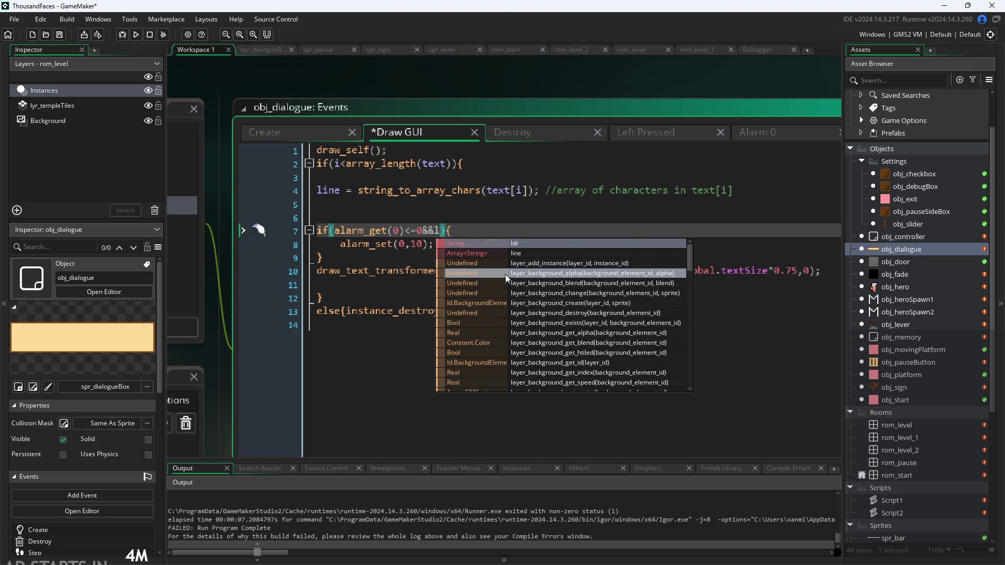
key(BackSpace)
text(strin)
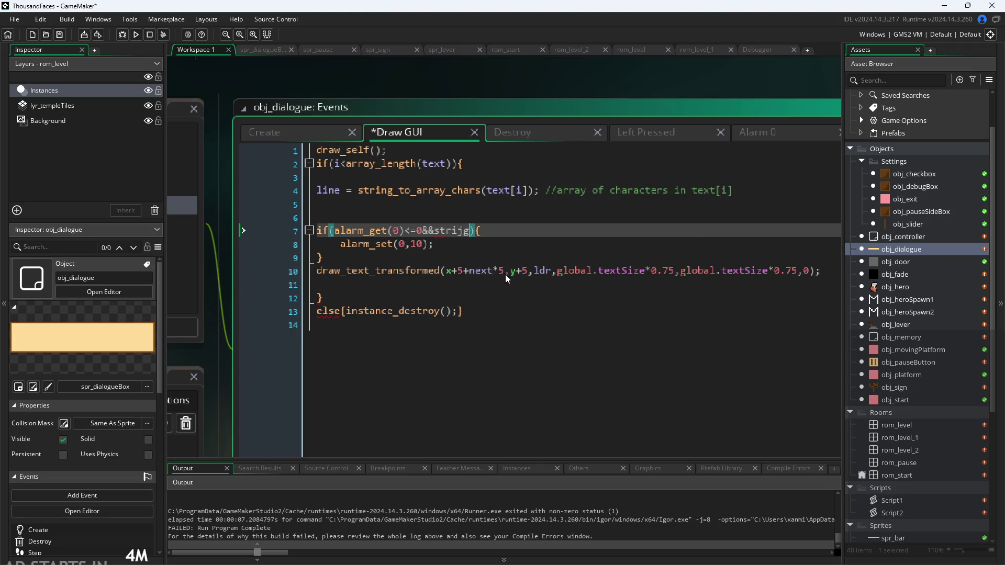
text(g.l)
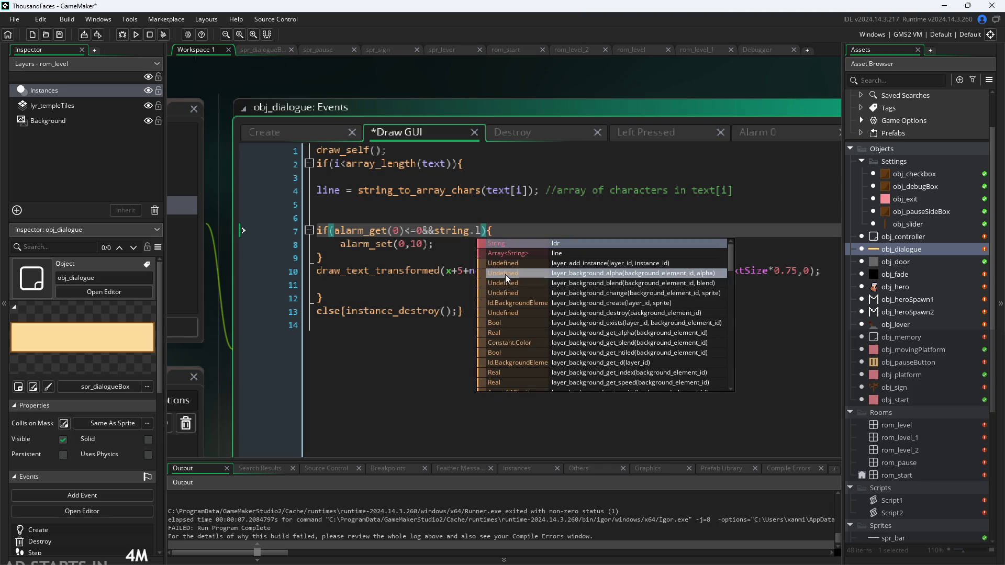
key(BackSpace)
key(BackSpace)
key(BackSpace)
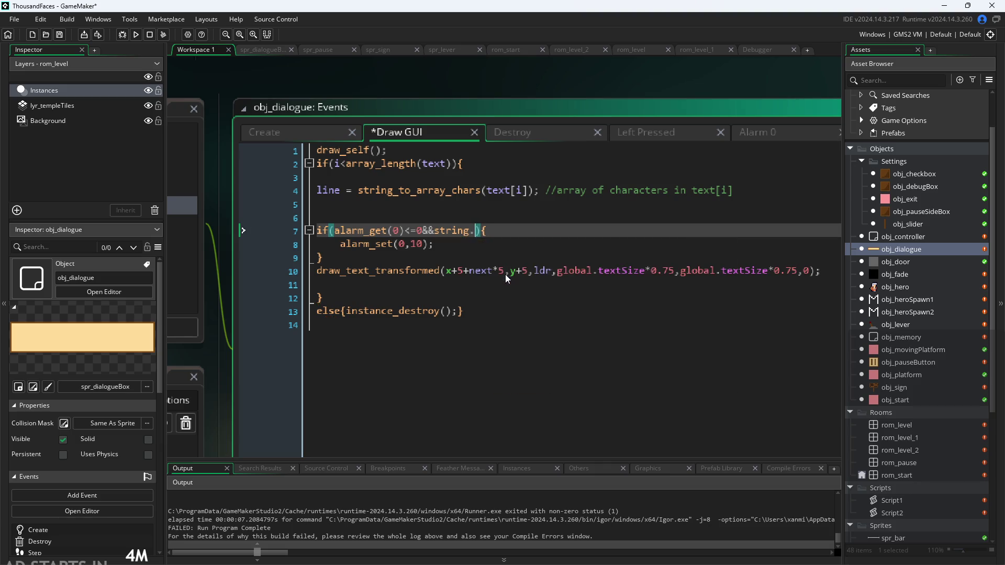
text(g_len)
key(Return)
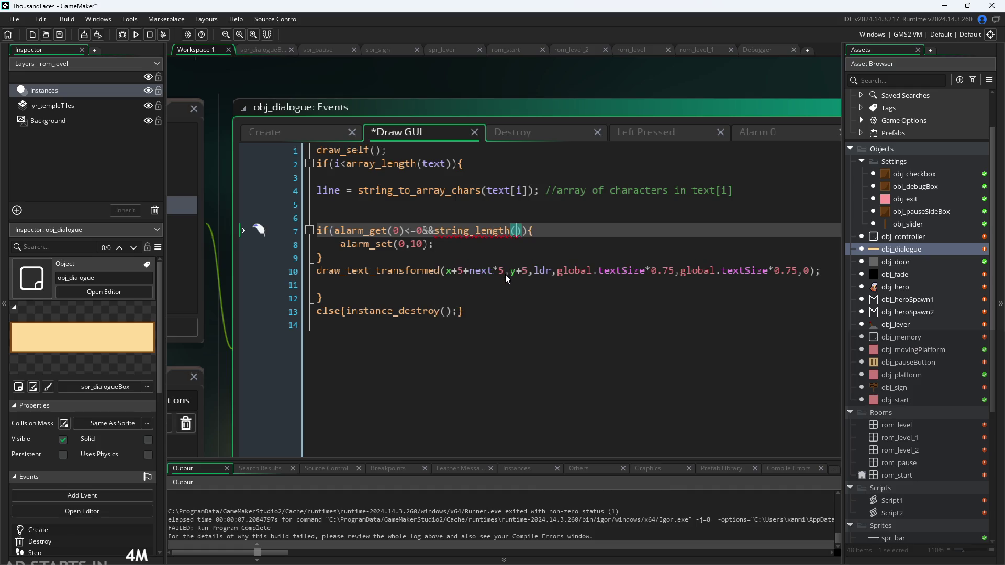
text(ldr))
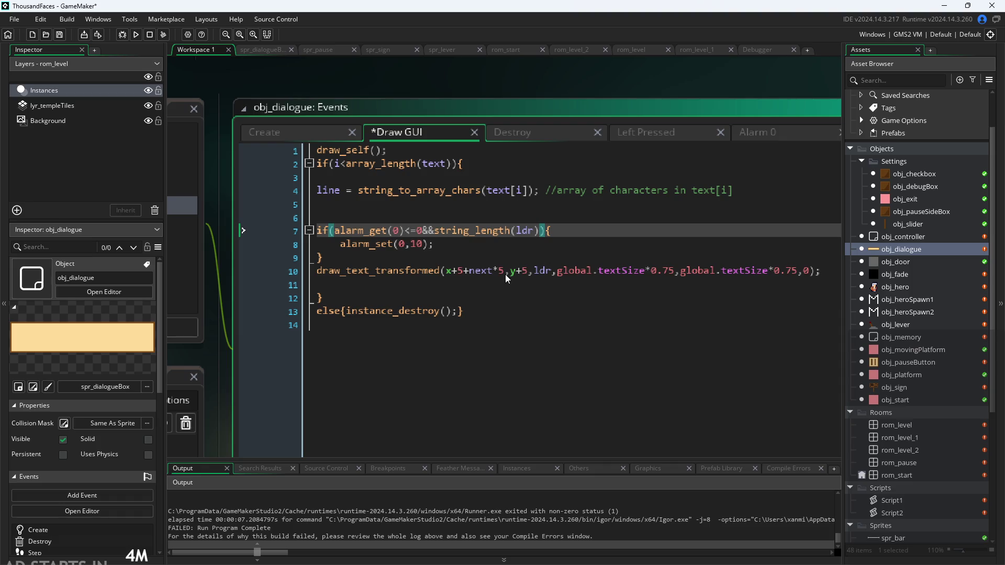
text(<)
Finish the comparison with array_length(line), save the edits, and run the game.
text(line)
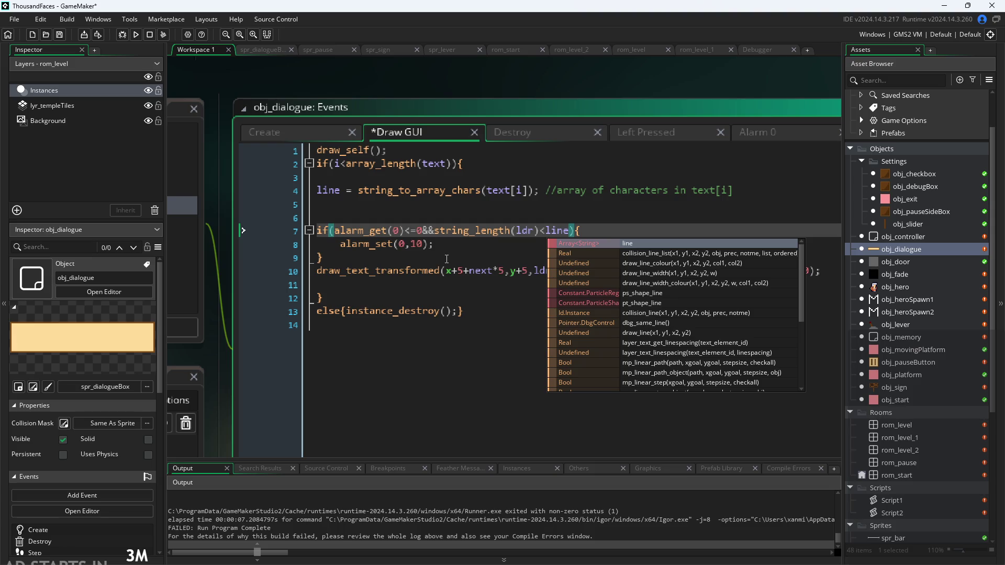
key(BackSpace)
key(BackSpace)
key(BackSpace)
text(array_)
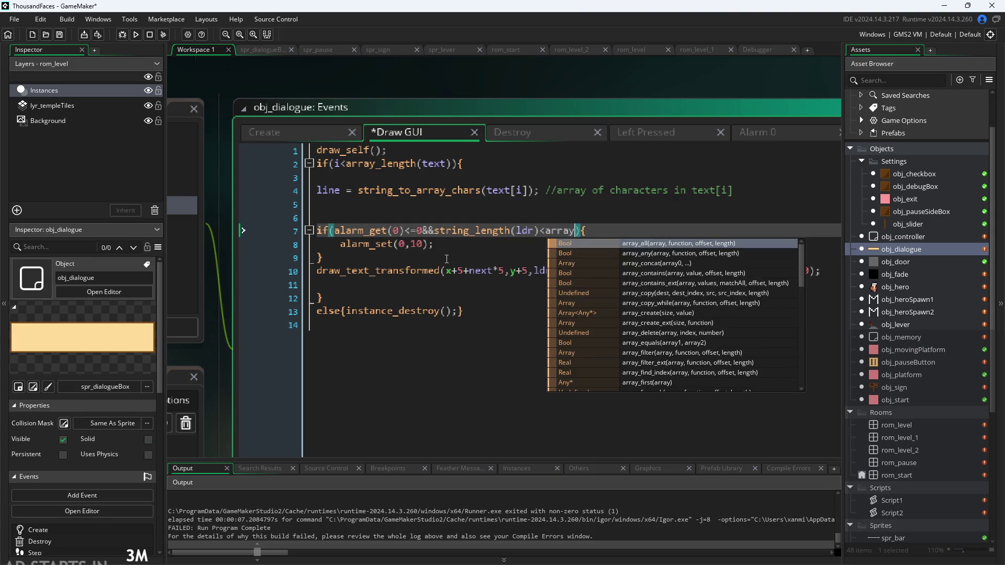
text(length(line)
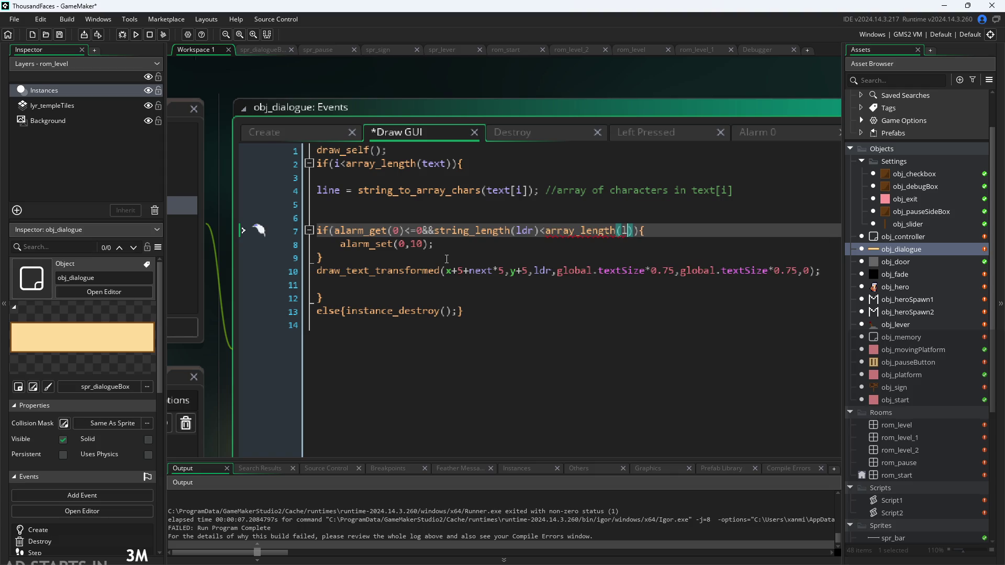
click(543, 90)
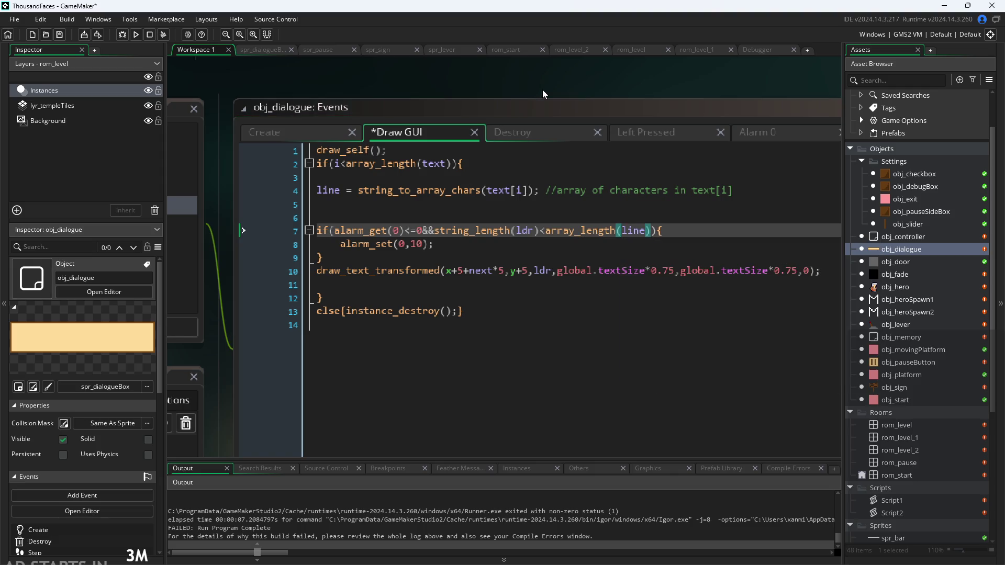
click(136, 34)
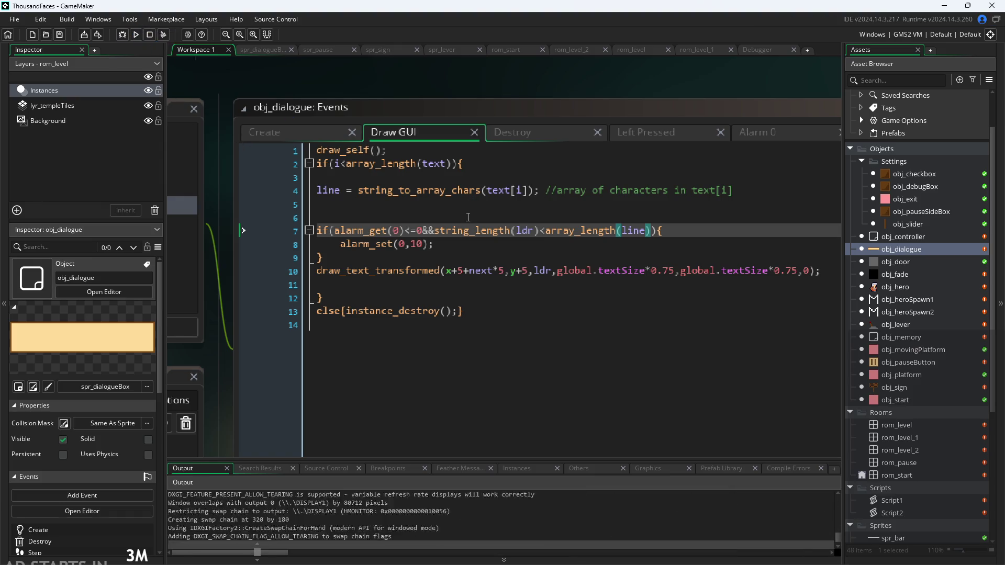
key(Right)
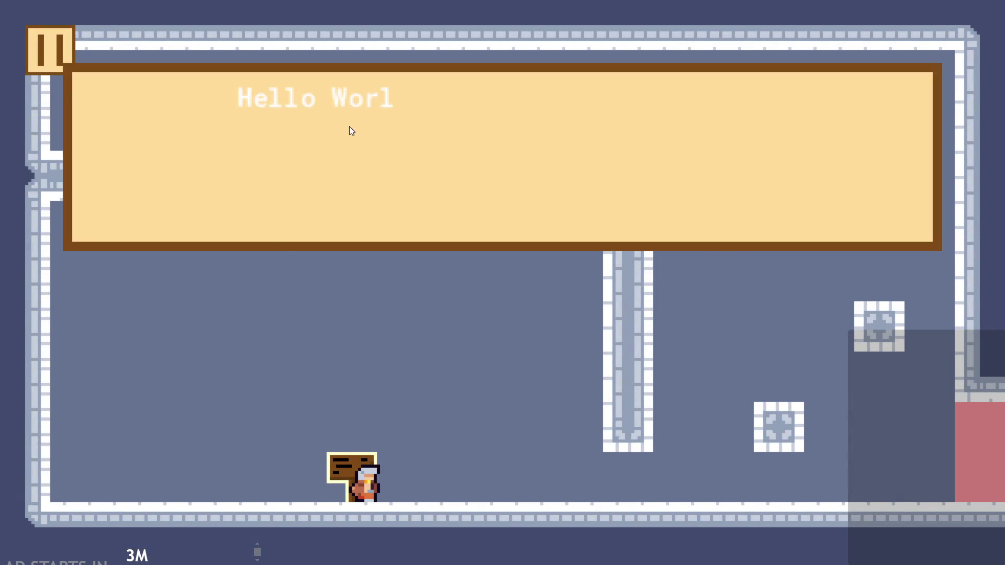
key(space)
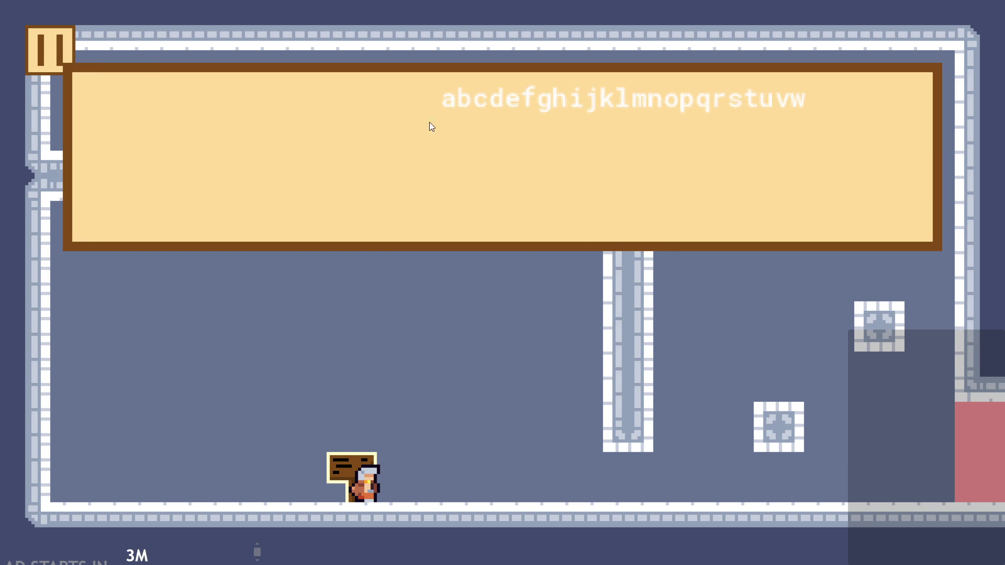
key(space)
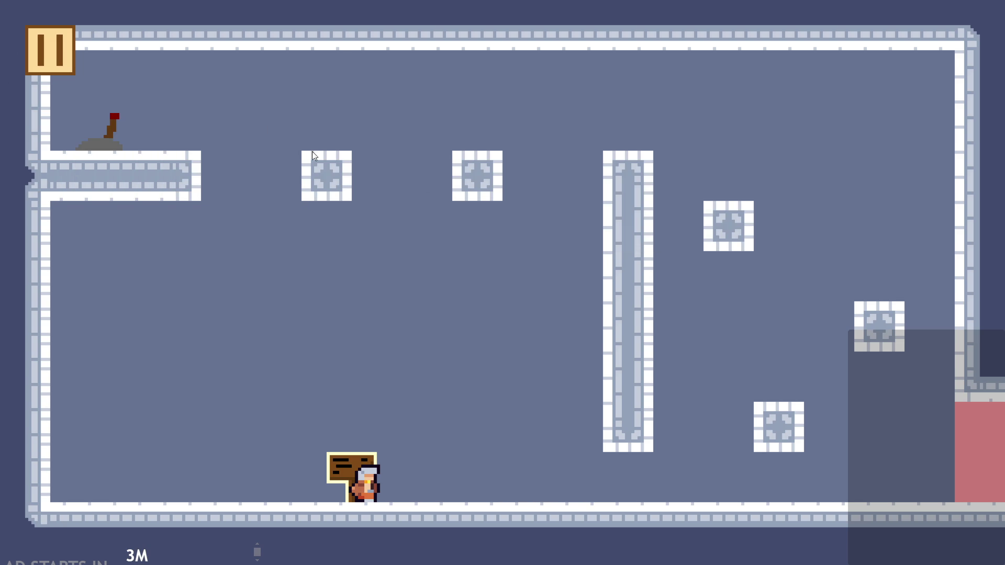
click(50, 40)
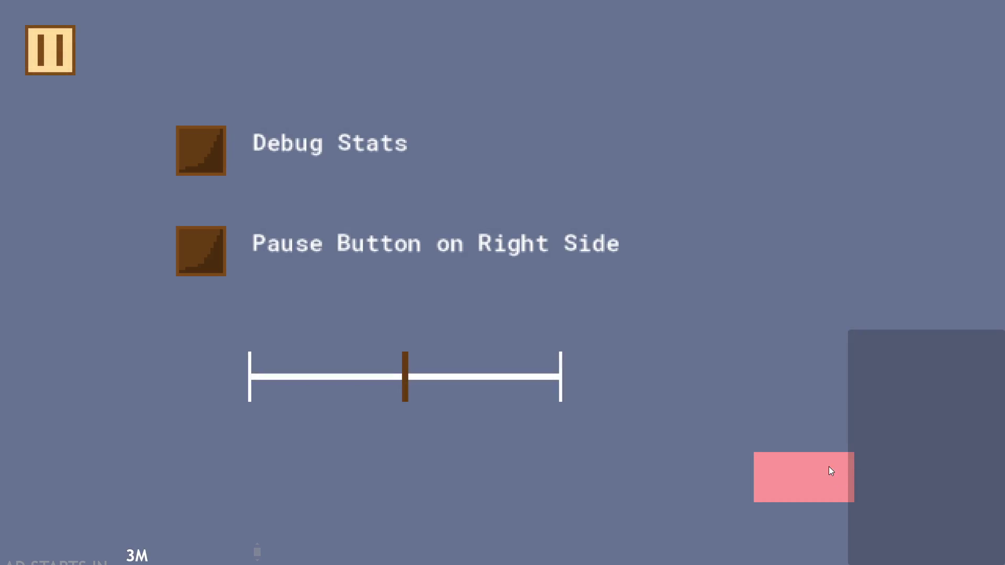
click(830, 470)
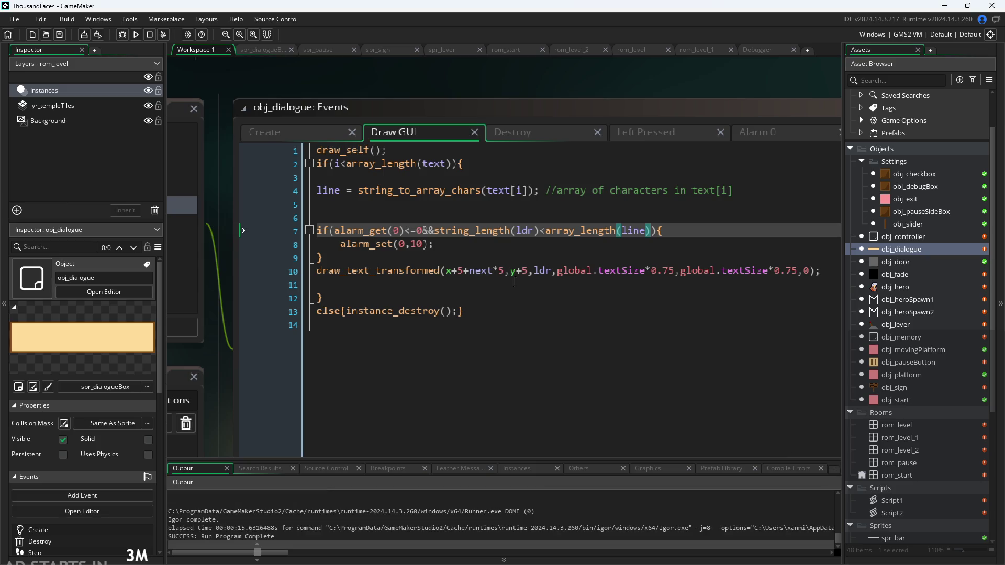
Delete +next*5 from line 10's text call, leaving x+5,y+5, and rebuild the game.
click(472, 272)
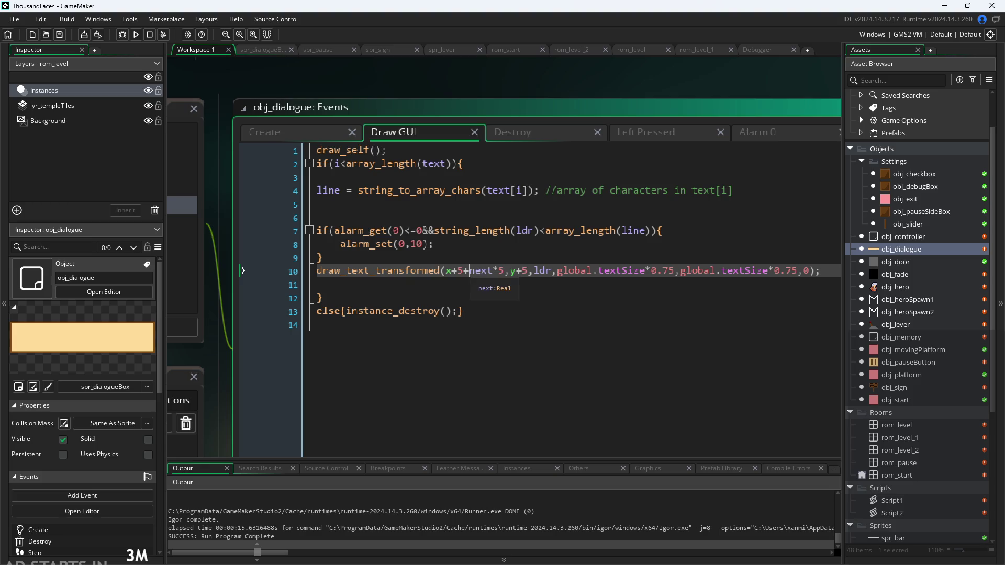
drag(470, 272, 505, 279)
key(BackSpace)
key(BackSpace)
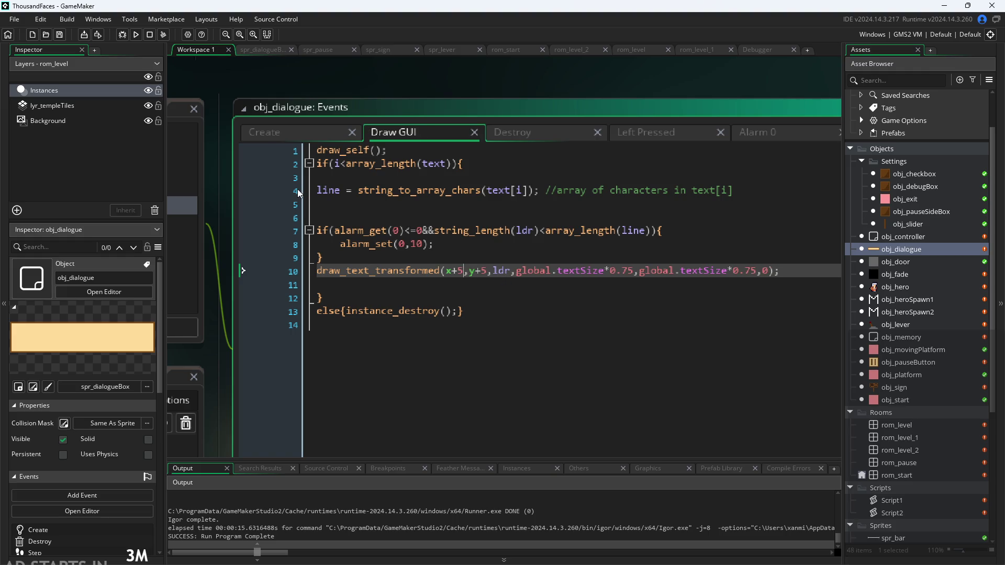
click(137, 35)
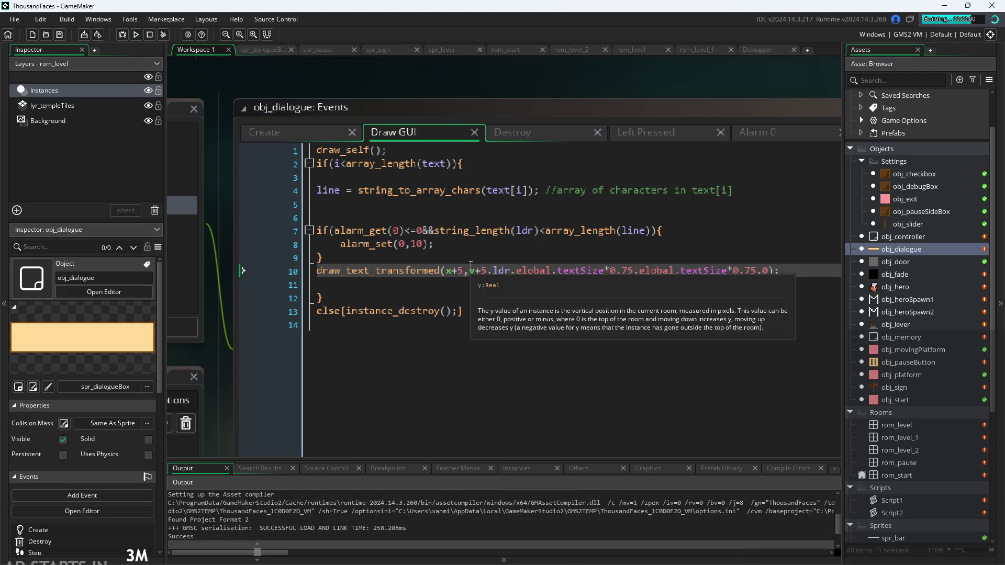
Read the sign's Hello World! text, advance to the alphabet page, and close it.
key(Right)
key(e)
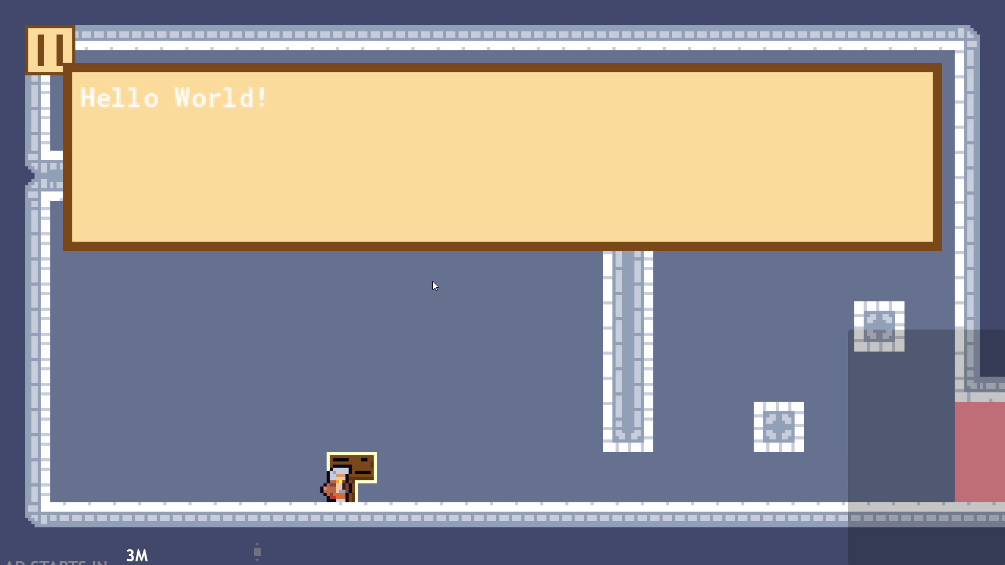
key(e)
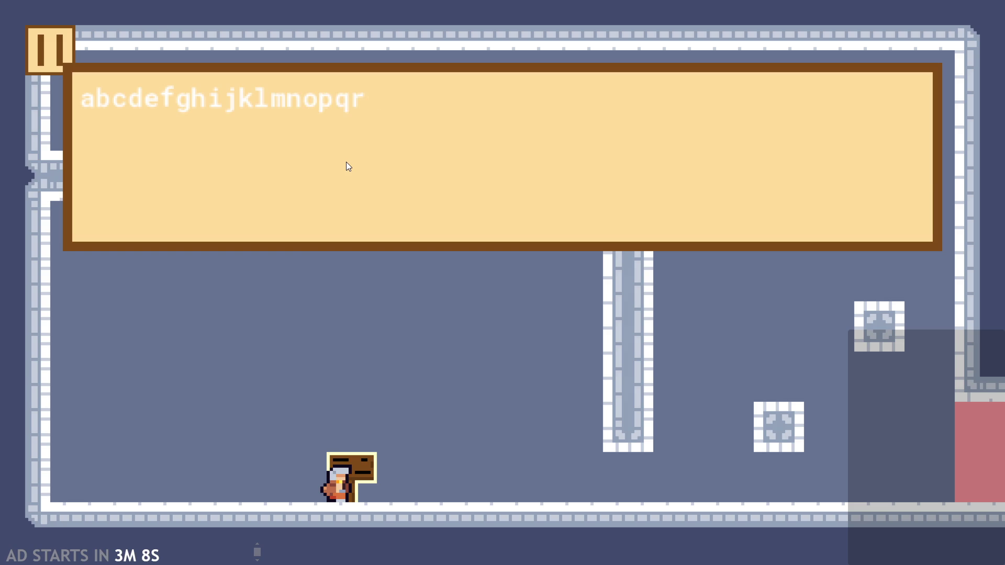
key(e)
key(e)
key(e)
key(e)
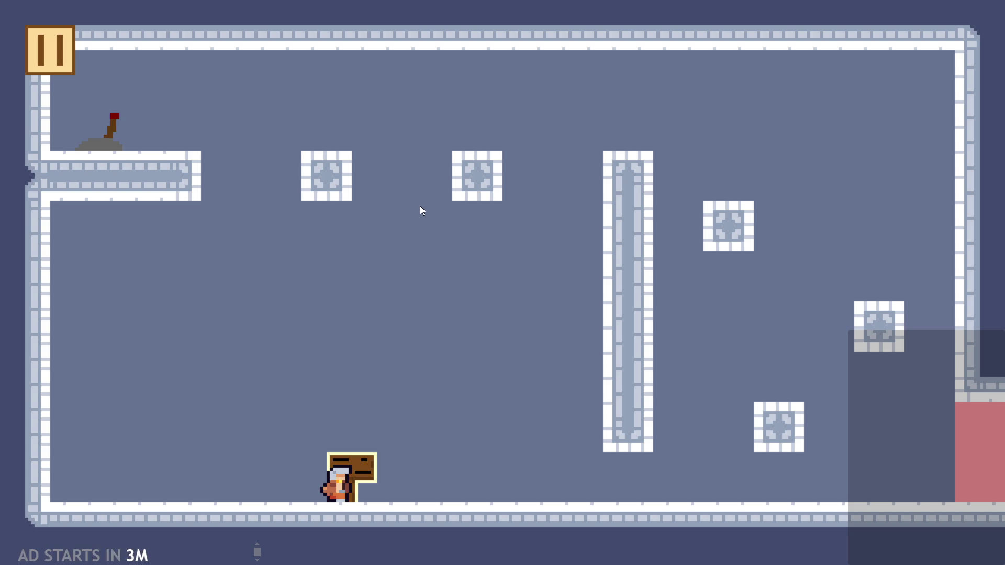
Jump around the sign and return to it to restart its dialogue text.
key(Up)
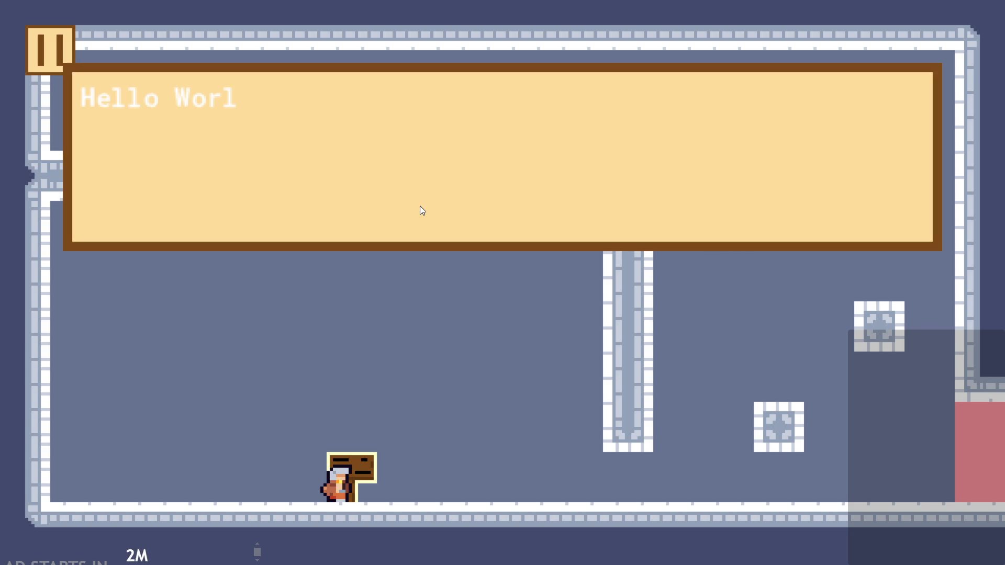
key(Right)
key(Left)
key(space)
key(Right)
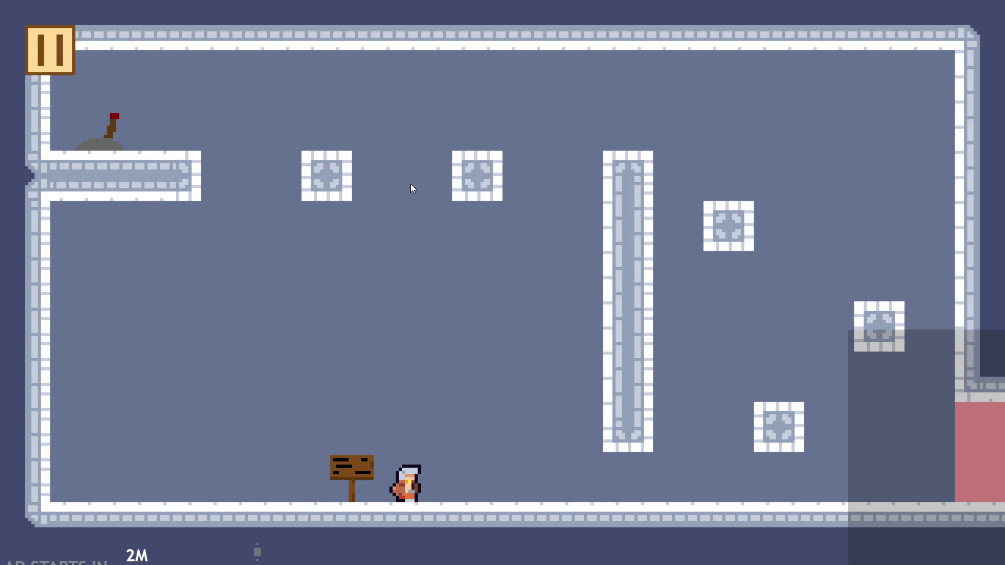
key(Left)
key(space)
key(Right)
key(Left)
key(Right)
key(Right)
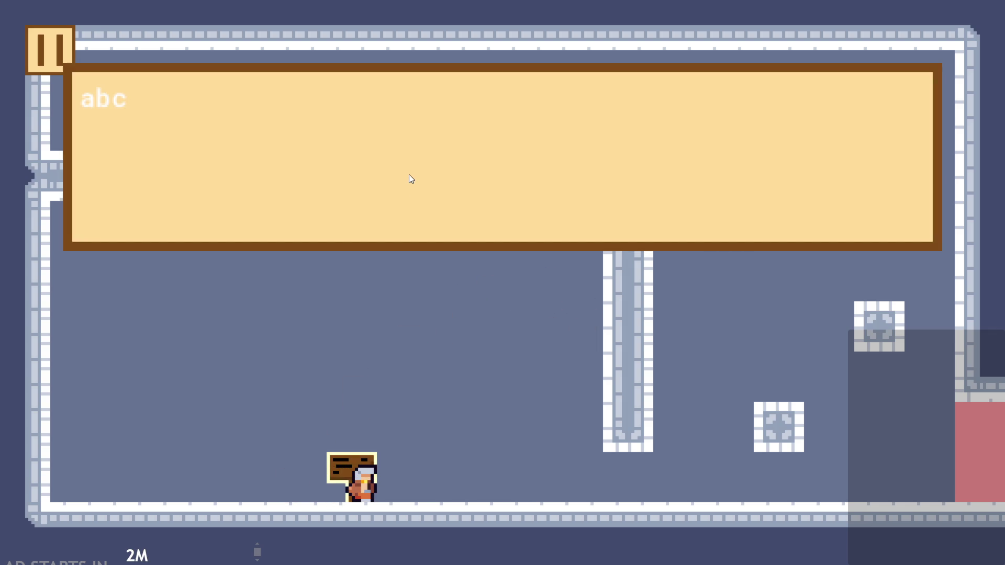
key(space)
key(space)
key(space)
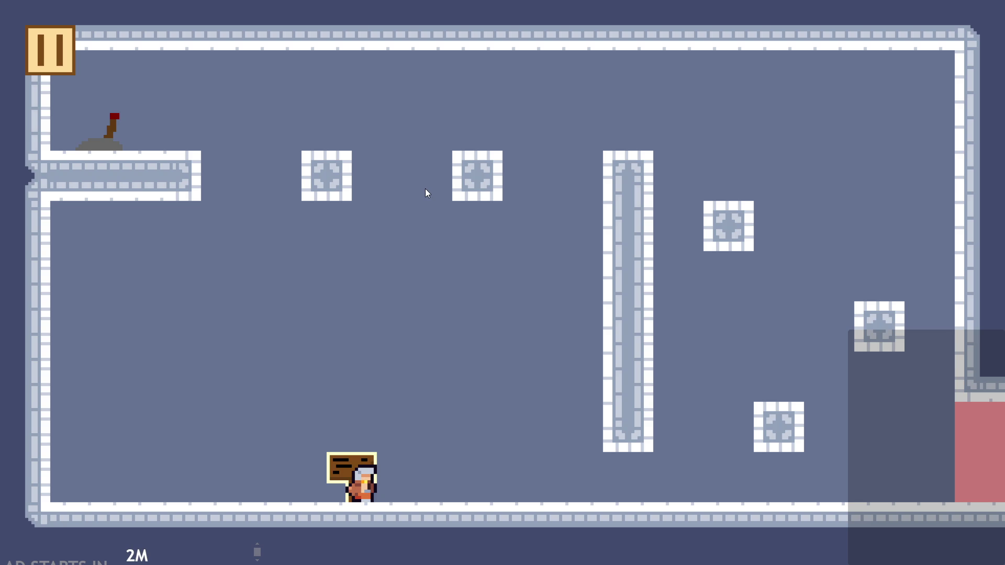
Climb the right blocks and travel left to flip the lever, clearing the red block.
key(Right)
key(Up)
key(Up)
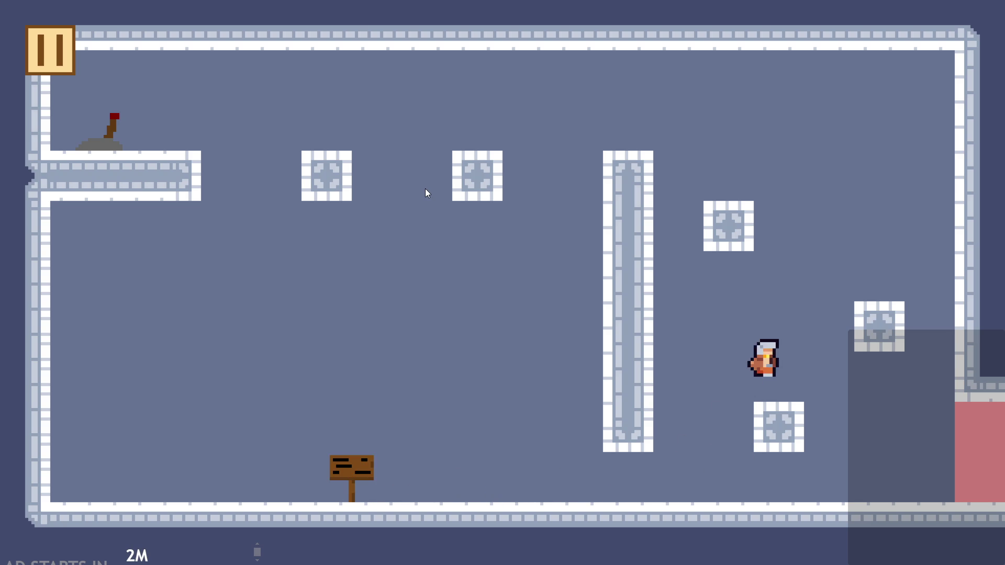
key(Left)
key(Up)
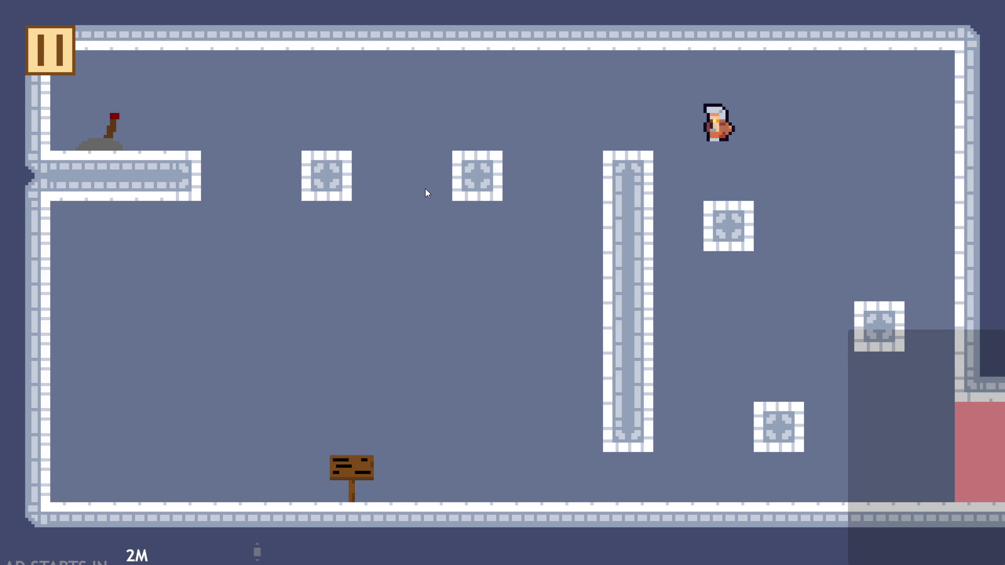
key(Up)
key(Left)
key(Right)
key(Right)
key(Up)
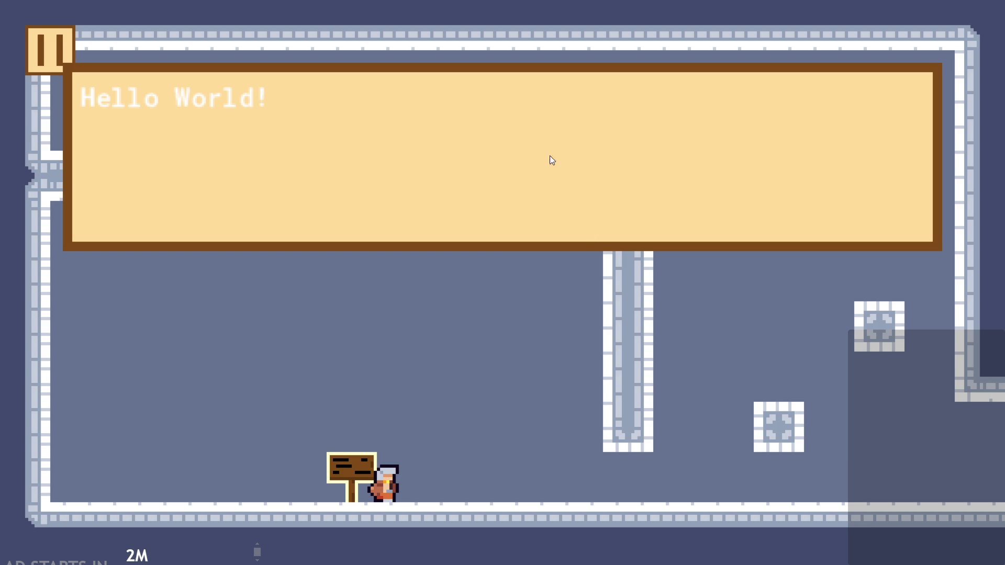
Dismiss the Hello World! dialogue, reopen it at the sign, and close it.
click(533, 113)
key(Left)
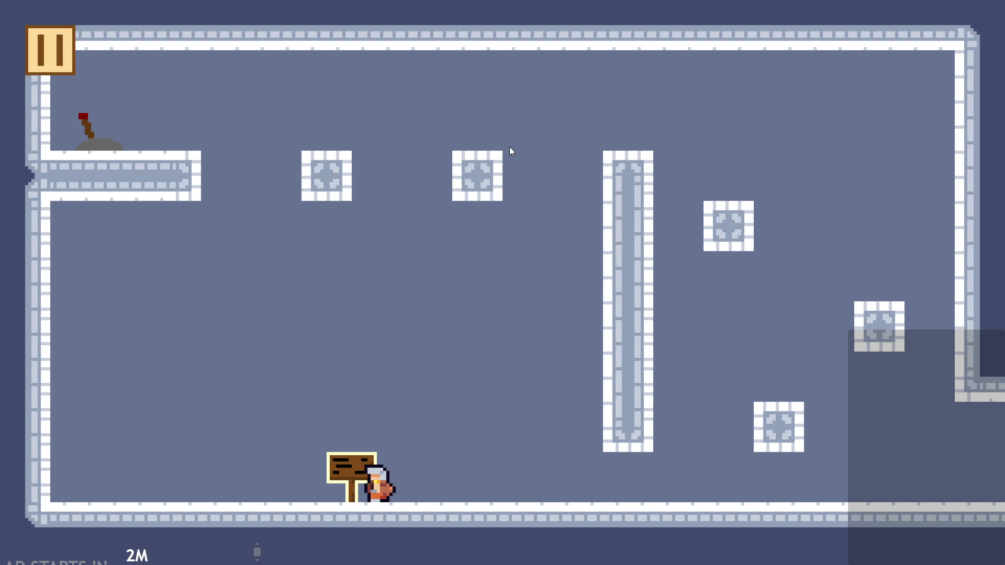
click(482, 129)
Climb the right blocks, cross near the ceiling to flip the lever, and drop back to the sign.
key(Right)
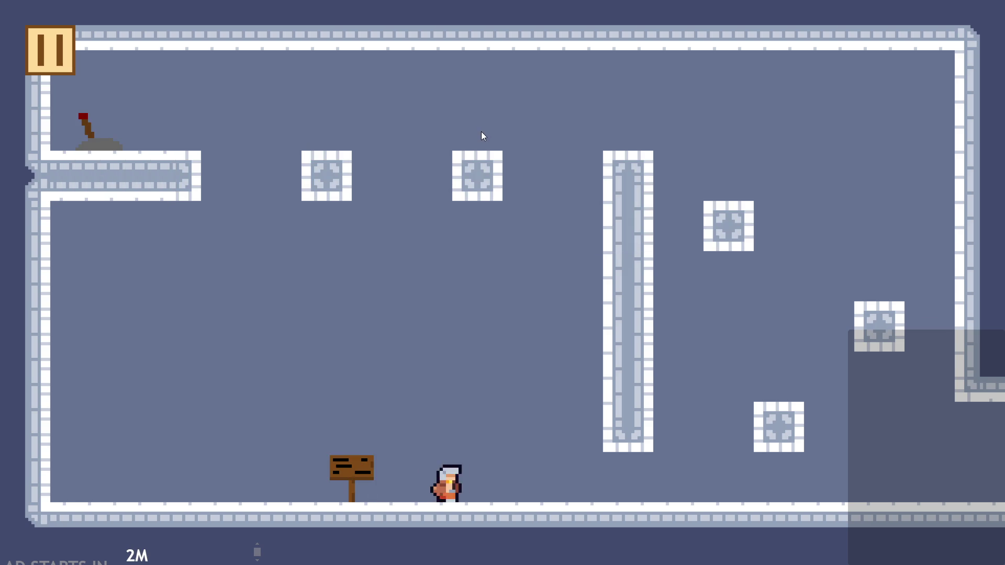
key(Up)
key(Up)
key(Left)
key(Down)
key(Right)
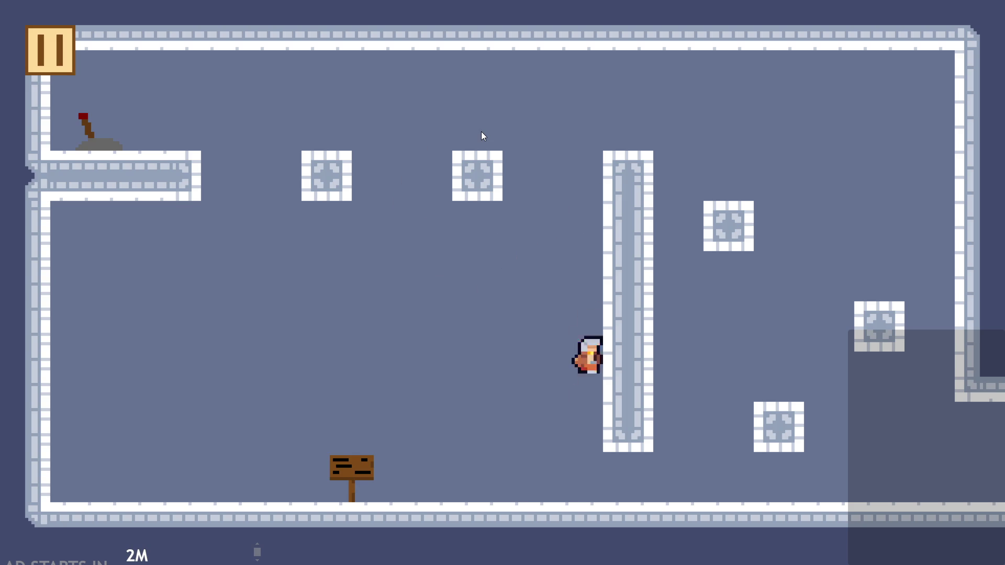
key(Left)
key(Up)
key(Right)
key(Left)
key(Down)
key(Up)
key(Left)
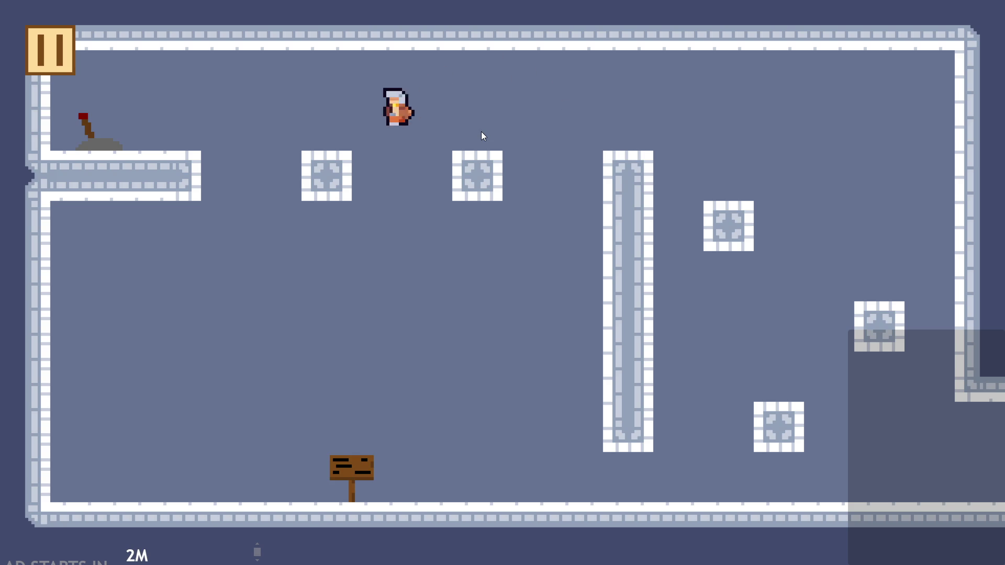
key(Down)
key(Right)
key(Up)
key(Down)
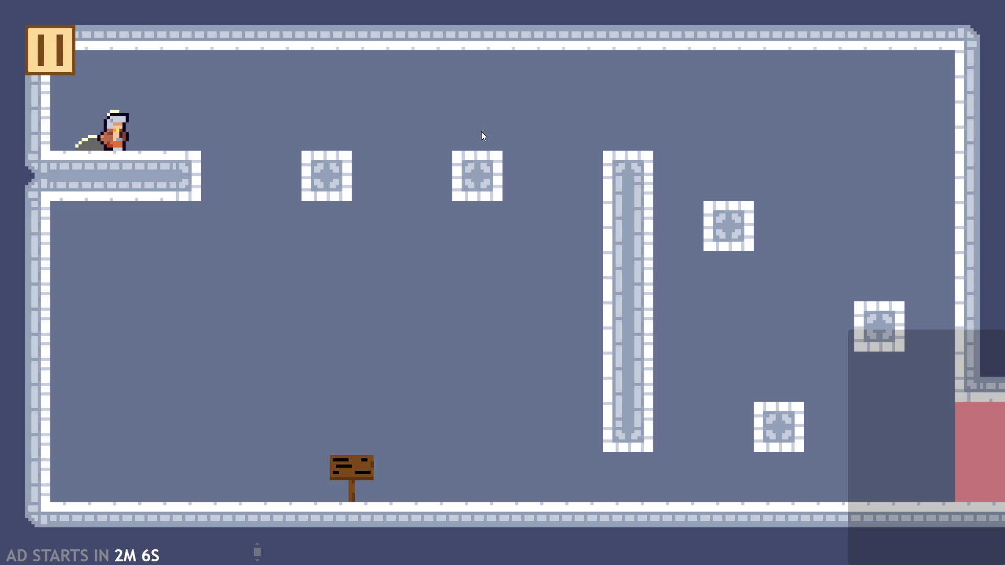
key(Right)
key(Left)
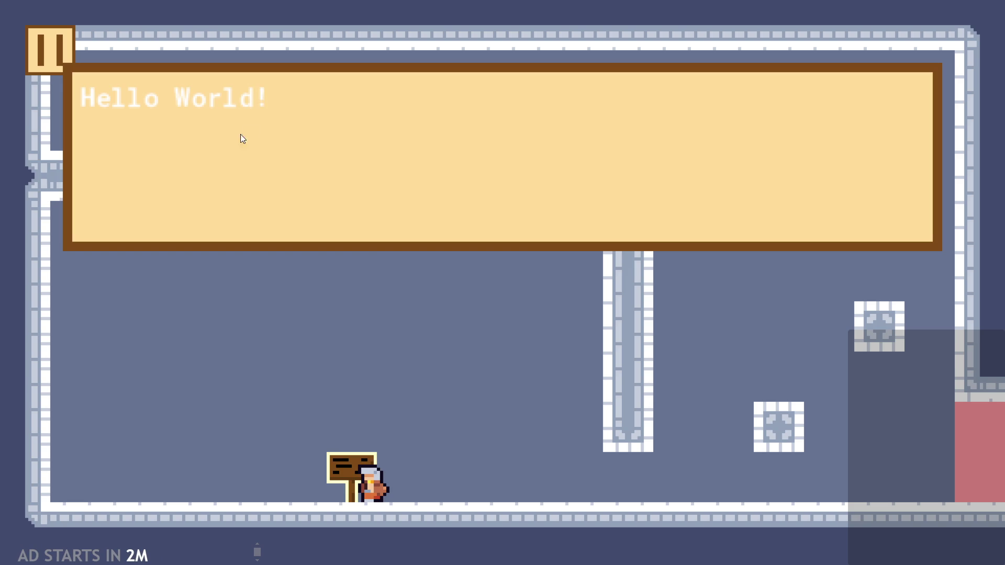
Advance to the alphabet page, close the dialogue, and quit back to the code editor.
click(265, 152)
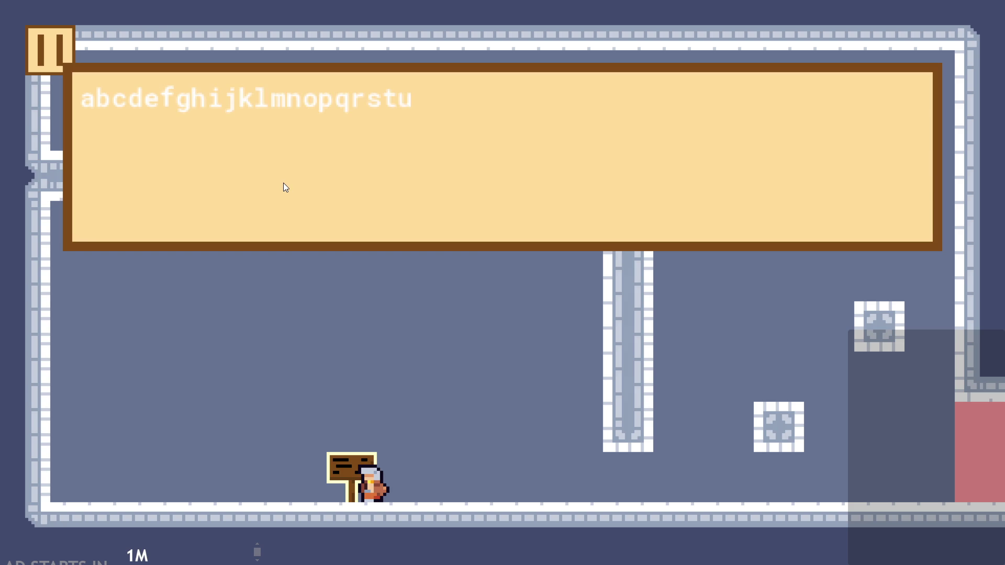
click(288, 201)
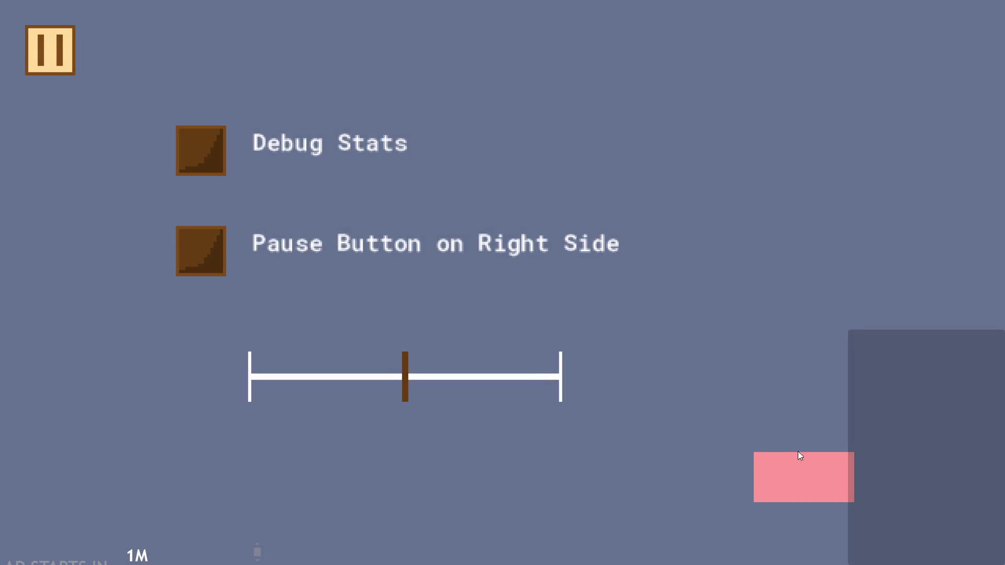
click(798, 453)
click(282, 149)
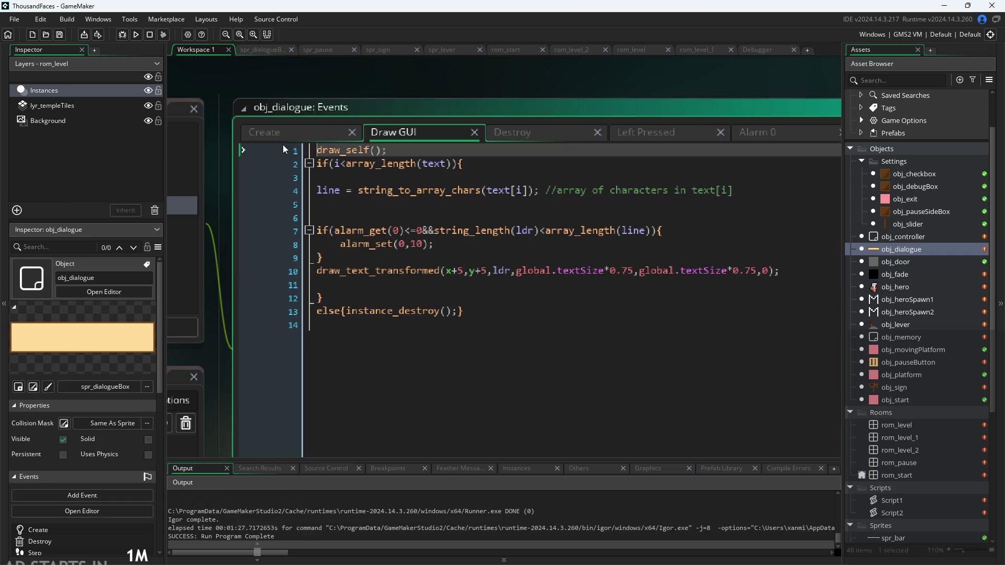
Bring up obj_dialogue's Create event code.
click(296, 133)
click(380, 131)
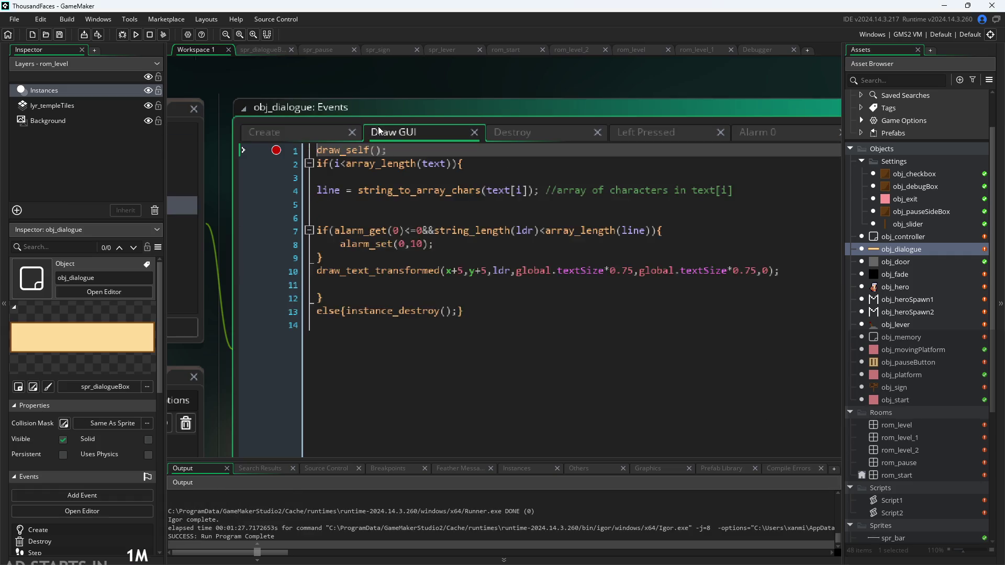
click(270, 137)
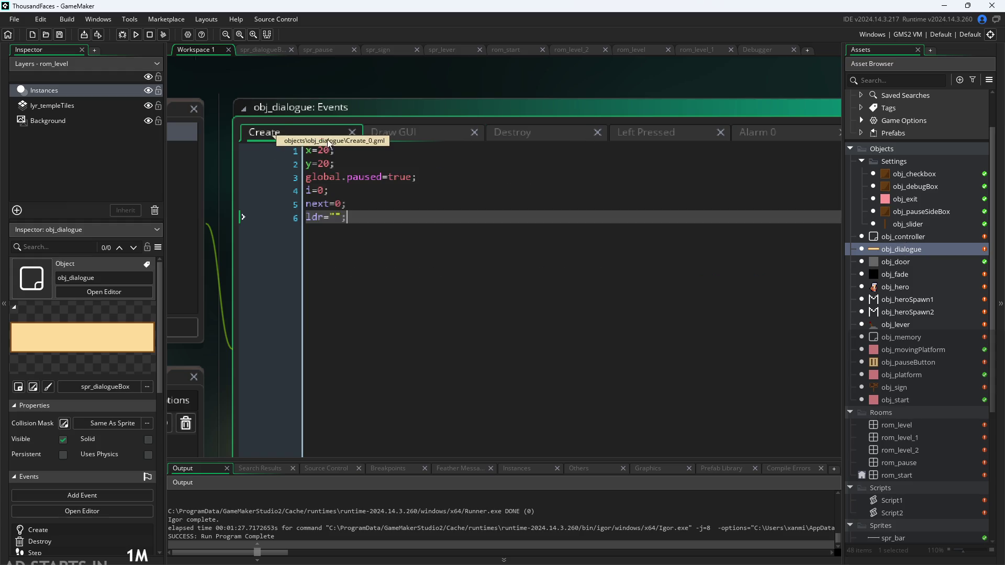
Copy obj_fade's instance-count check through the else line, then reopen obj_dialogue's Create event.
double_click(909, 277)
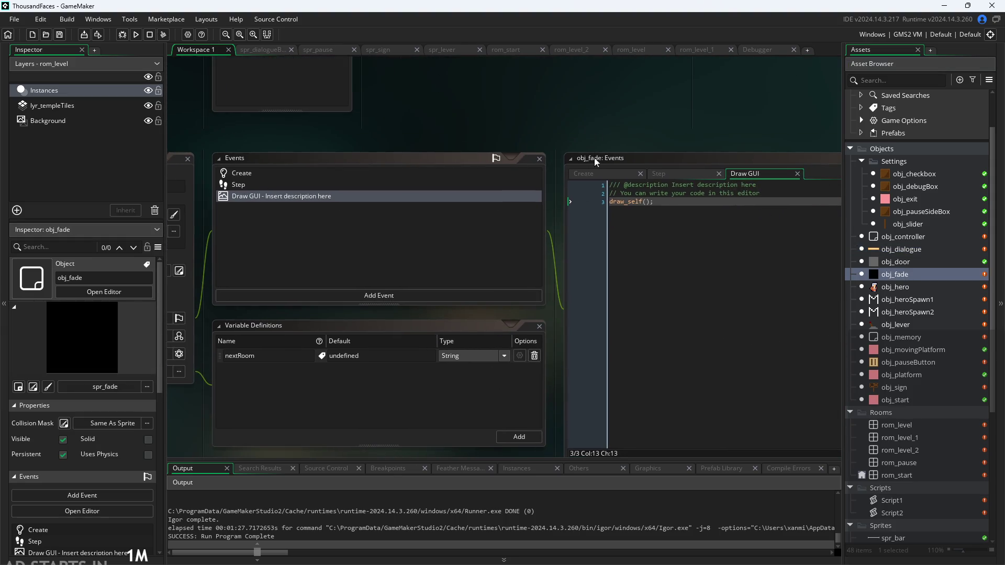
drag(653, 200, 511, 177)
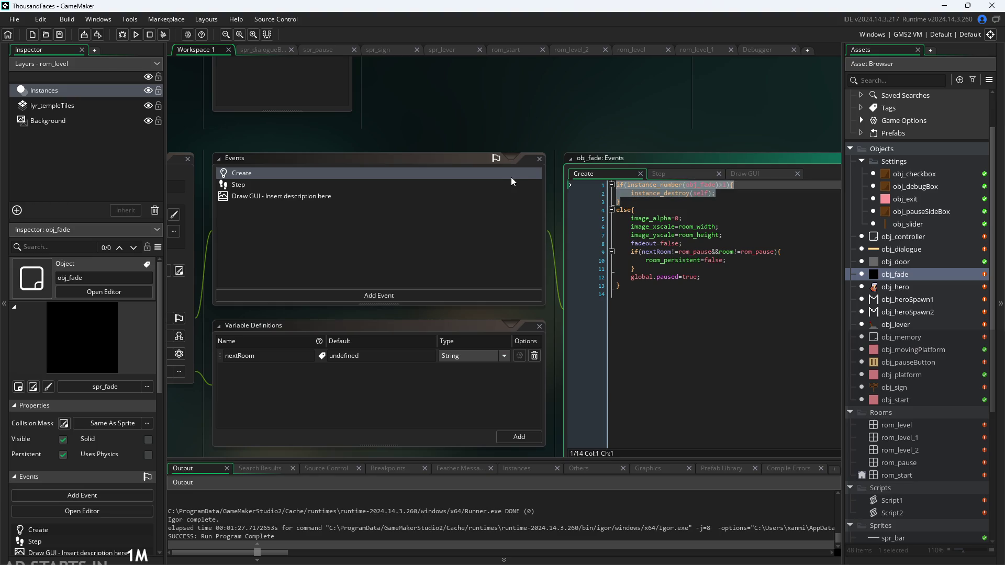
drag(648, 204, 636, 210)
key(ctrl+c)
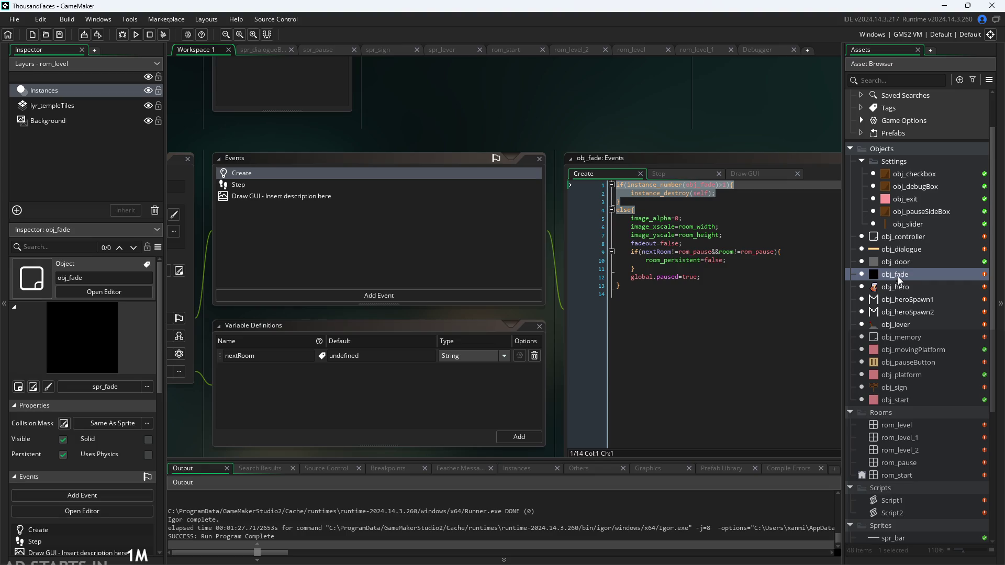
double_click(901, 249)
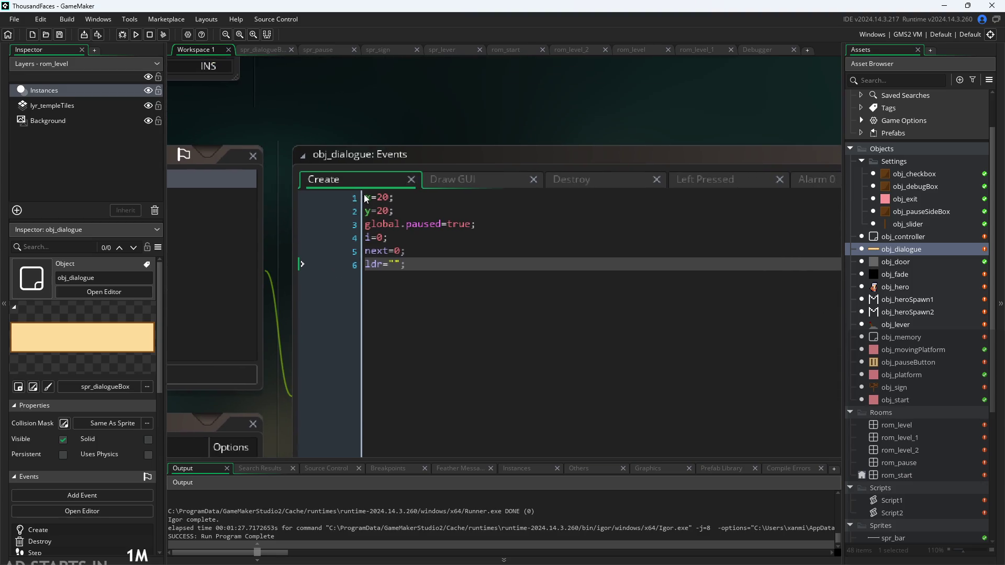
Paste the instance-count check at the top and change obj_fade to obj_dialogue.
click(365, 198)
key(Return)
key(BackSpace)
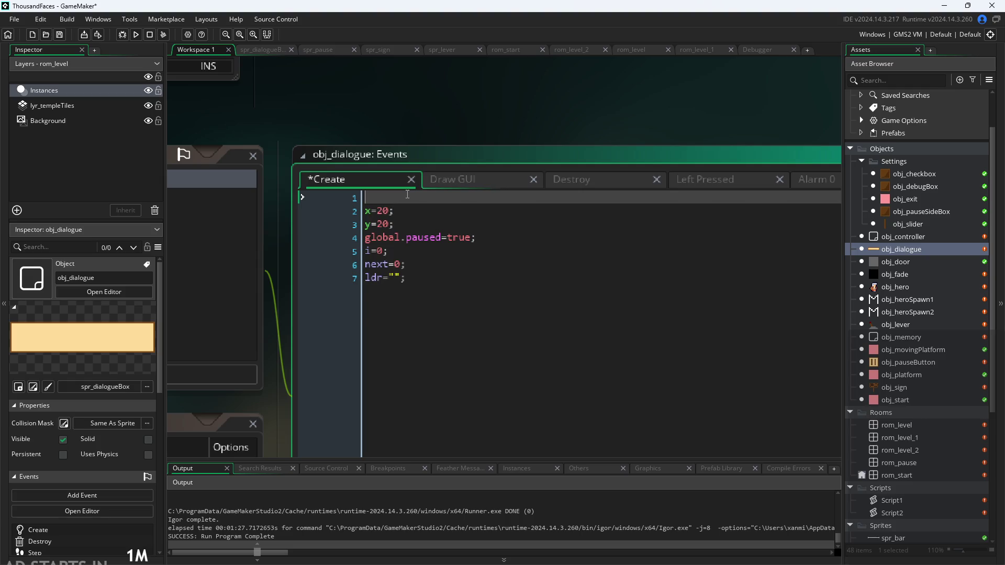
key(ctrl+v)
drag(478, 199, 526, 199)
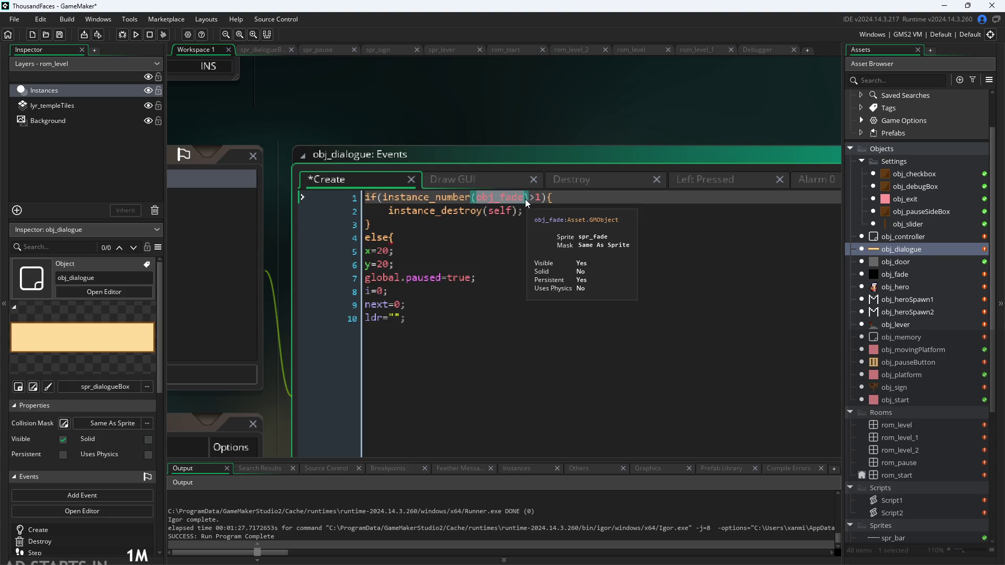
text(=)
key(BackSpace)
text(obj_)
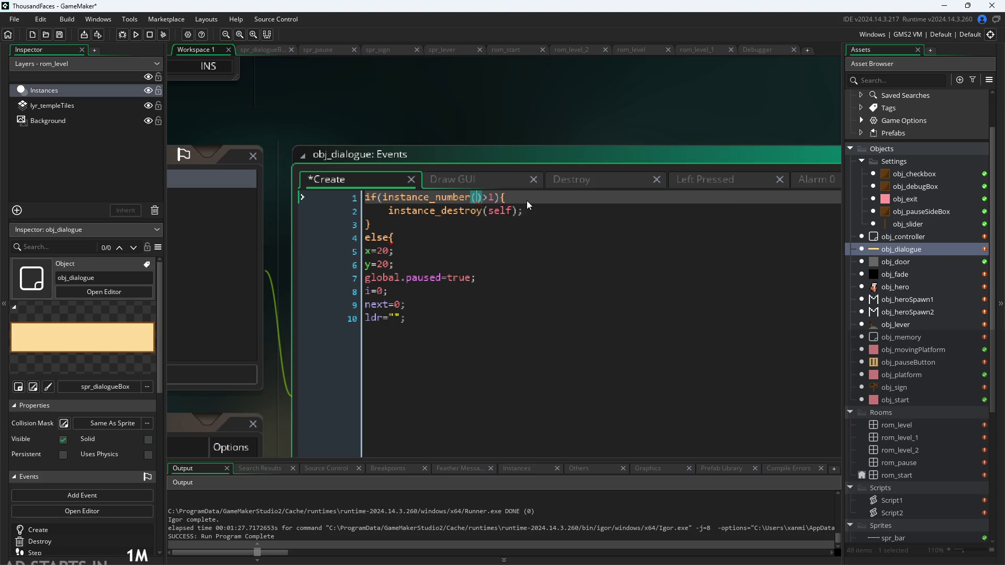
text(dia)
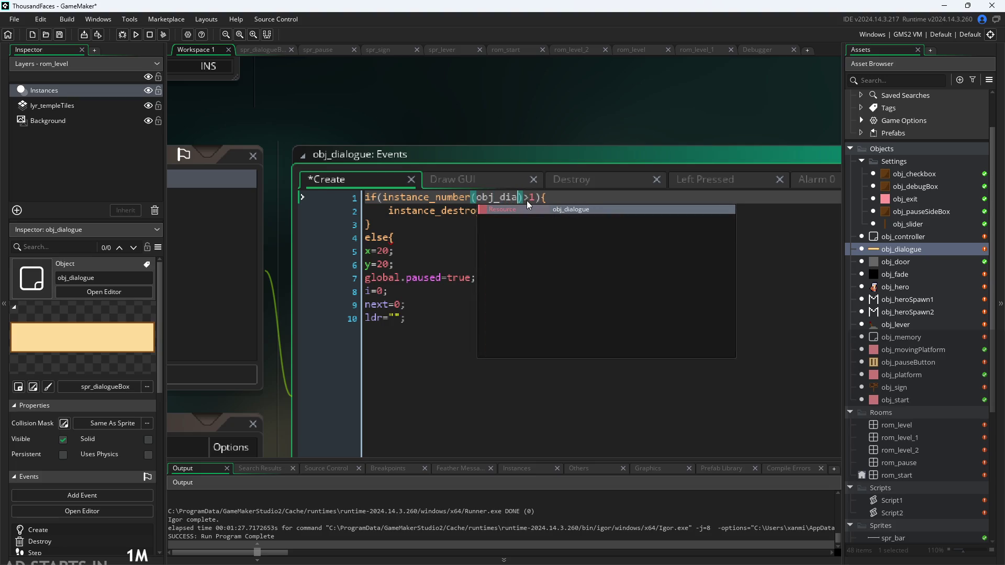
key(Return)
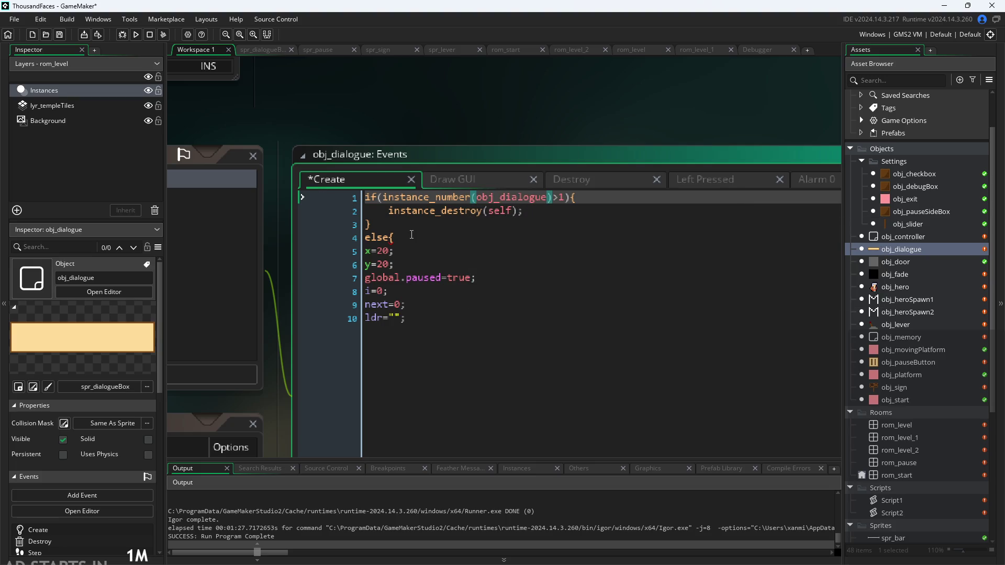
Close the else block with a final brace and run the game.
click(419, 328)
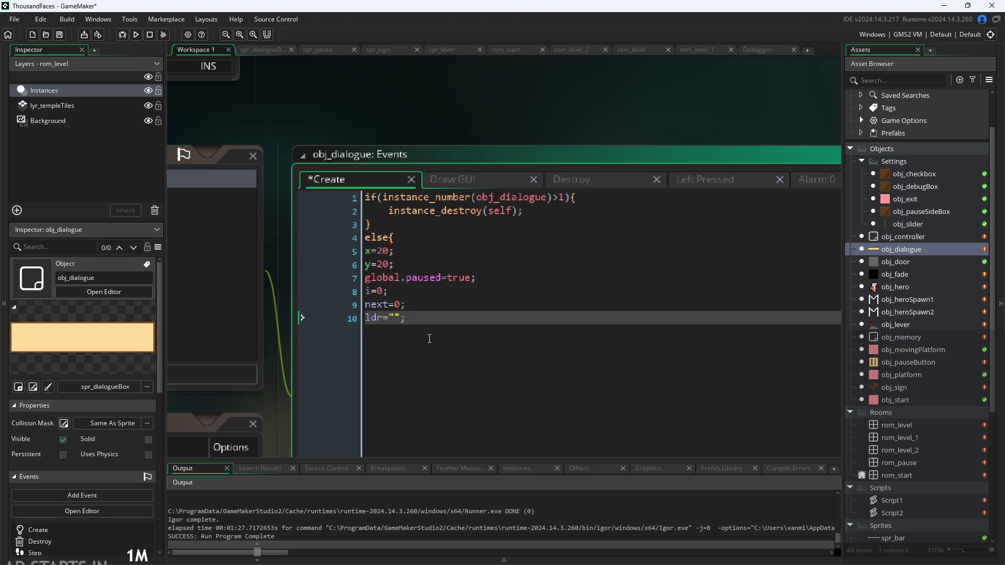
key(Return)
text(})
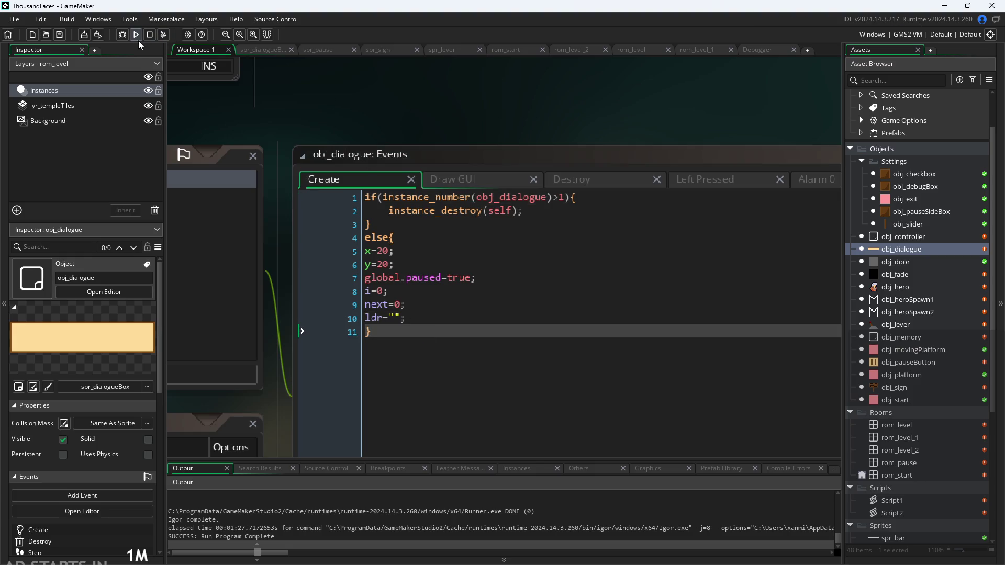
click(136, 34)
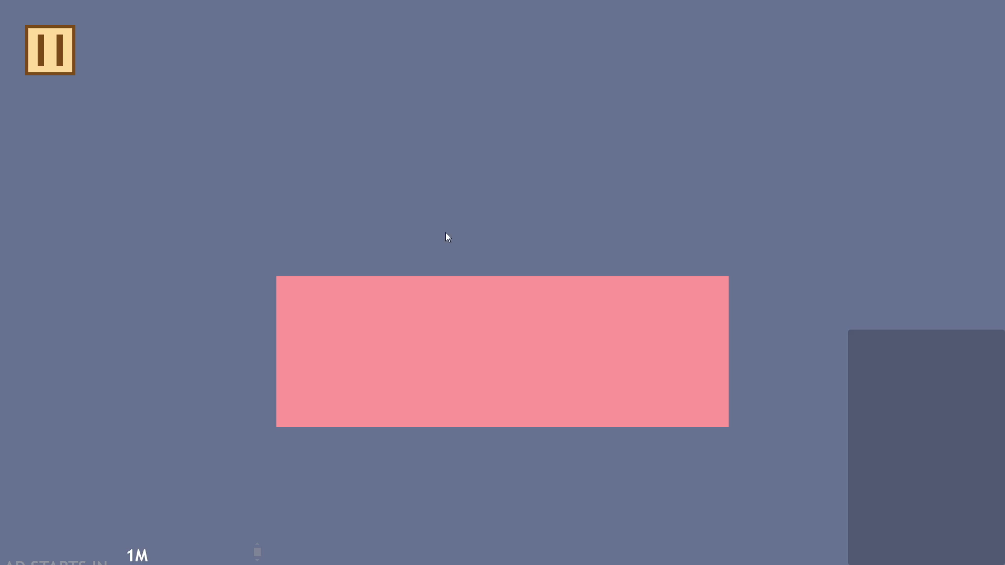
Walk to the signpost and read its dialogue pages through to closing.
key(Right)
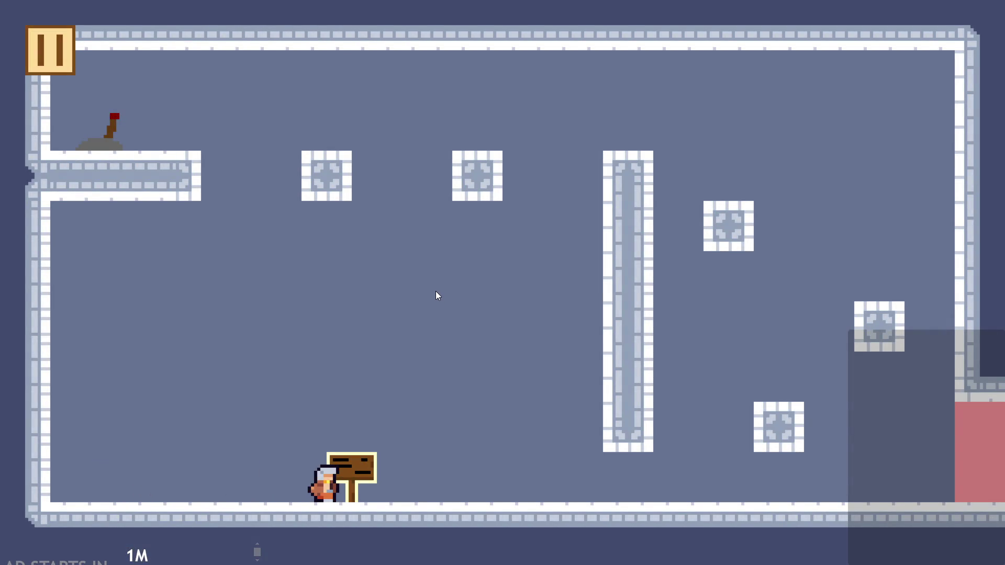
key(space)
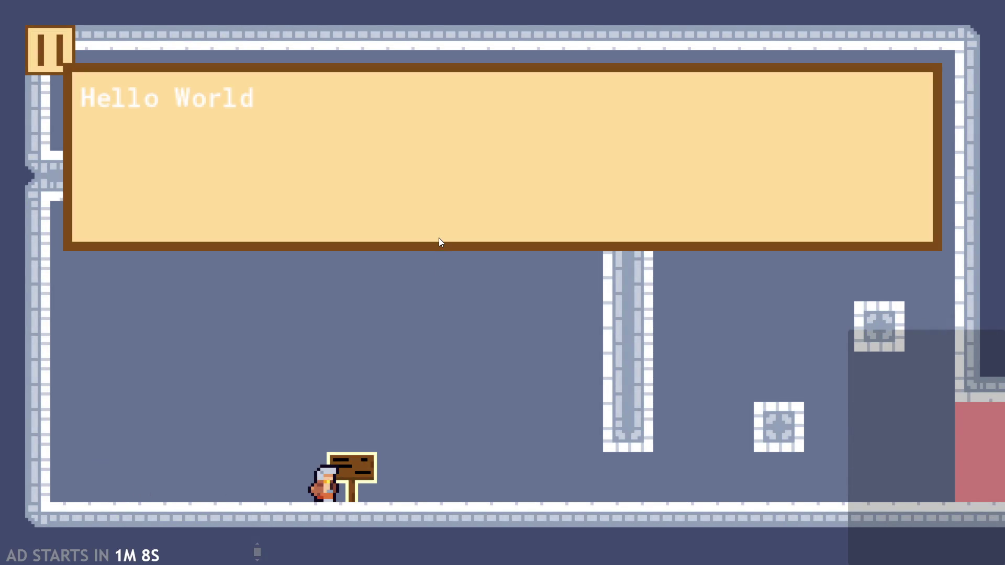
key(space)
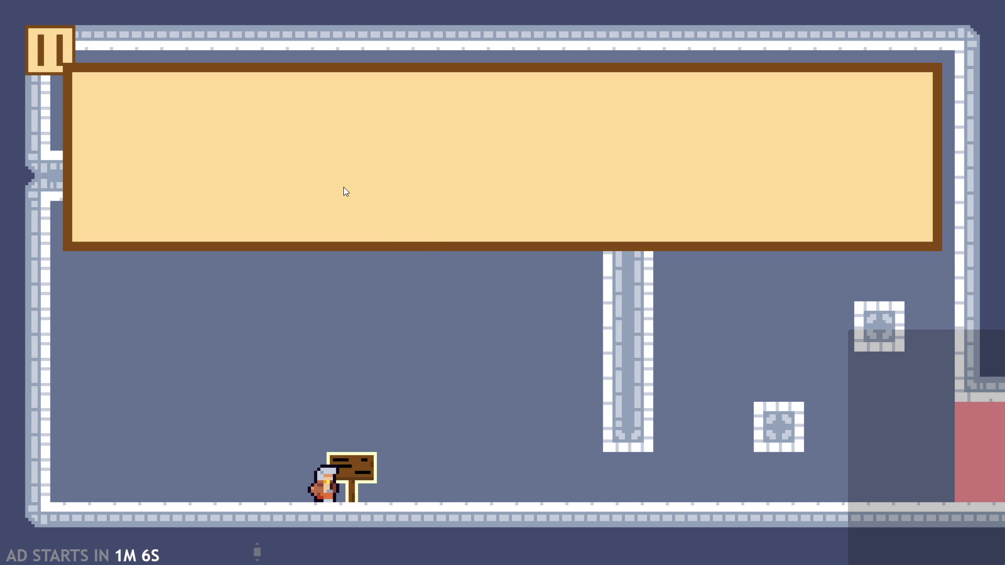
key(space)
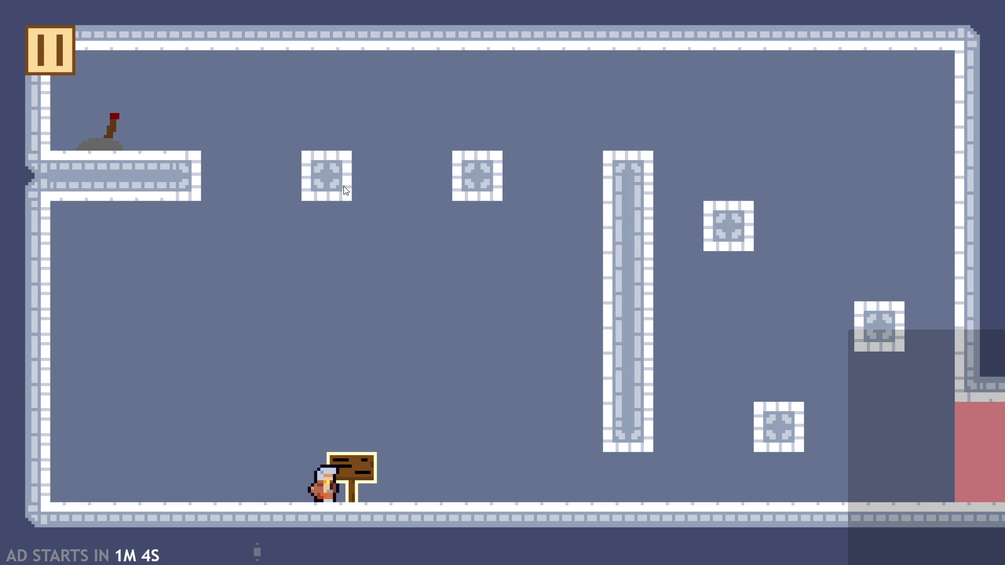
Jump around the room, then open and close the pause menu.
key(Right)
key(space)
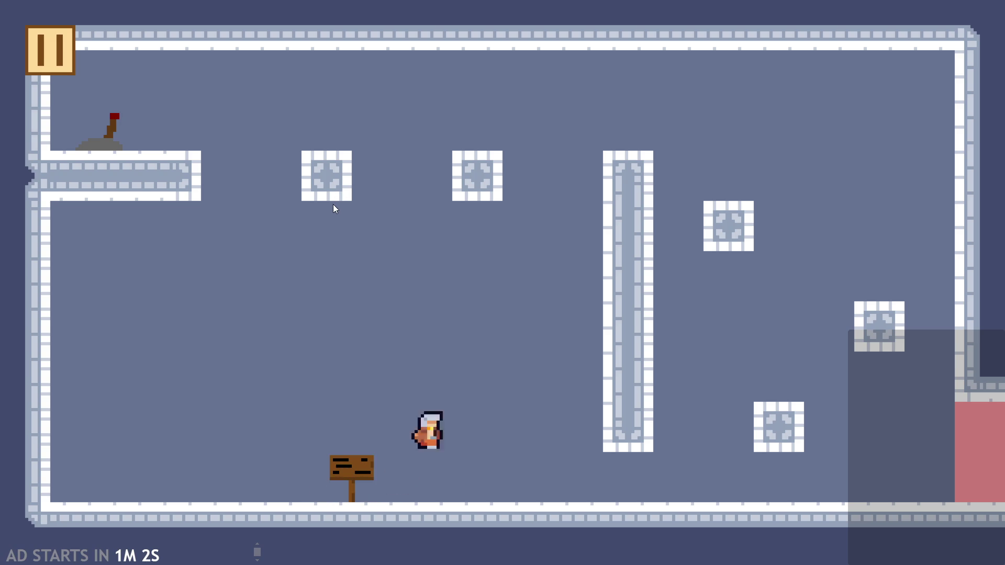
key(space)
key(space)
key(space)
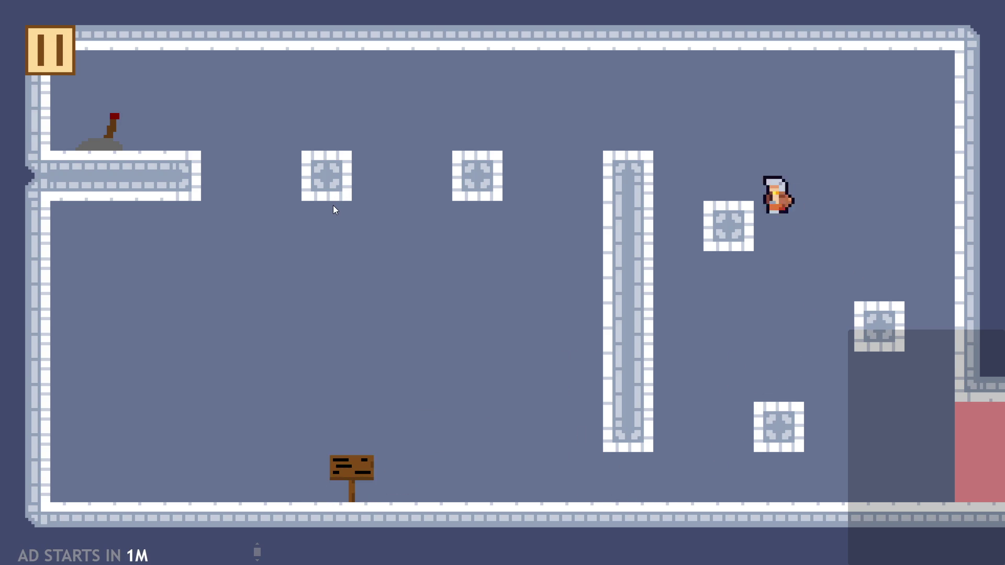
key(Left)
key(space)
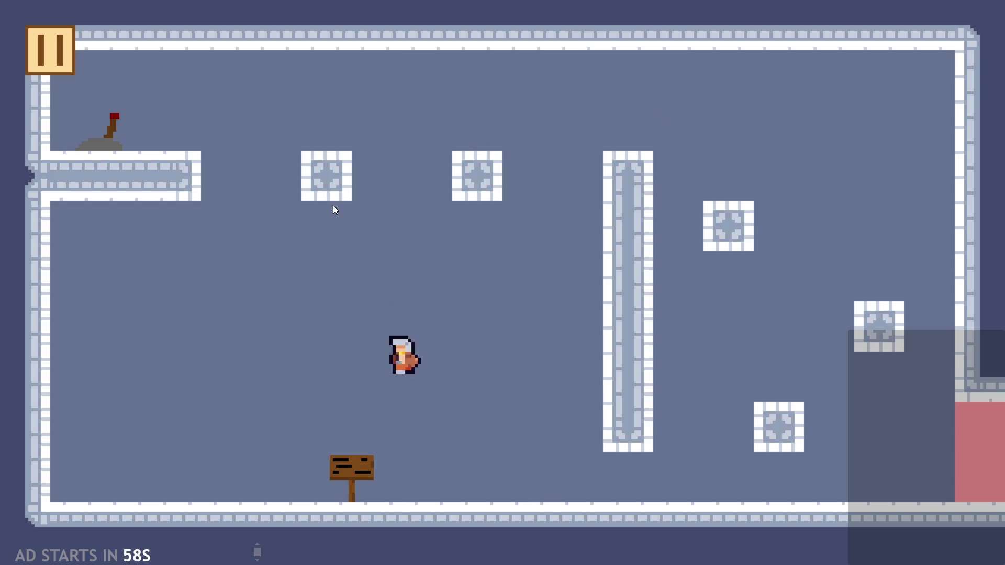
key(Right)
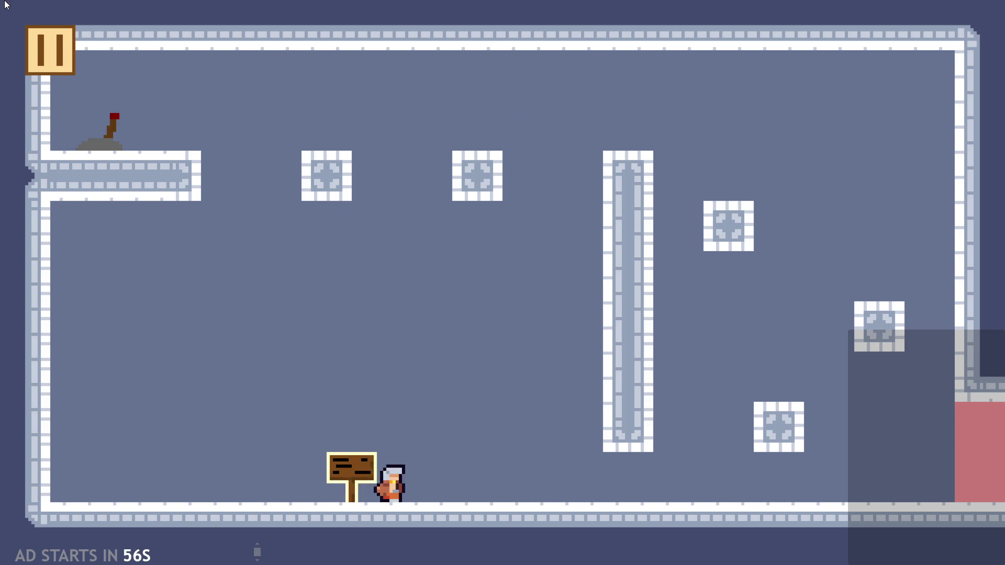
key(space)
click(46, 46)
click(46, 46)
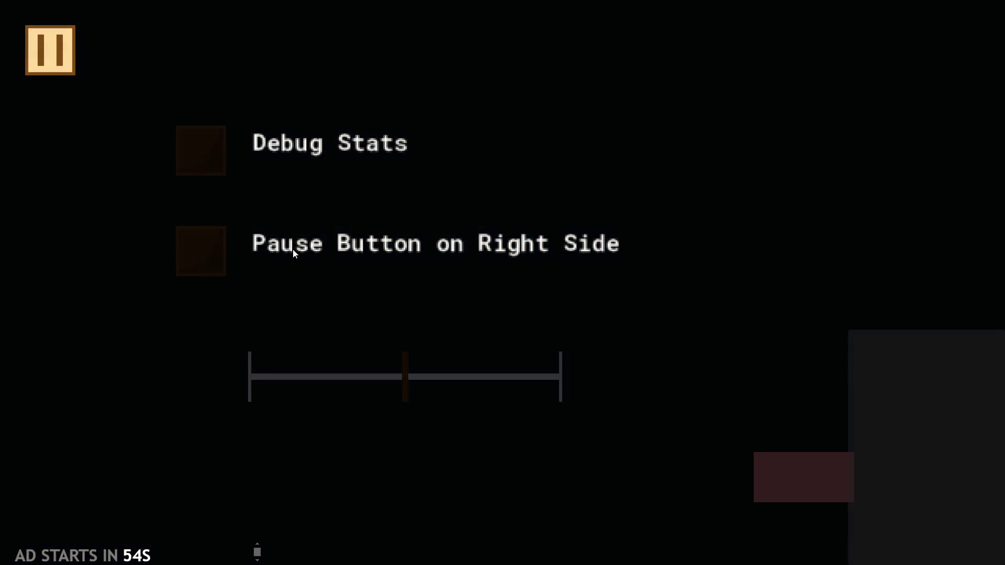
Jump, then toggle the pause menu open and closed three times.
key(space)
click(48, 58)
click(52, 73)
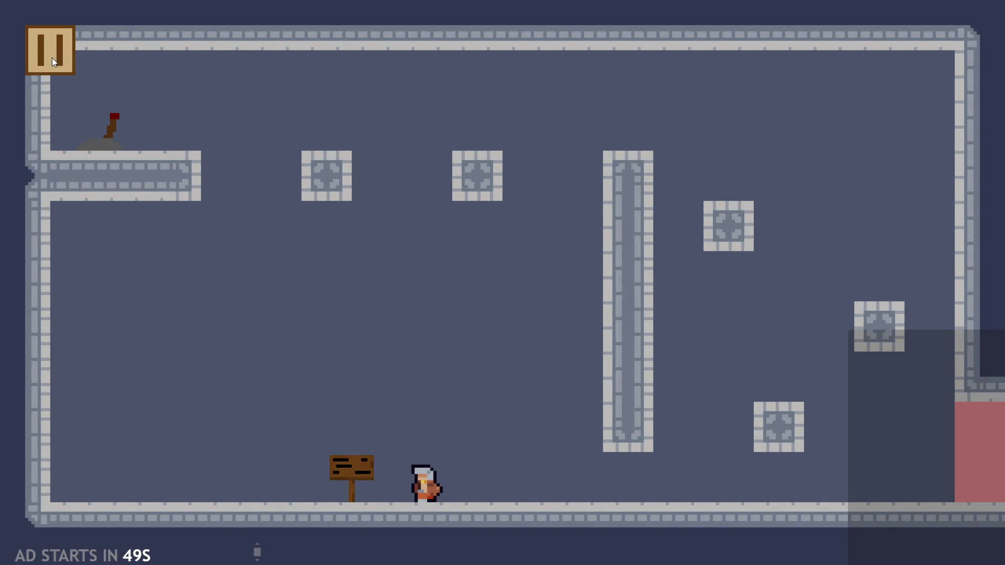
click(52, 60)
click(52, 60)
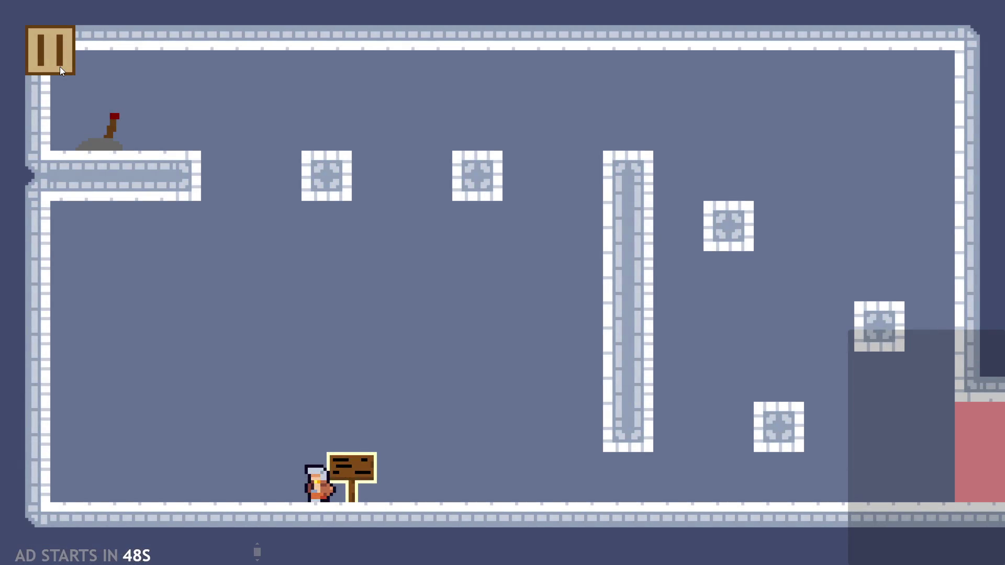
click(60, 67)
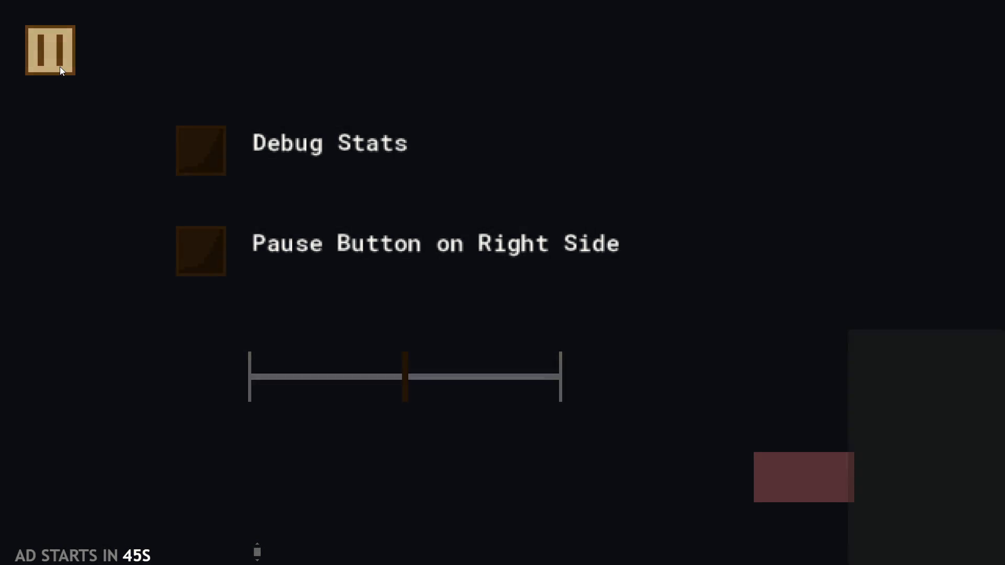
click(60, 67)
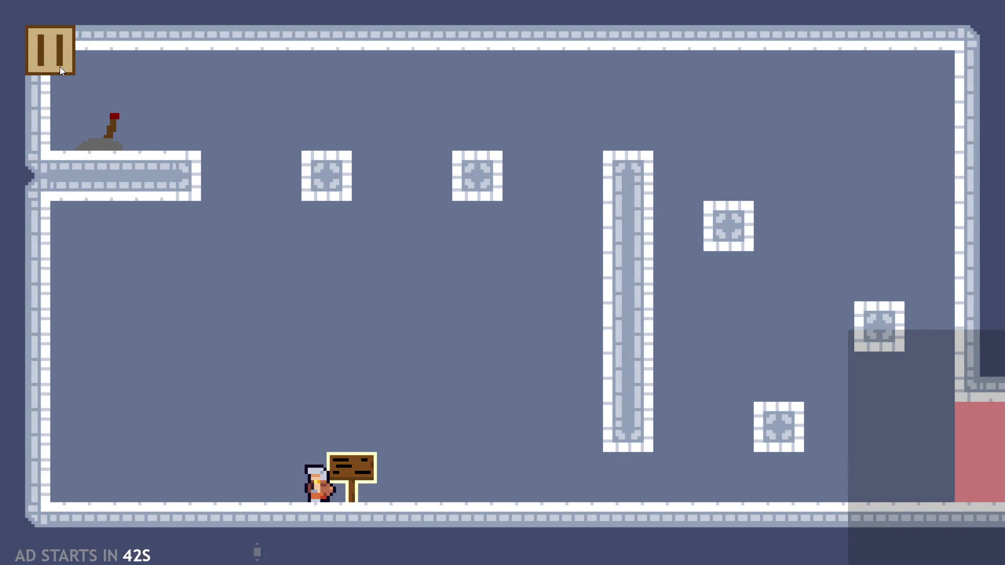
Pause and enable Debug Stats and Pause Button on Right Side.
click(59, 67)
click(201, 151)
click(201, 256)
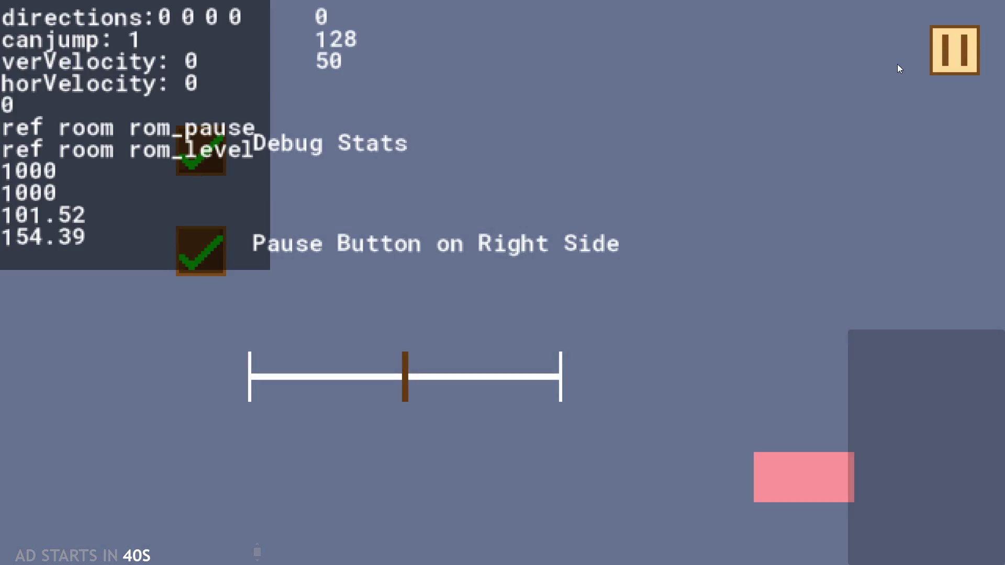
click(945, 53)
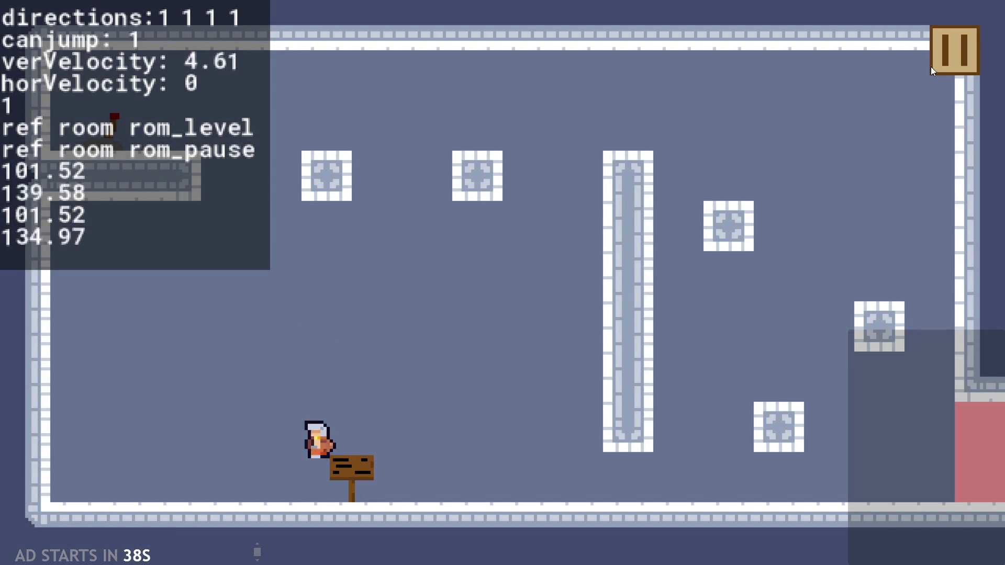
click(940, 68)
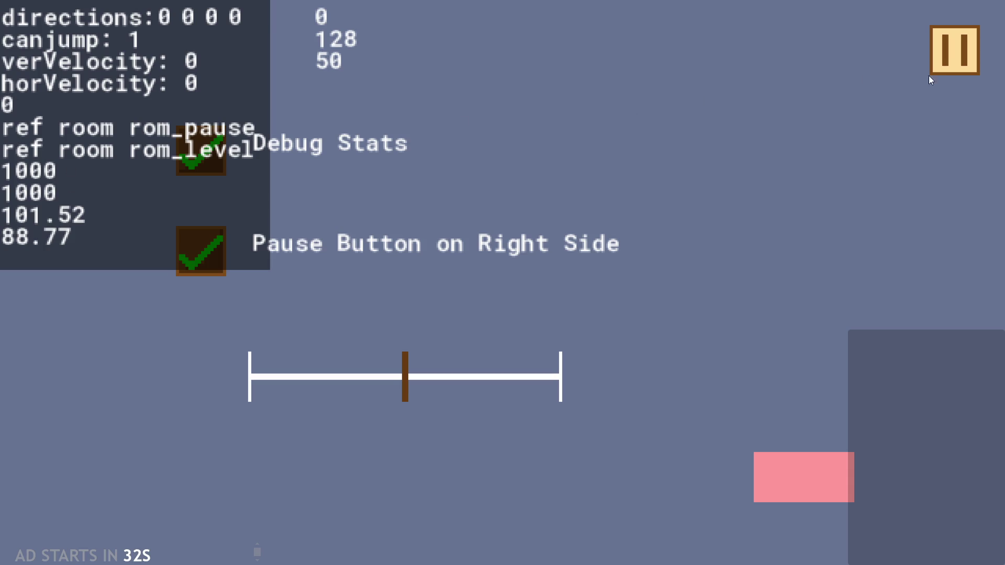
click(945, 59)
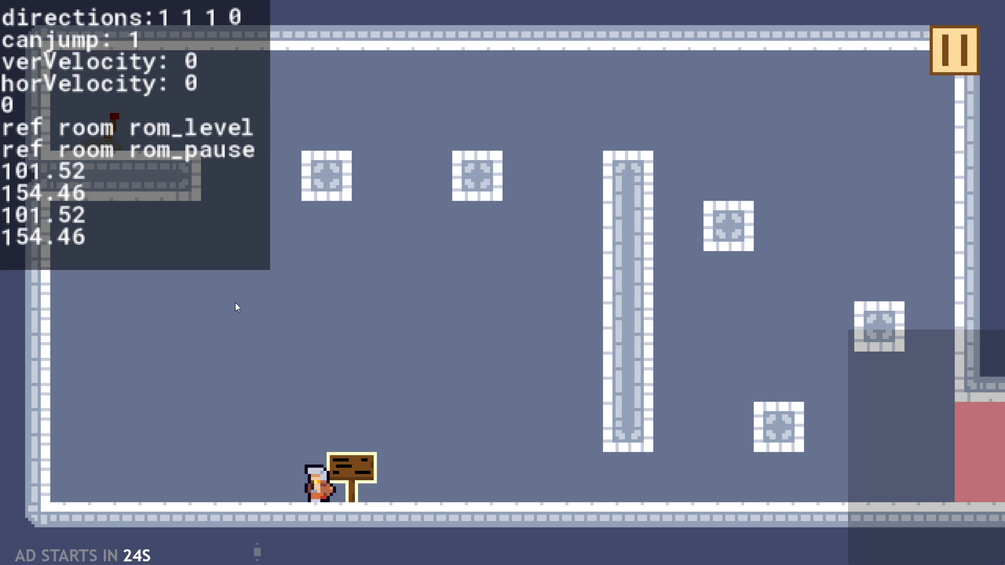
click(943, 73)
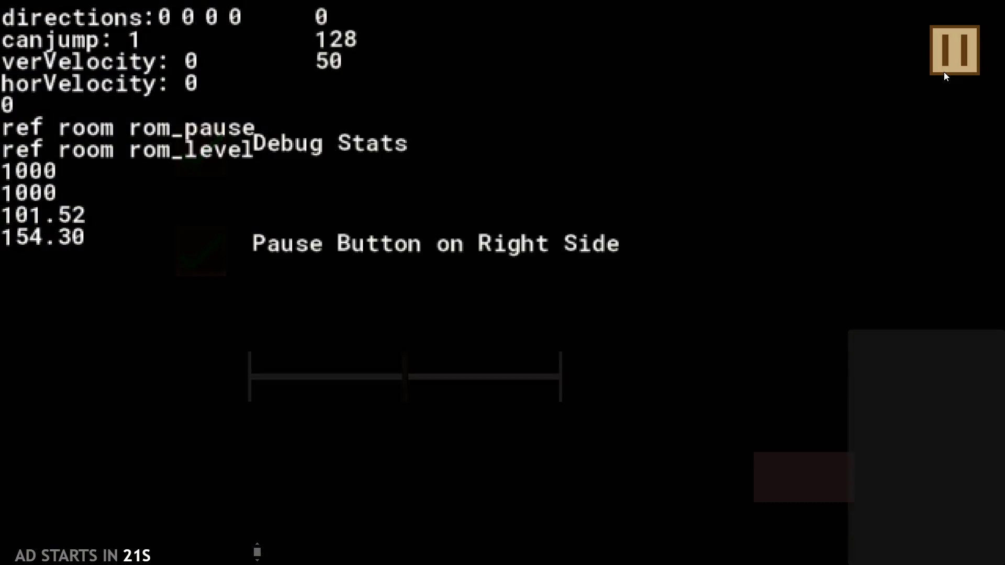
Resume the level, jump the hero twice, then pause and resume once more.
click(944, 71)
key(space)
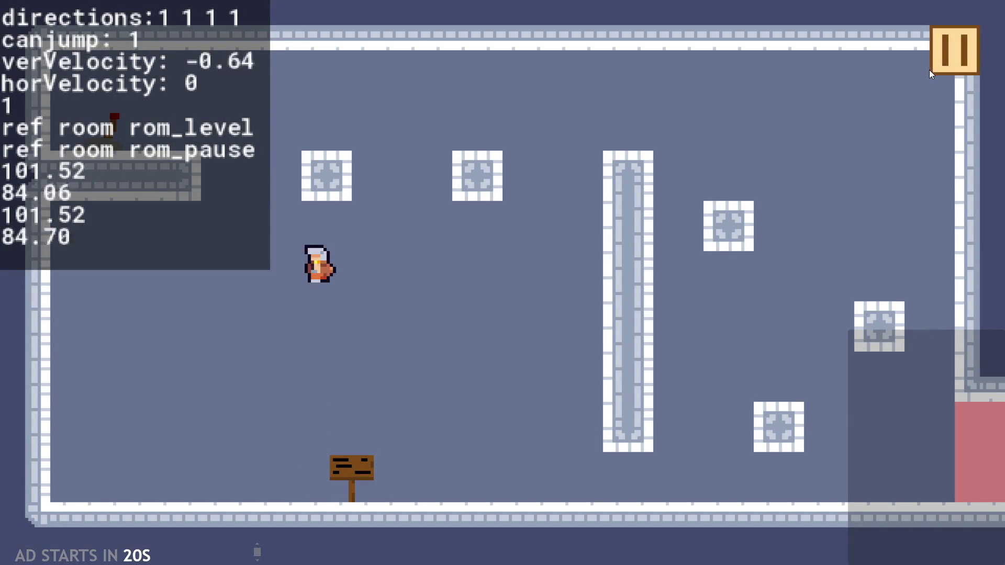
key(space)
click(959, 63)
click(958, 63)
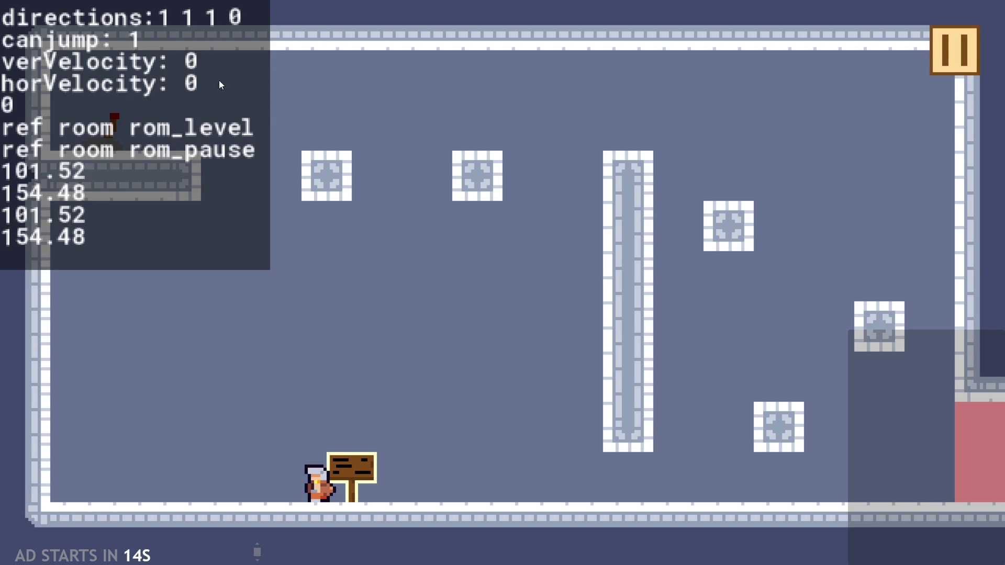
Walk the hero left and right, then pause mid-jump and resume twice.
key(Left)
key(Right)
key(Left)
key(Right)
key(Left)
key(Up)
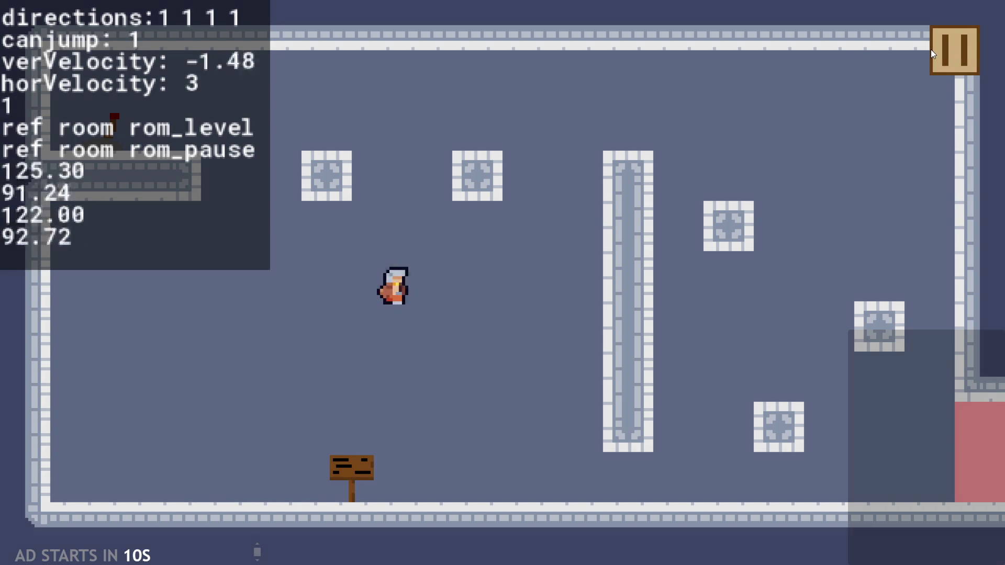
click(933, 53)
click(931, 50)
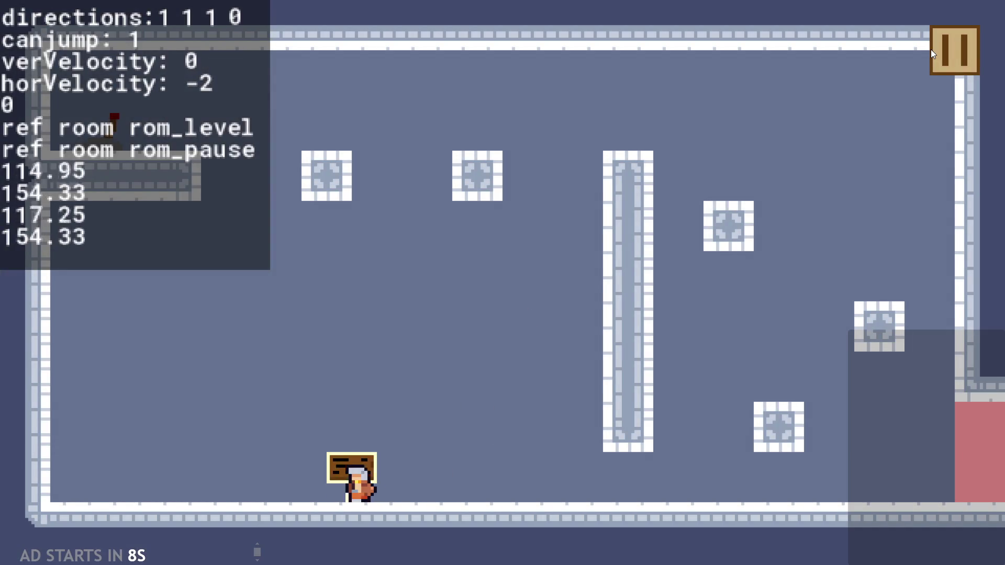
click(931, 49)
click(931, 49)
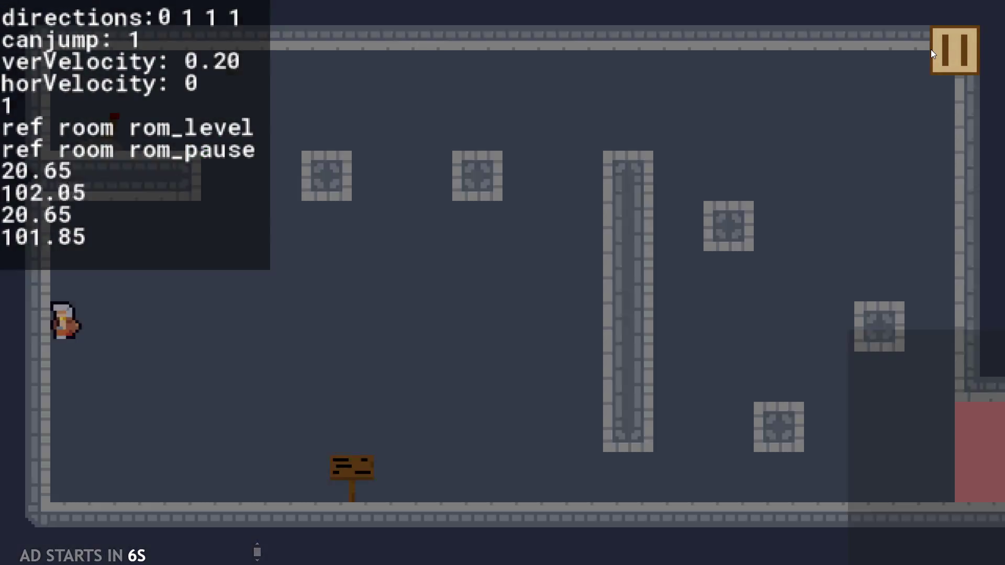
Jump the hero toward the tall pillar and onto the sign, pausing and resuming between jumps.
key(Right)
key(Up)
key(Left)
key(Up)
click(931, 49)
click(930, 49)
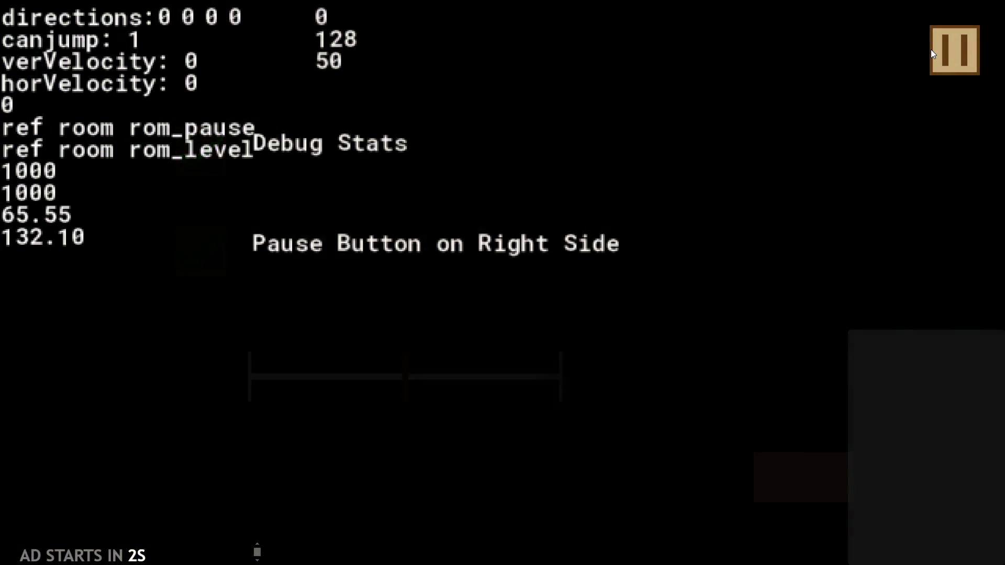
key(Left)
key(Right)
key(Up)
click(930, 50)
click(931, 50)
Jump the hero left off the sign, then up-right, pausing and resuming after each jump.
key(Left)
key(Up)
click(931, 49)
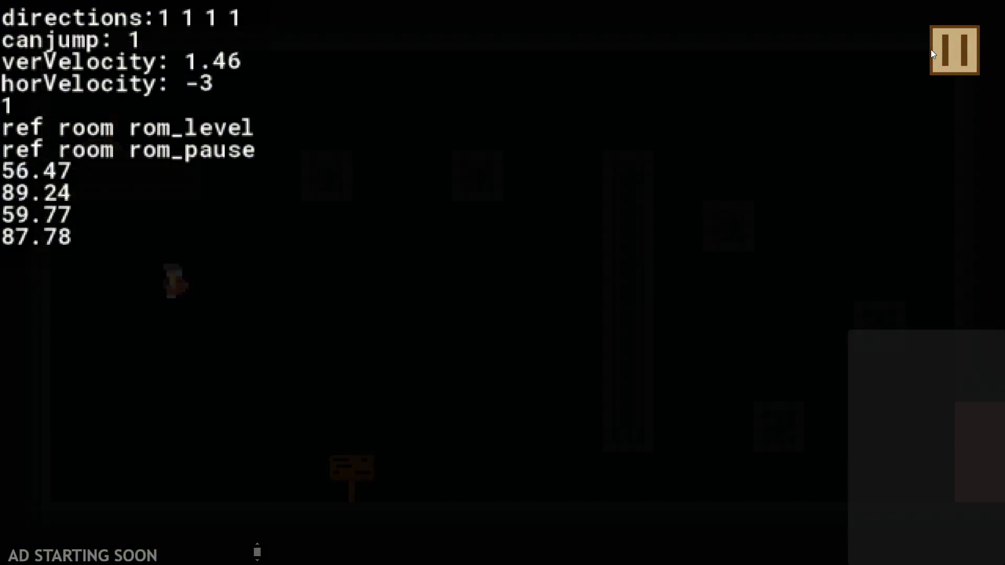
click(930, 49)
key(Right)
key(Up)
click(931, 49)
click(931, 49)
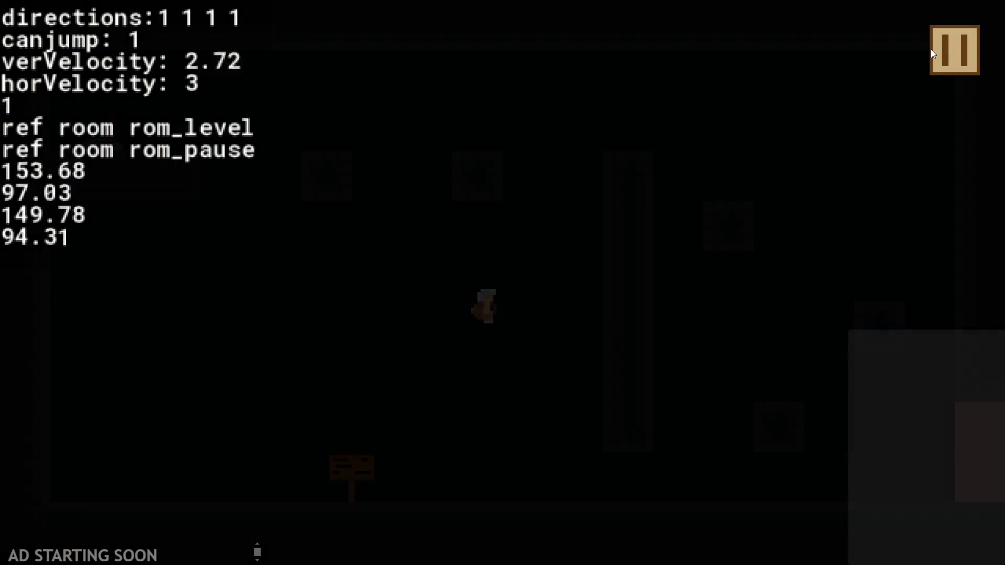
Run and jump the hero toward the far-left wall, then pause and resume.
key(Left)
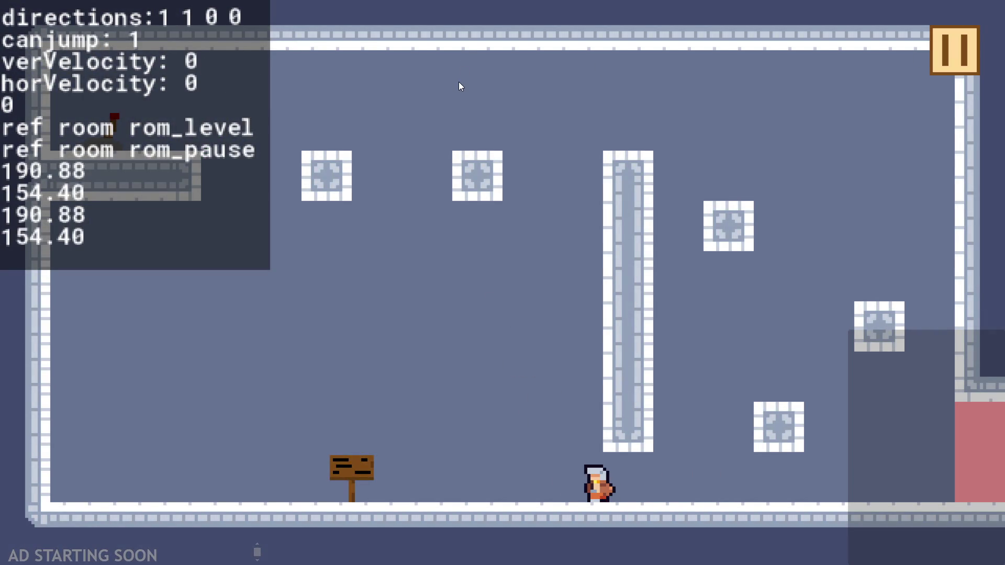
key(Left)
key(Up)
key(Right)
key(Up)
key(Left)
key(Up)
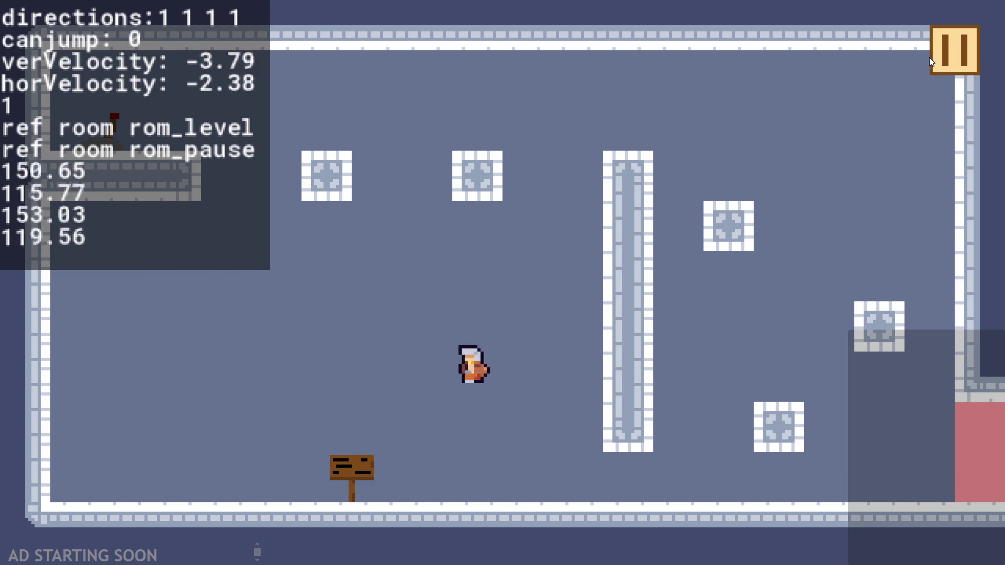
key(Up)
key(Right)
click(947, 41)
click(947, 42)
Keep moving and jumping the hero, pausing mid-jump and resuming three times.
key(Right)
key(Left)
key(Up)
click(950, 37)
click(950, 39)
key(Right)
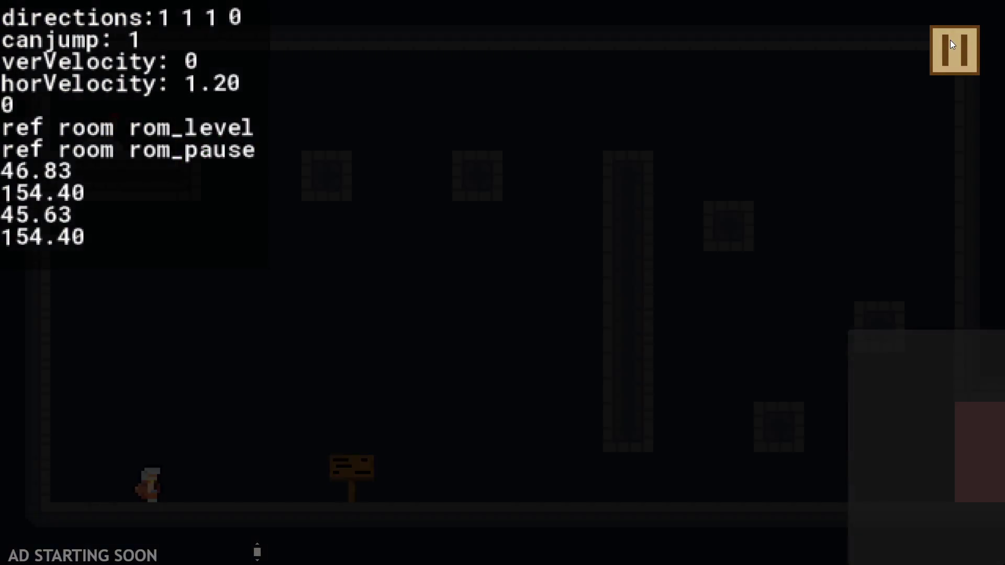
key(Up)
click(950, 40)
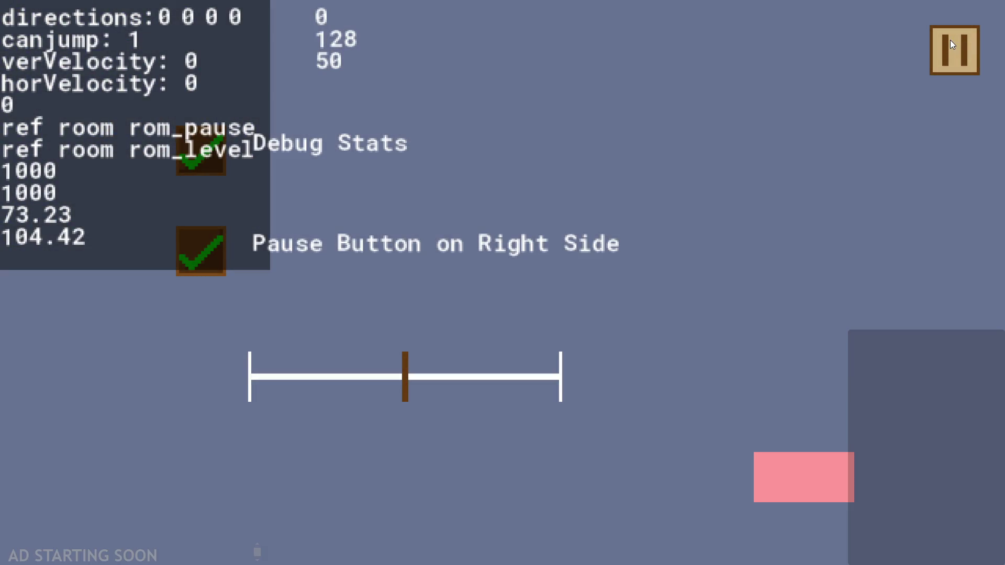
click(950, 40)
key(Up)
click(950, 40)
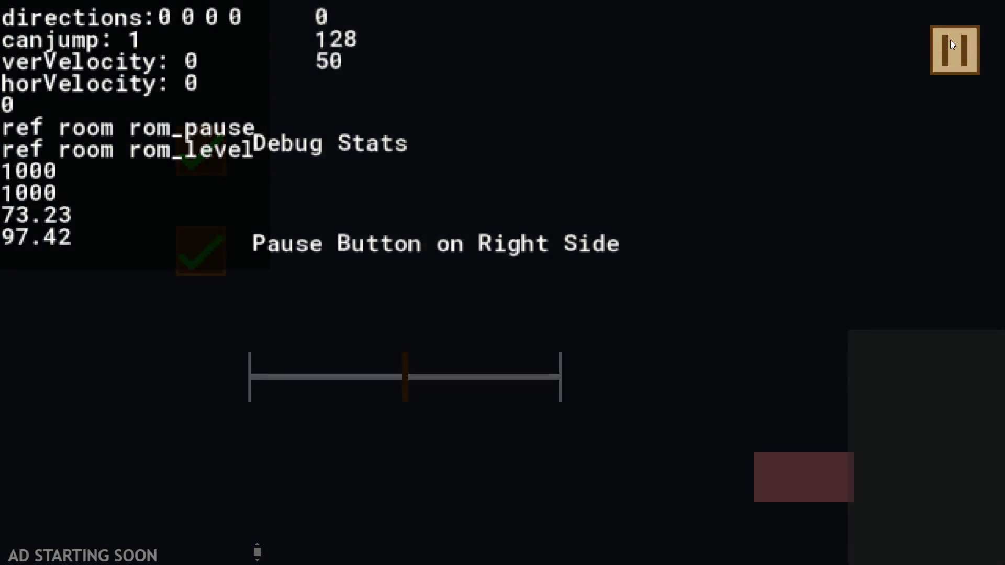
click(950, 40)
Jump the hero again and toggle pause several times, leaving the level running.
key(Up)
click(949, 40)
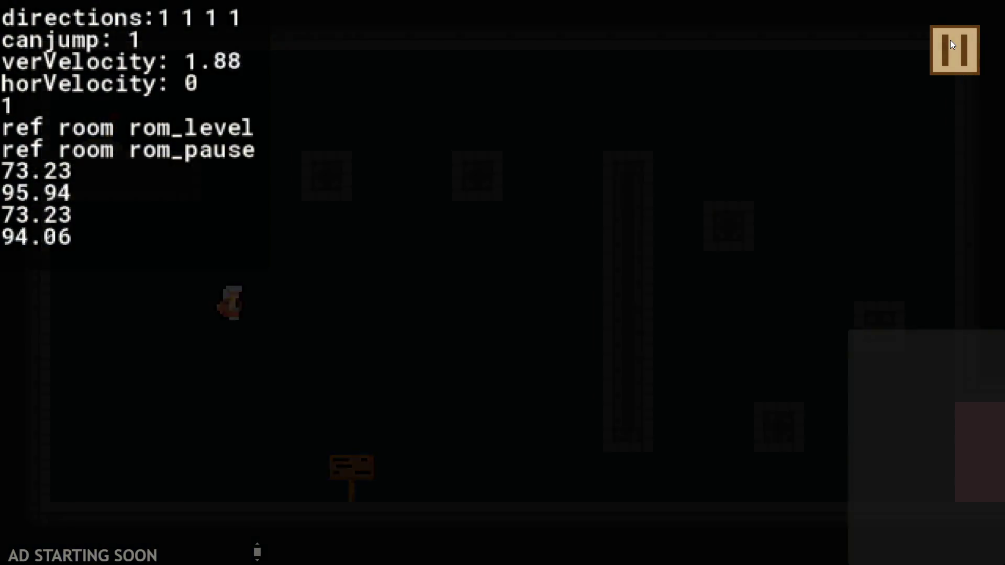
click(951, 40)
key(space)
click(950, 40)
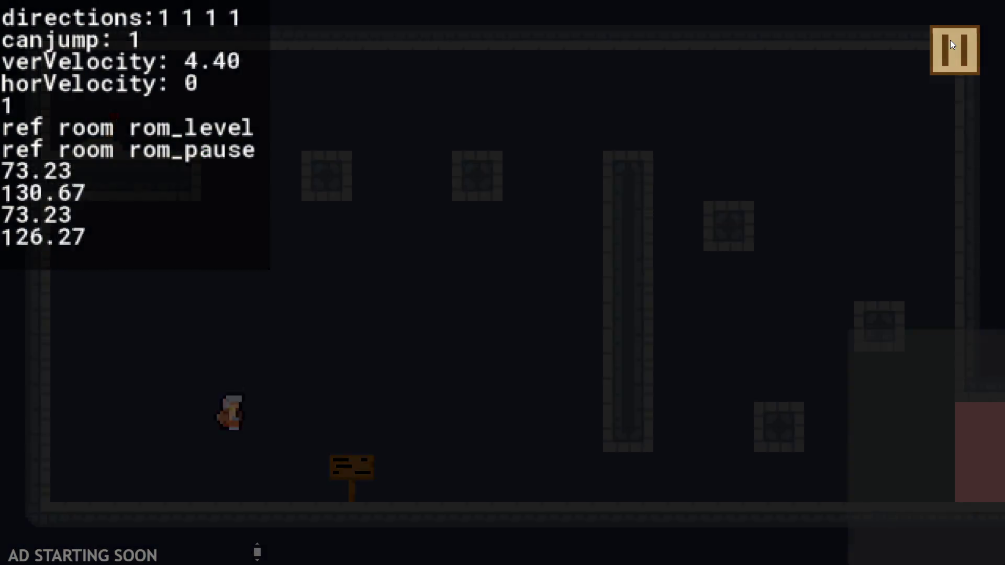
click(950, 40)
click(950, 40)
click(950, 40)
click(950, 40)
click(950, 40)
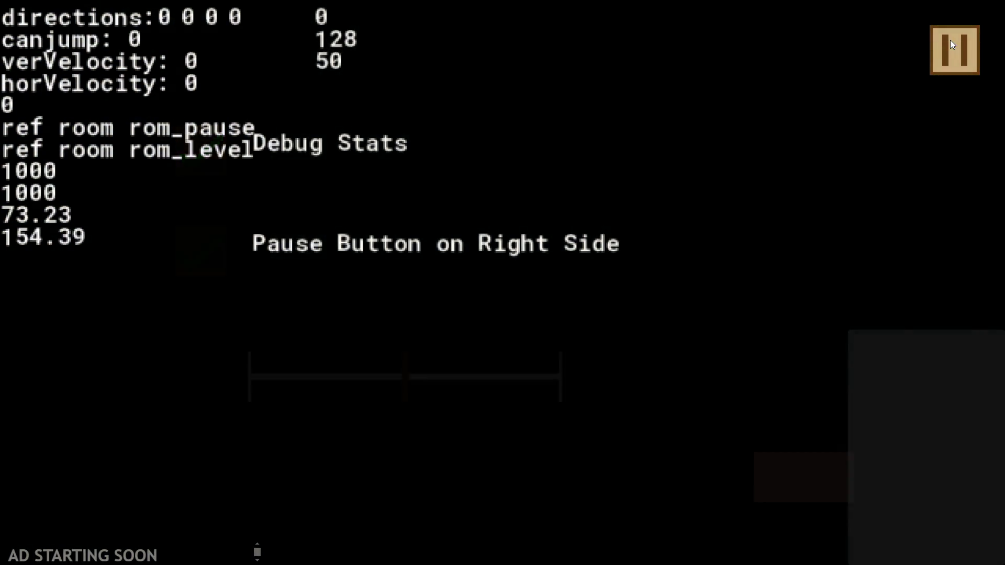
click(950, 40)
click(950, 39)
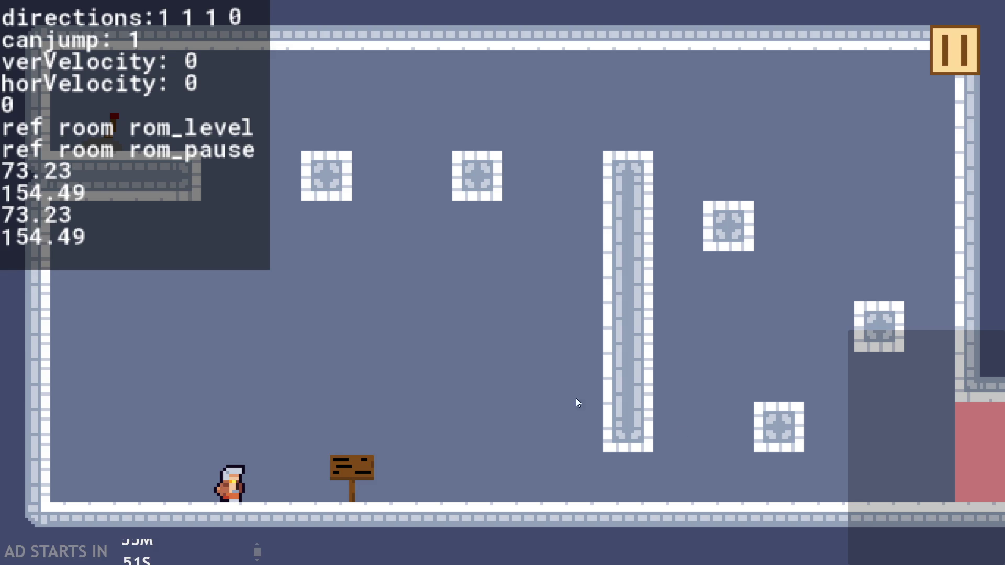
Jump the hero right past the tall pillar onto the lower-right block.
key(space)
key(space)
key(space)
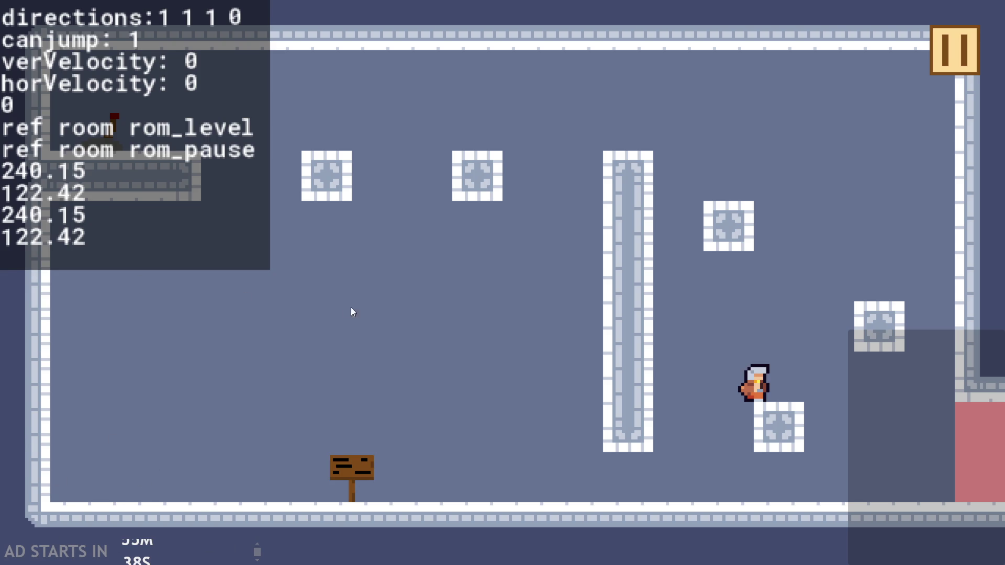
Jump the hero onto the tall pillar and back down by the signpost, twice.
key(Up)
key(Right)
key(Left)
key(Left)
key(Up)
key(Right)
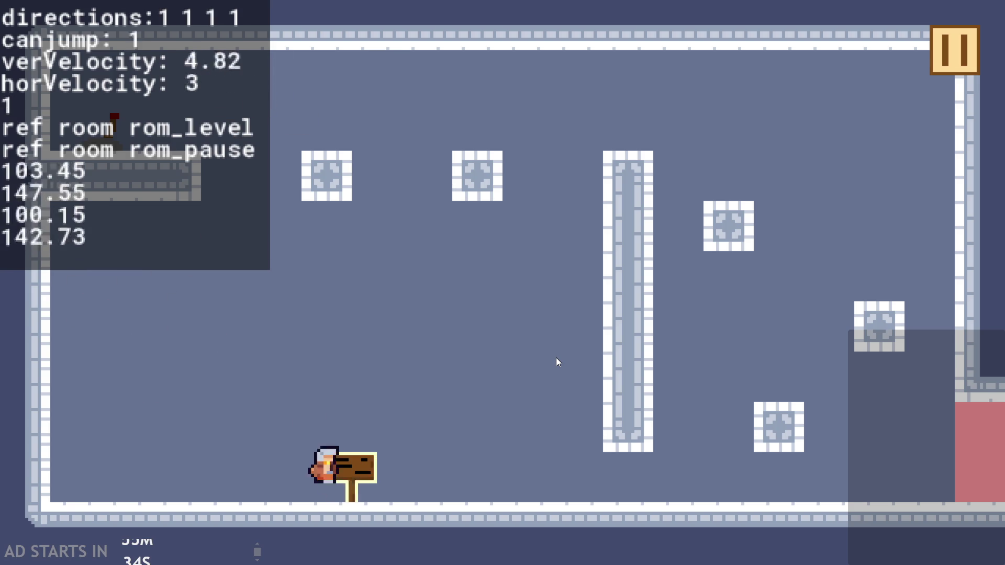
key(Up)
key(Left)
key(Up)
key(Right)
key(Up)
key(Right)
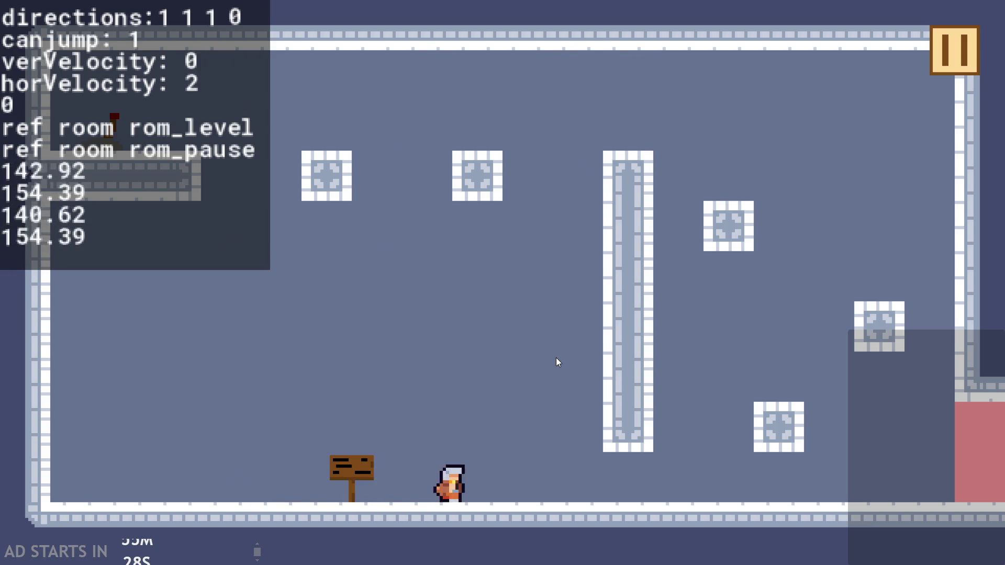
Leap over the pillar to the lower-right and middle-right blocks, then back to the floor.
key(Up)
key(Right)
key(Right)
key(Up)
key(Left)
key(Up)
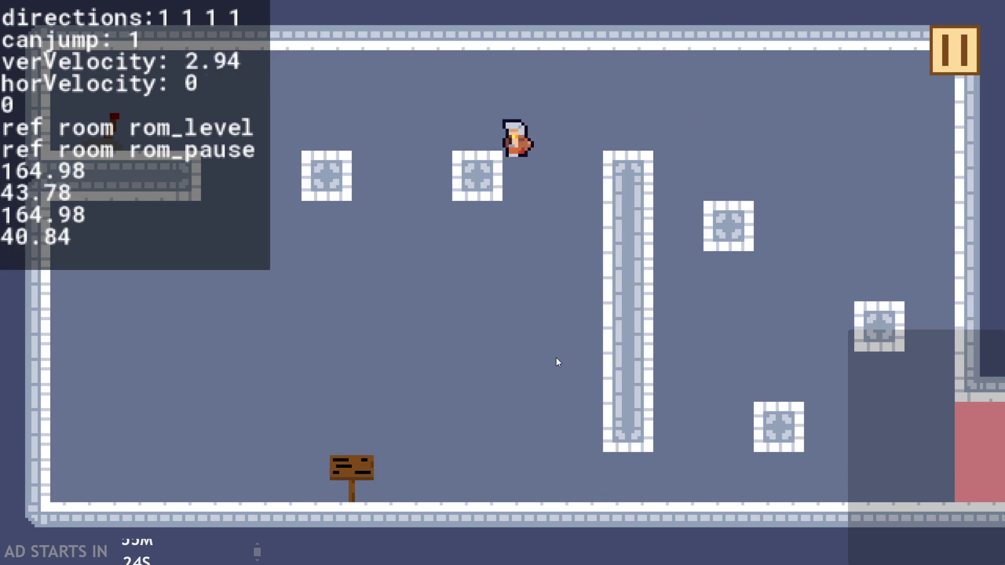
key(Right)
key(Up)
key(Left)
key(Up)
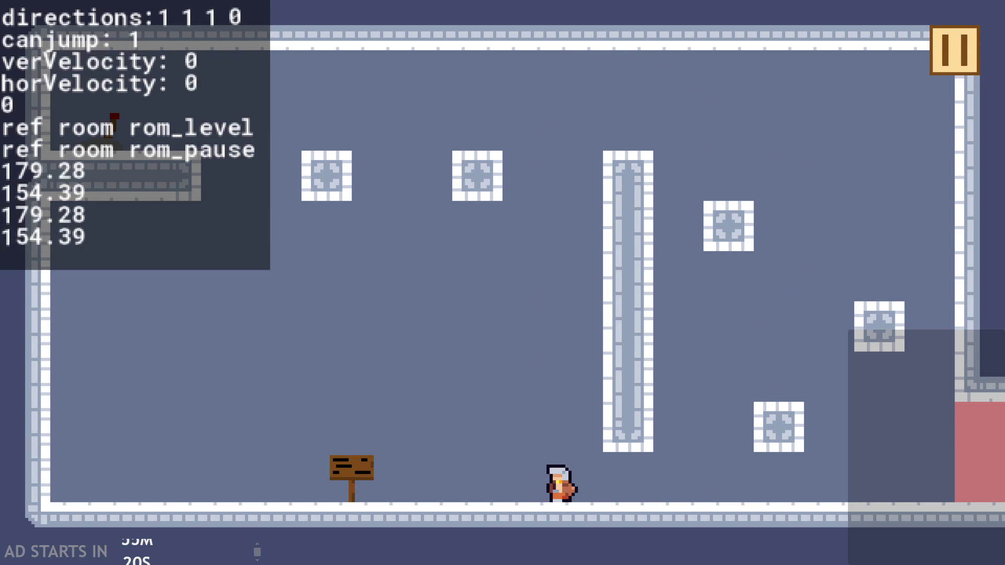
key(Right)
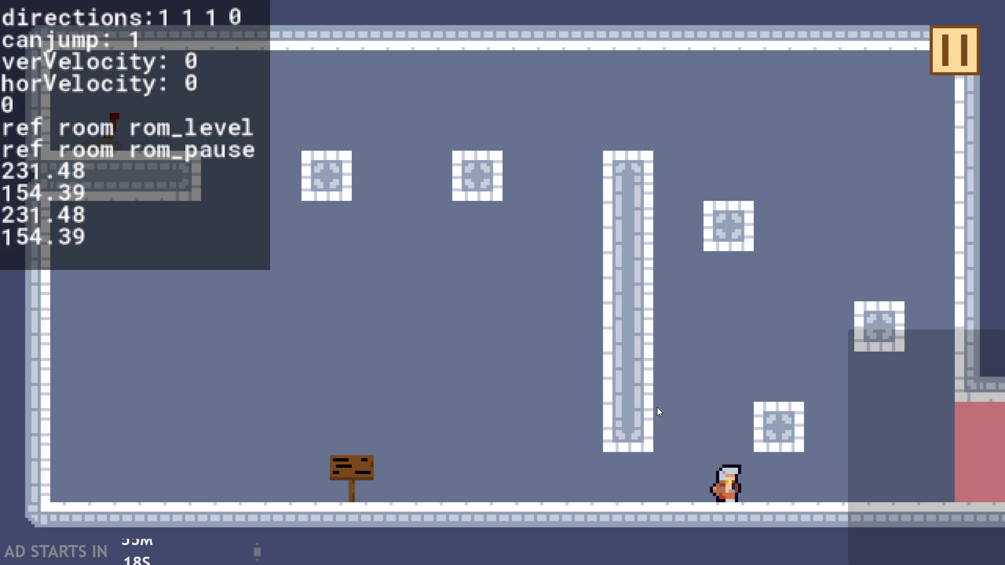
Jump across the room via the middle-right block and upper-left ledge, ending at the signpost.
key(Up)
key(Right)
key(Left)
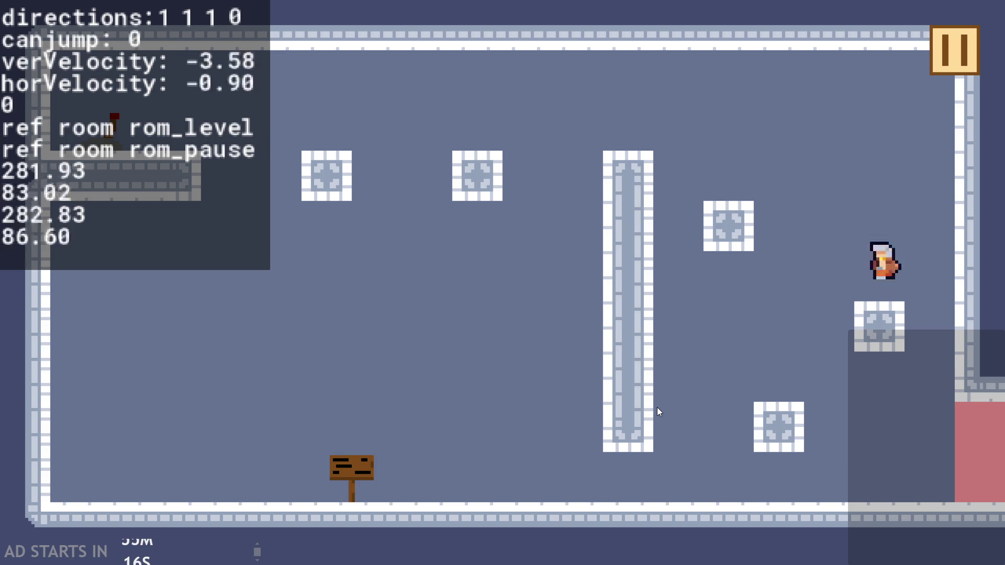
key(Up)
key(Left)
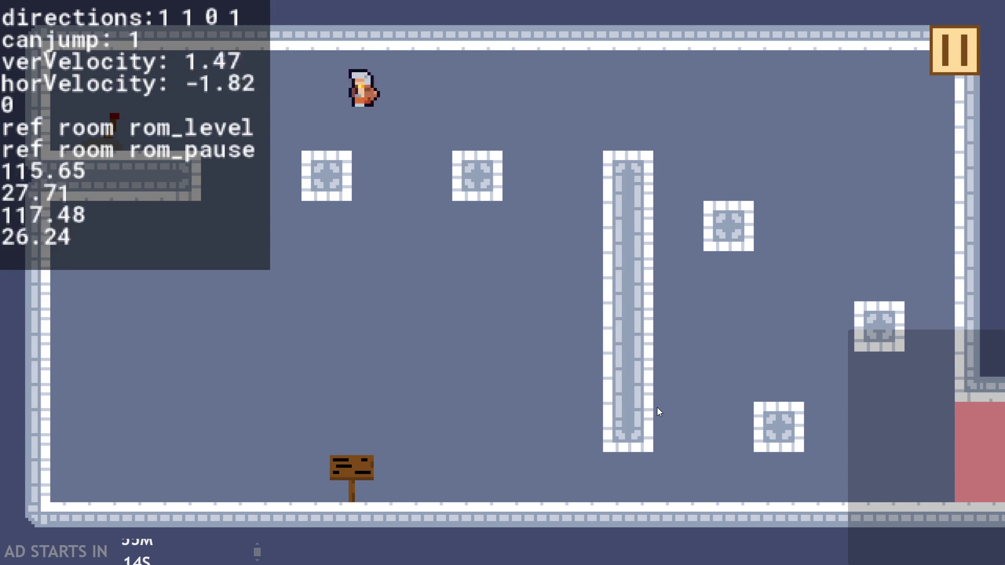
key(Right)
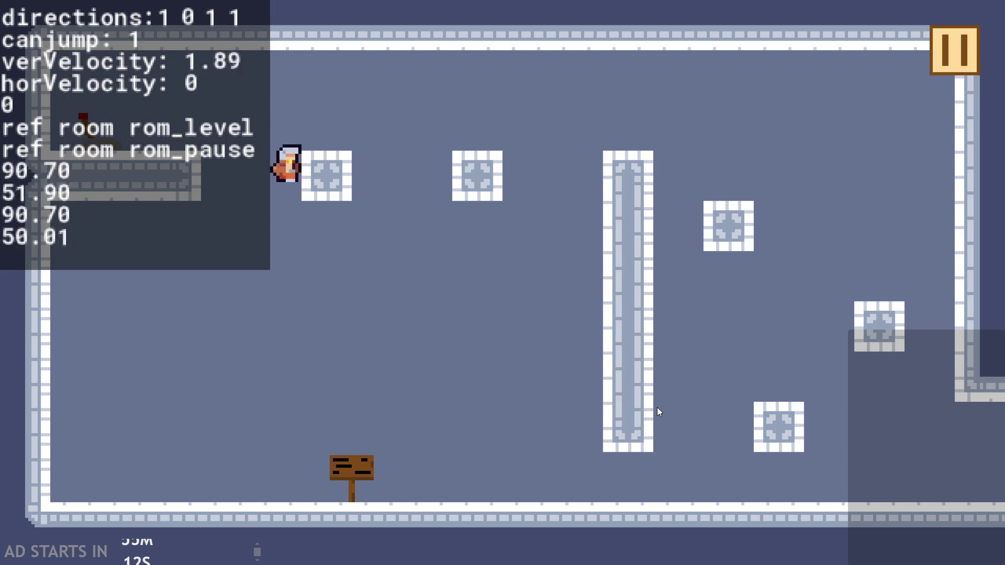
key(Left)
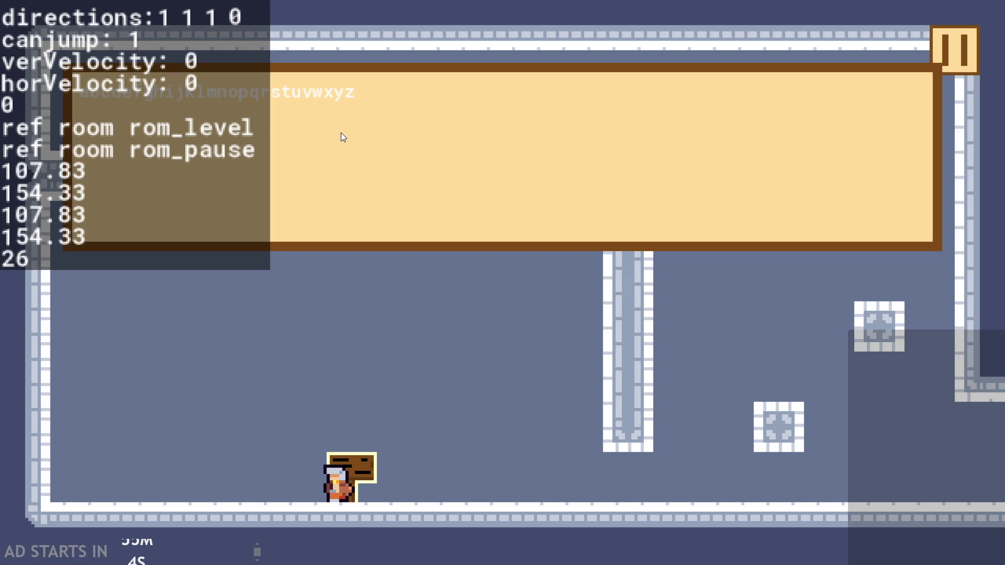
Restart the sign's text twice, then close the sign dialogue.
click(354, 165)
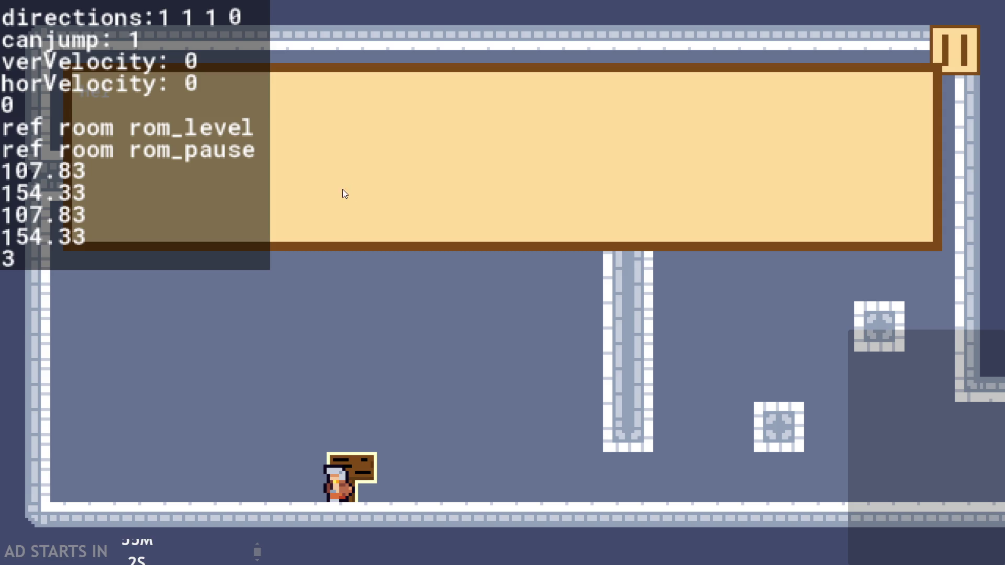
click(306, 225)
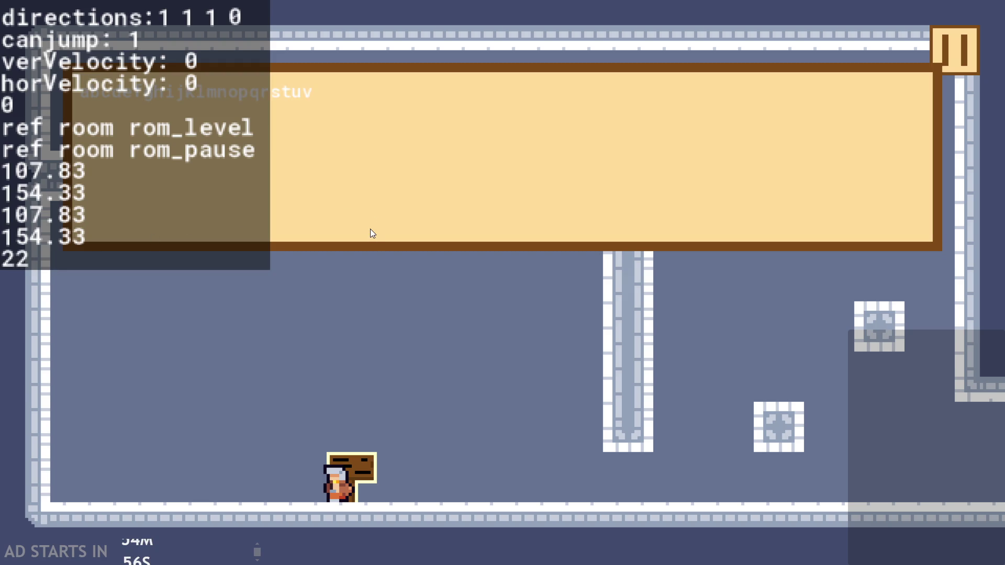
click(367, 215)
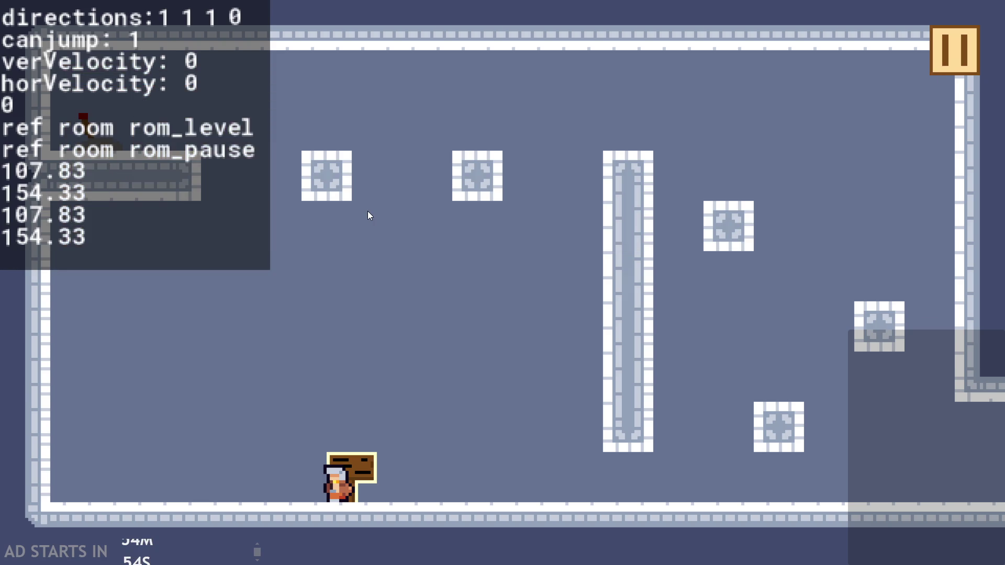
Walk the hero right and make it jump upward.
key(Right)
key(Up)
key(Up)
Move the hero onto the block and jump it up past the blocks toward the ceiling.
key(Right)
key(Left)
key(Up)
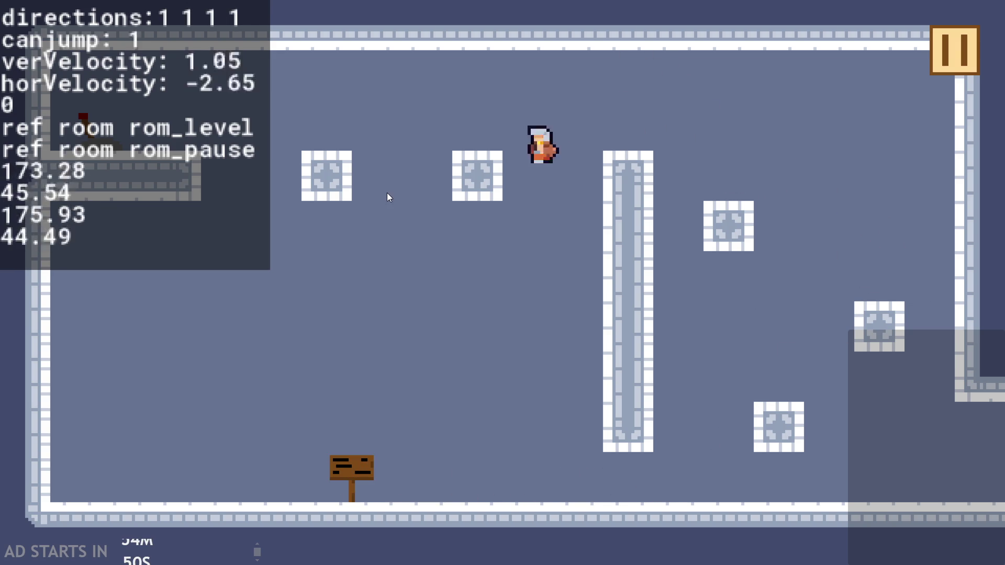
key(Right)
key(Up)
key(Left)
key(Right)
key(Up)
key(Up)
key(Left)
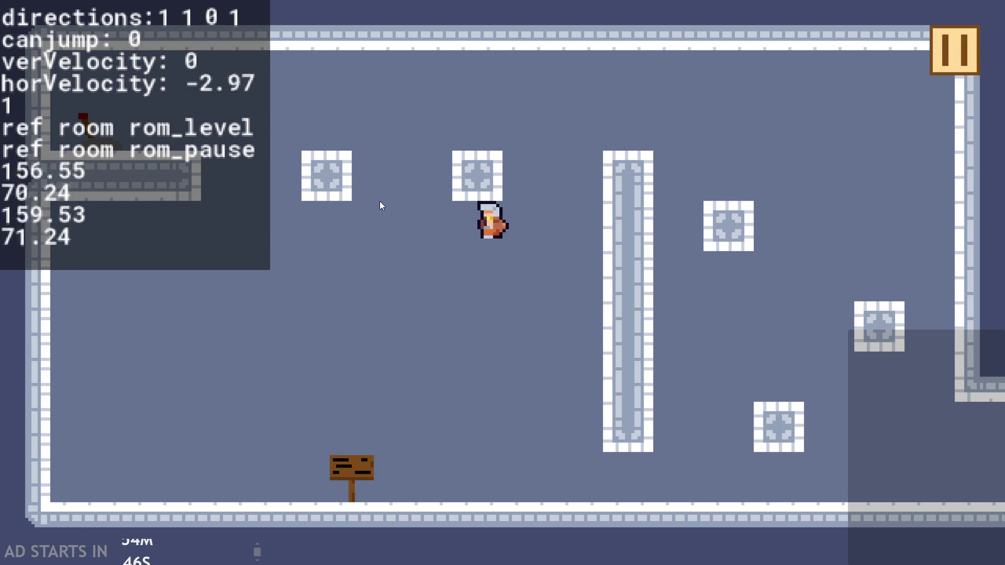
Hop the hero across the lower-right, higher and middle blocks, then up-left toward the ceiling.
key(Right)
key(Left)
key(Up)
key(Right)
key(Up)
key(Right)
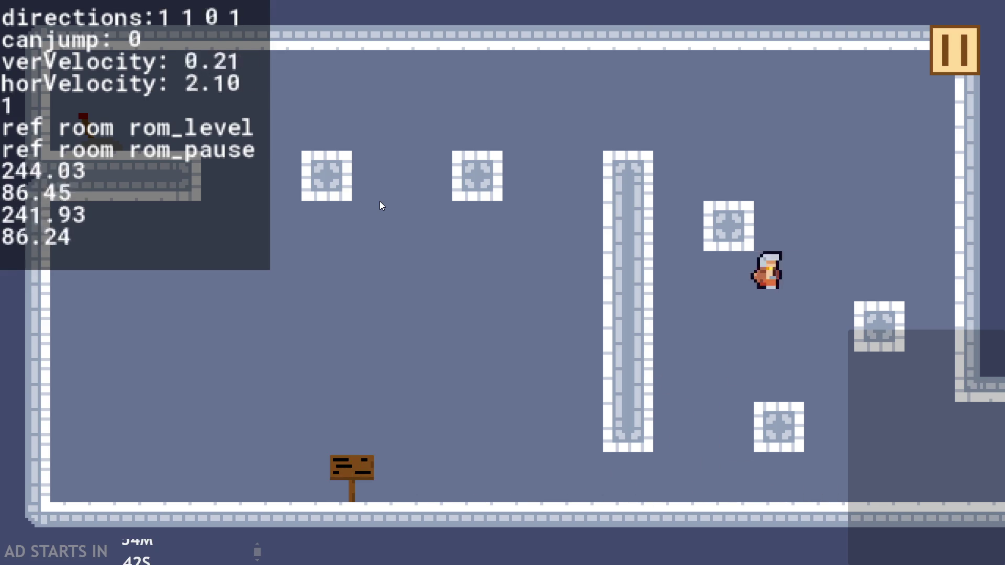
key(Left)
key(Up)
key(Right)
key(Up)
key(Left)
key(Up)
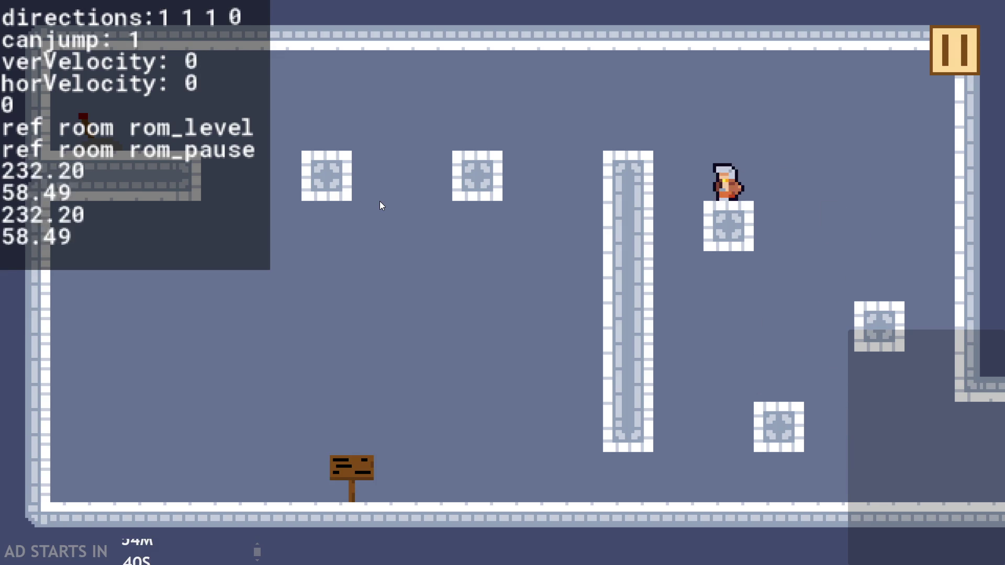
key(Up)
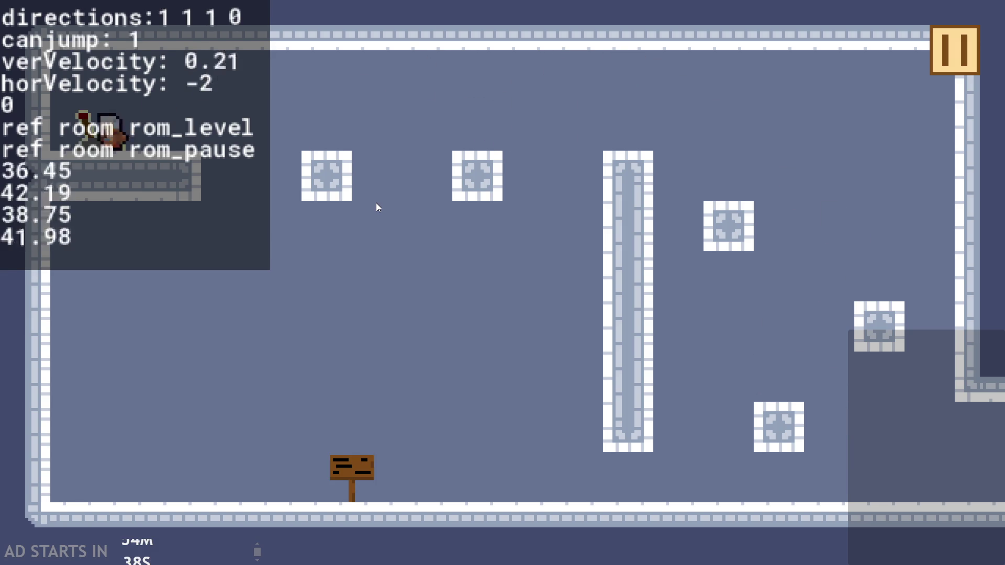
Move the hero between the upper-left ledge and middle-top block, then drop near the sign.
key(Right)
key(Up)
key(Left)
key(Up)
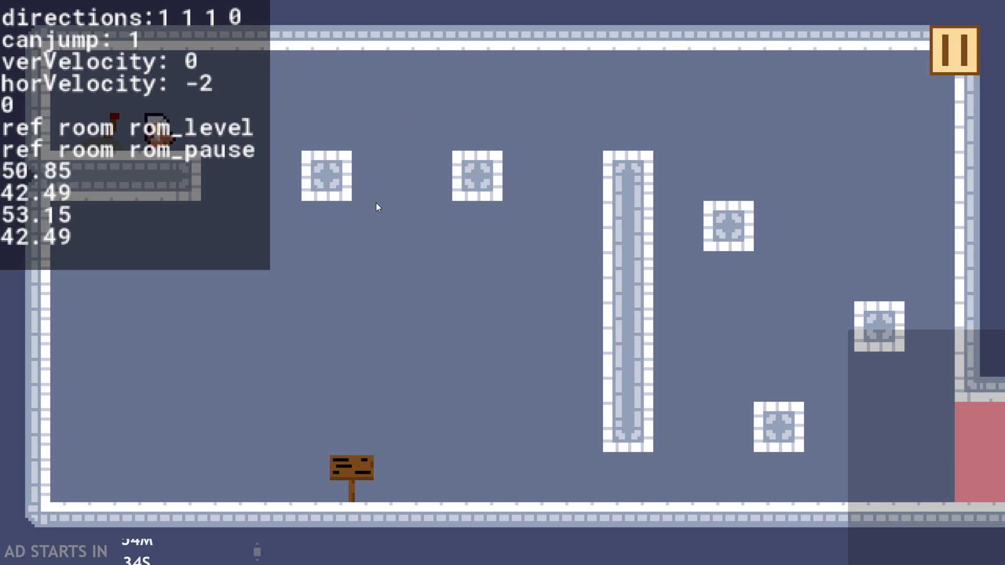
key(Right)
key(Up)
key(Left)
key(Up)
Jump the hero right past the lower block, then return to the sign to reopen its dialogue.
key(Right)
key(Up)
key(Up)
key(Up)
key(Left)
key(Up)
key(Left)
key(Up)
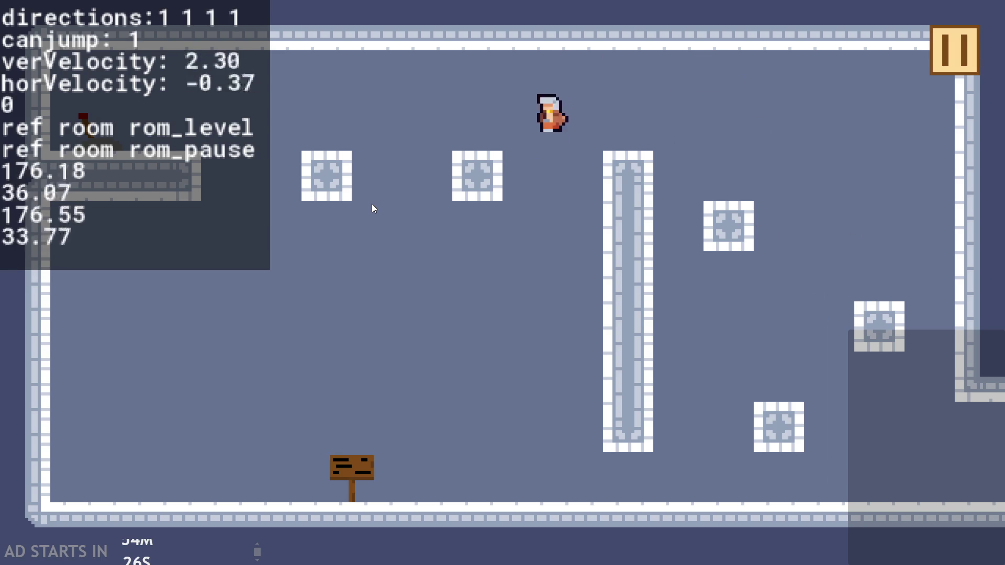
key(Right)
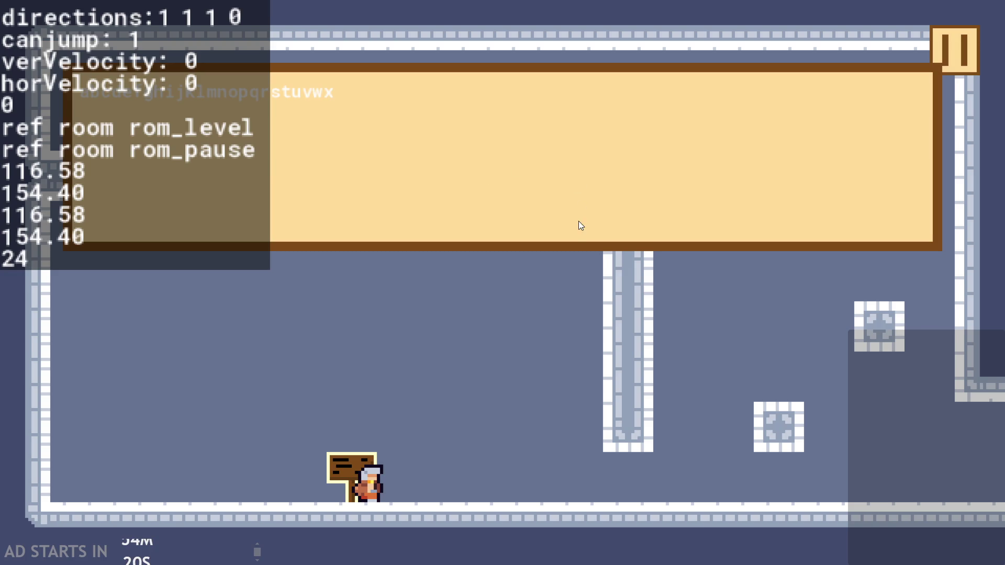
Close the sign dialogue, turn off Debug Stats, and push the settings slider to maximum.
click(579, 250)
click(954, 50)
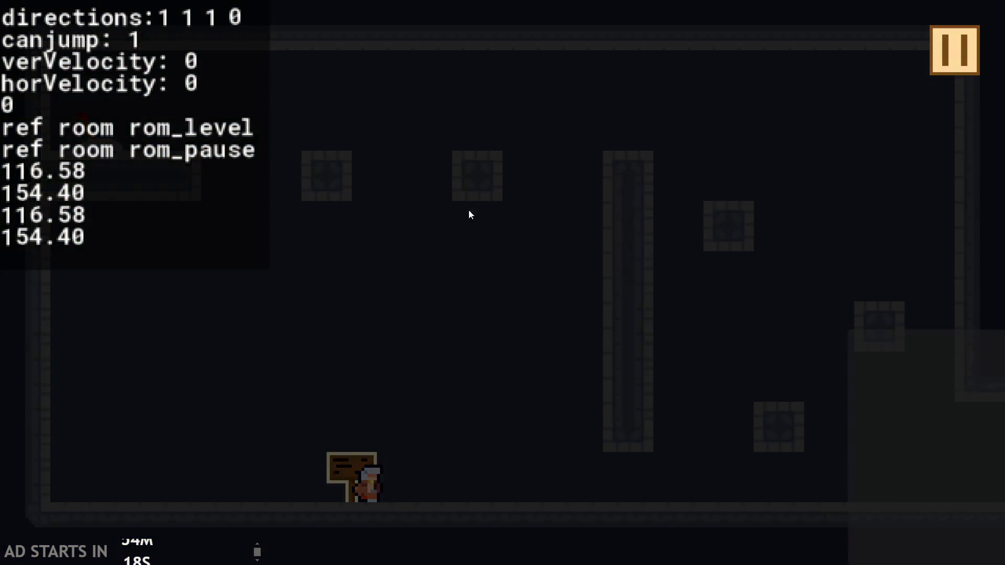
click(242, 197)
drag(407, 385, 701, 373)
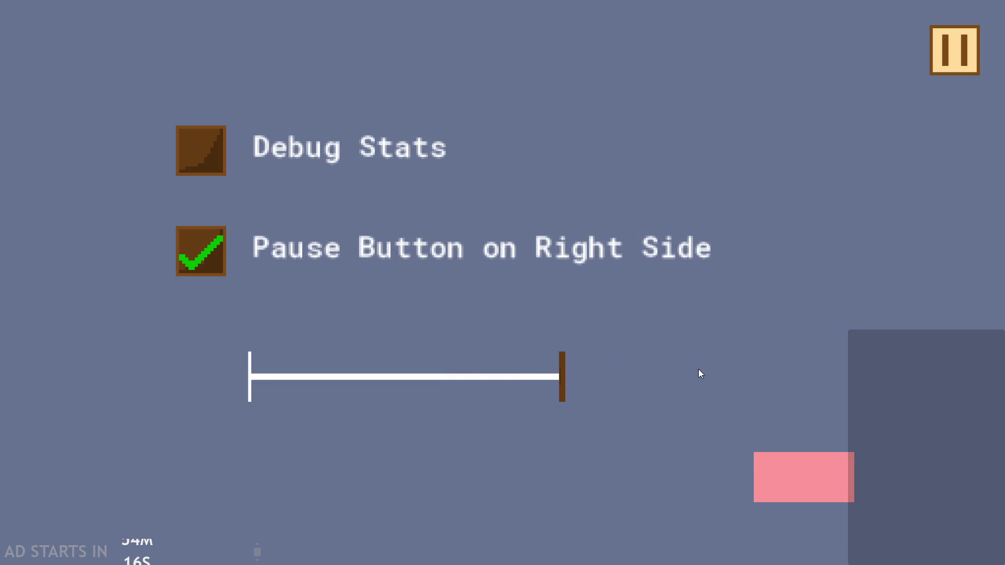
click(954, 50)
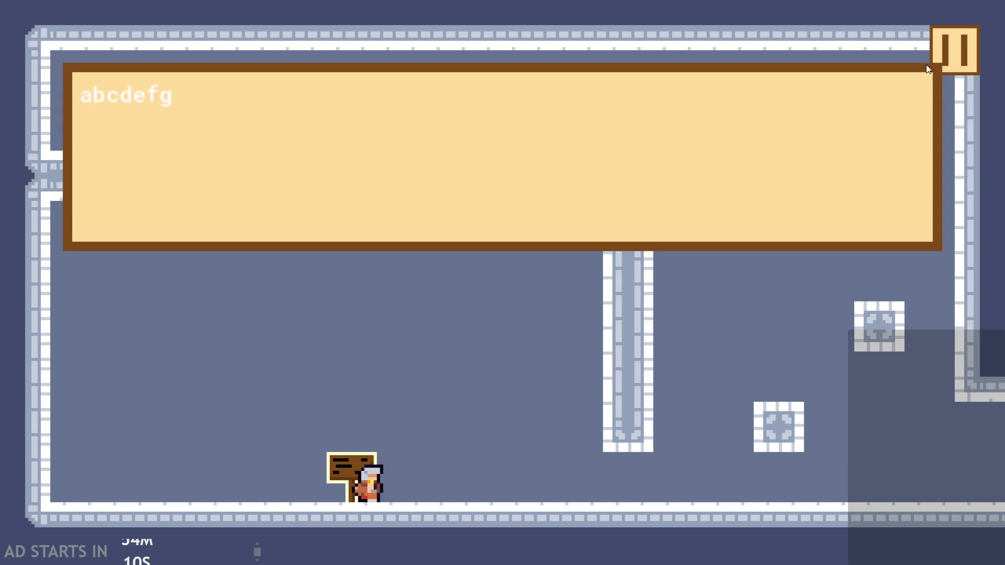
Drop the settings slider to its minimum and dismiss the Hello World! dialogue.
click(941, 67)
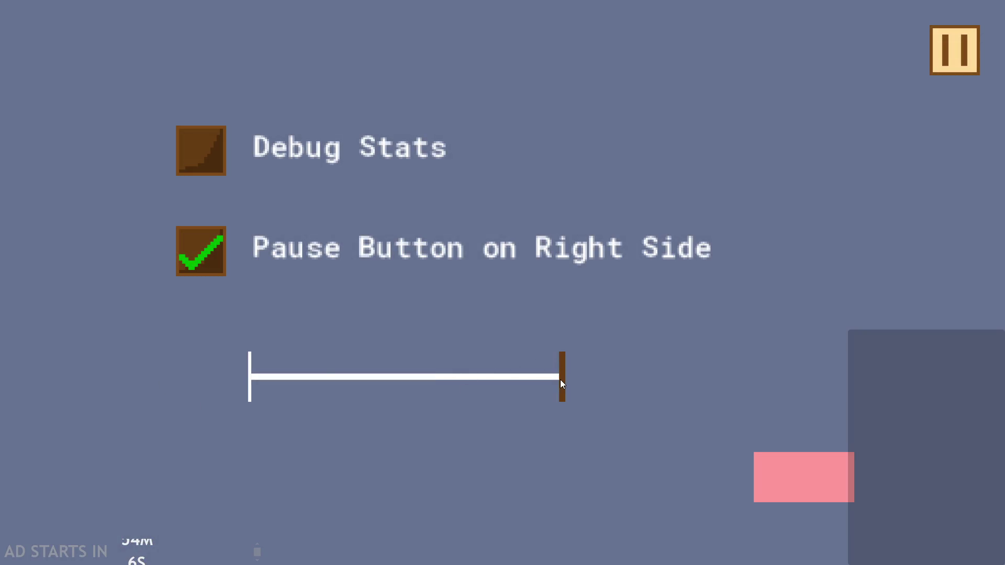
drag(560, 382, 42, 382)
click(953, 52)
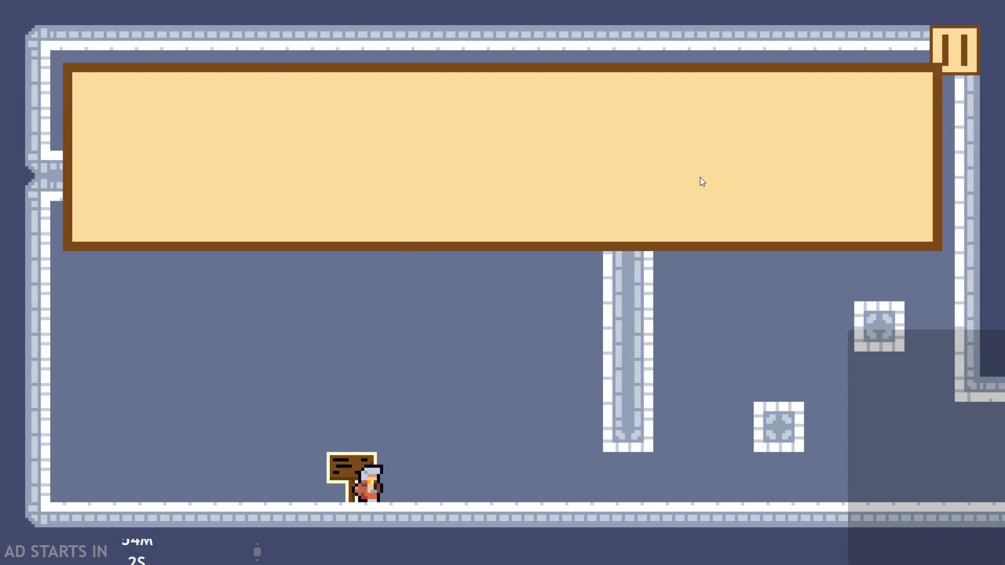
click(768, 198)
Set the settings slider to mid-track, then exit the game back to the editor.
click(953, 30)
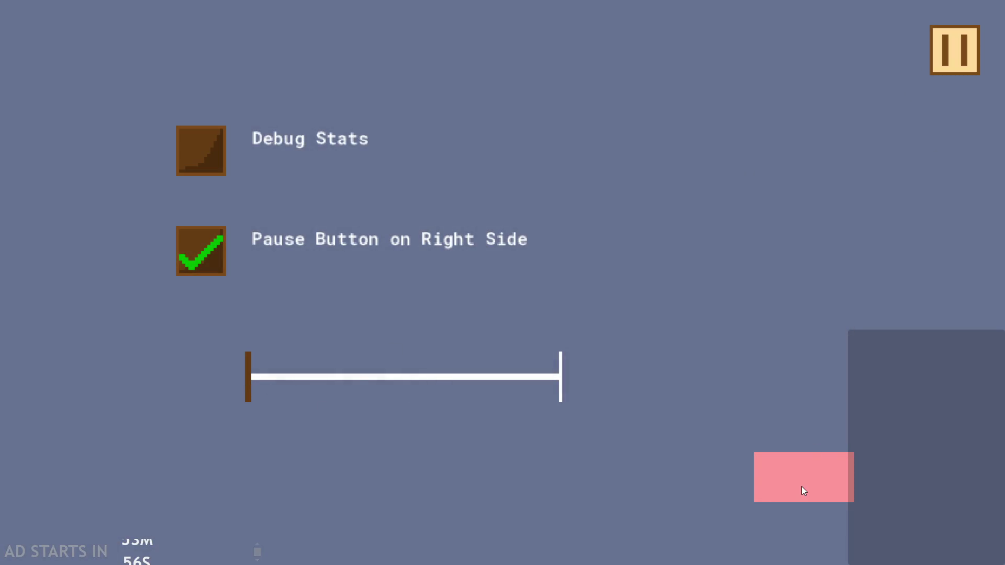
drag(246, 375, 396, 385)
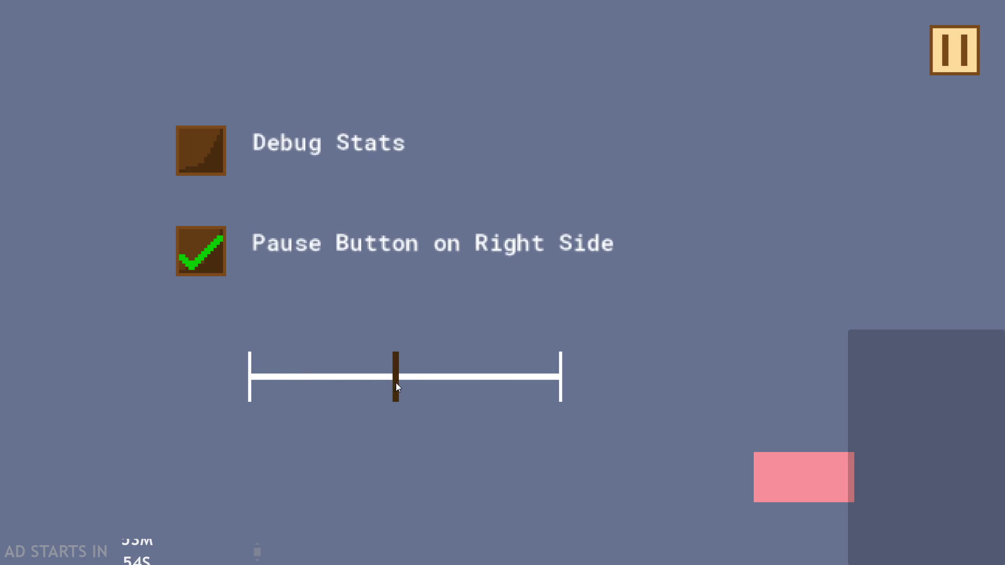
click(949, 64)
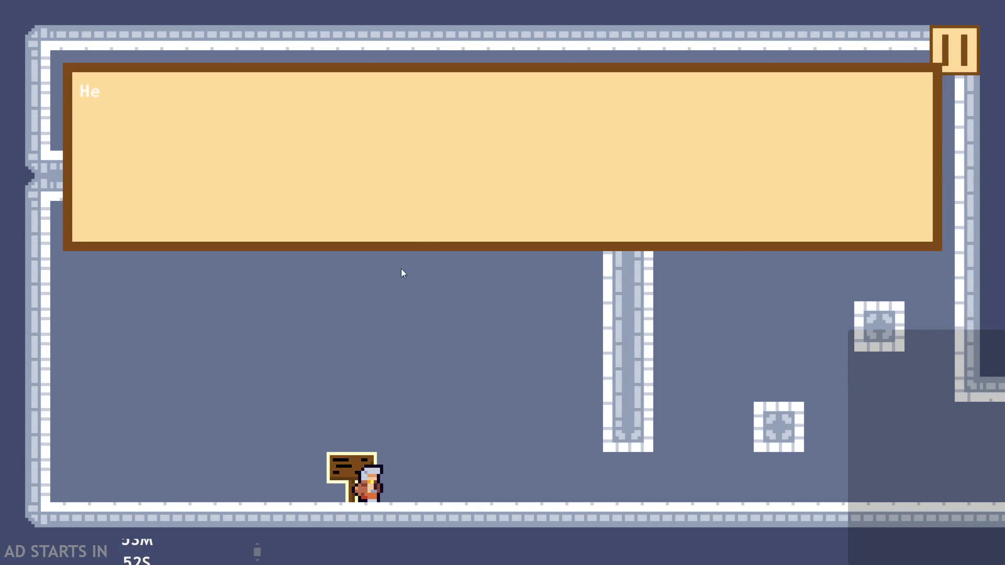
click(960, 46)
click(796, 469)
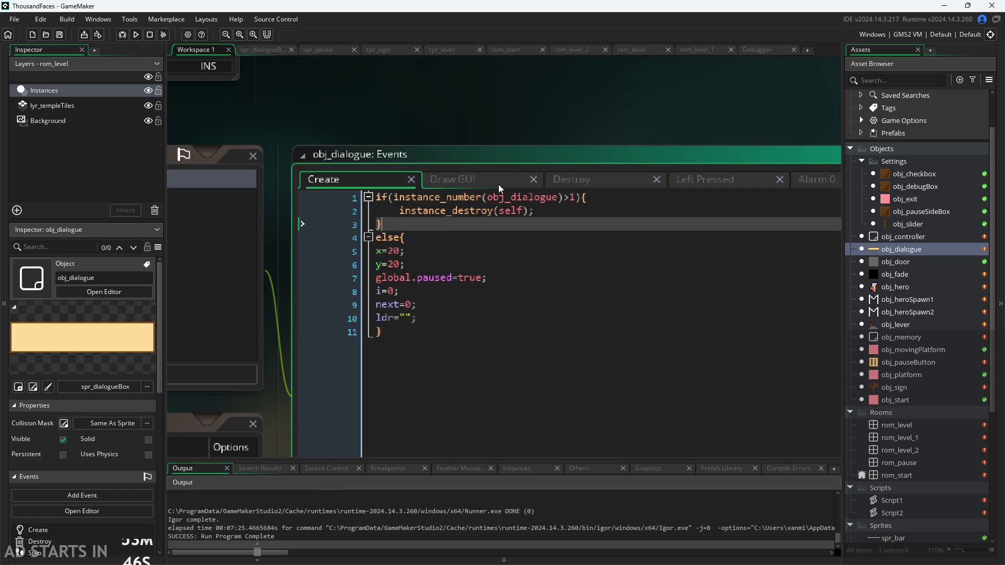
Change line 10 of obj_dialogue's Draw GUI to global.textSize*0.85 on both axes, save, and run.
click(529, 179)
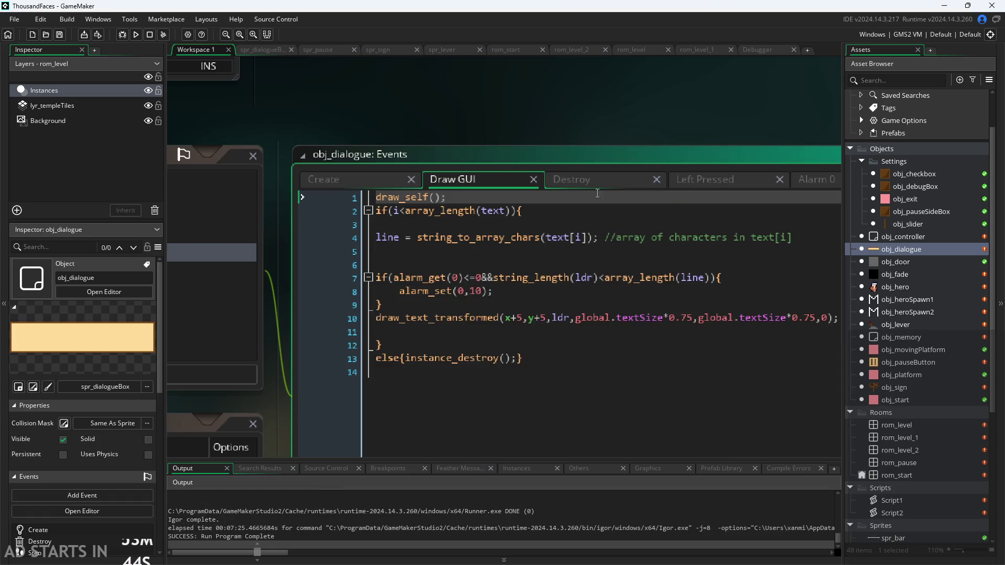
click(692, 318)
key(BackSpace)
key(BackSpace)
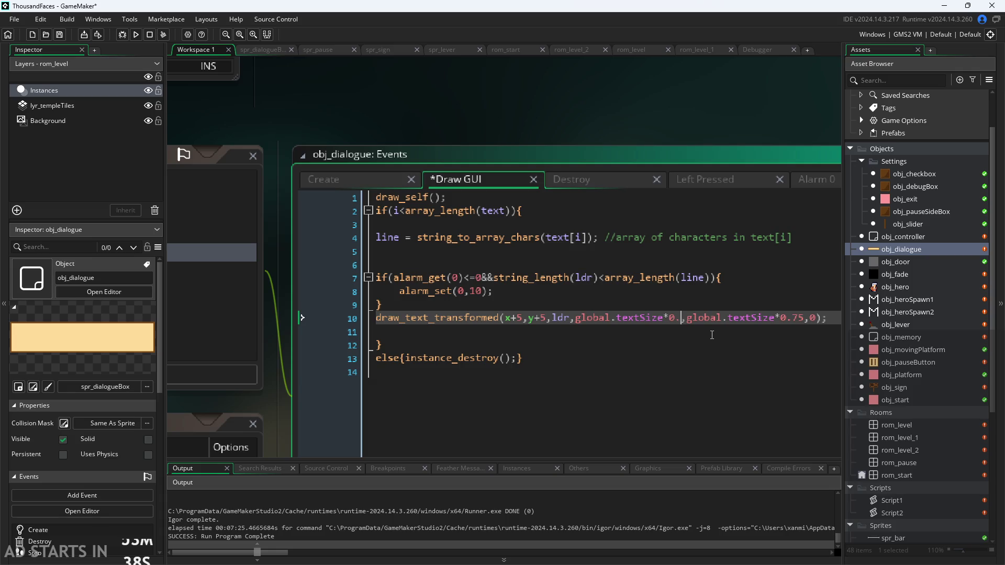
text(85)
key(Right)
key(Right)
key(Right)
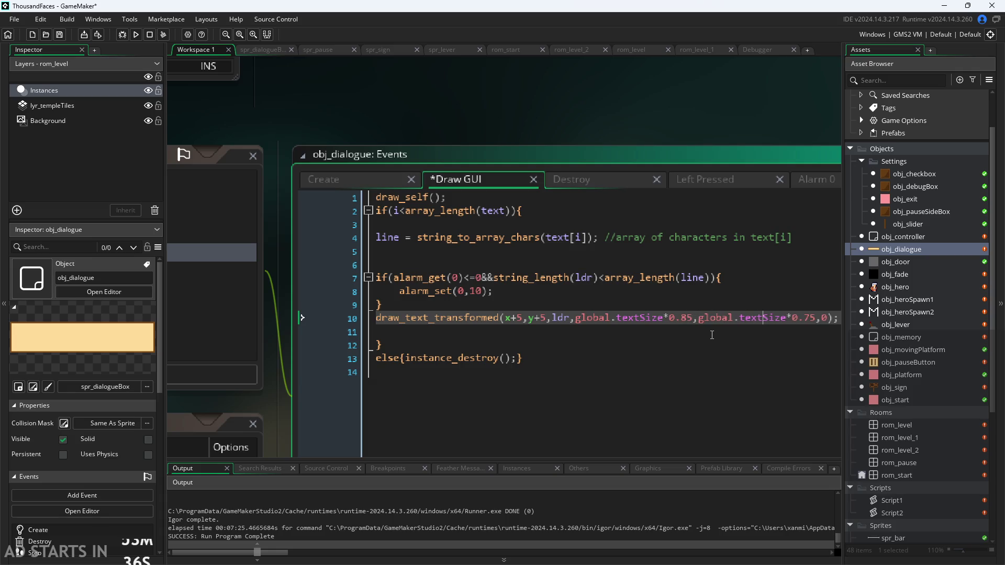
key(Right)
key(Right)
key(Delete)
text(8)
key(ctrl+s)
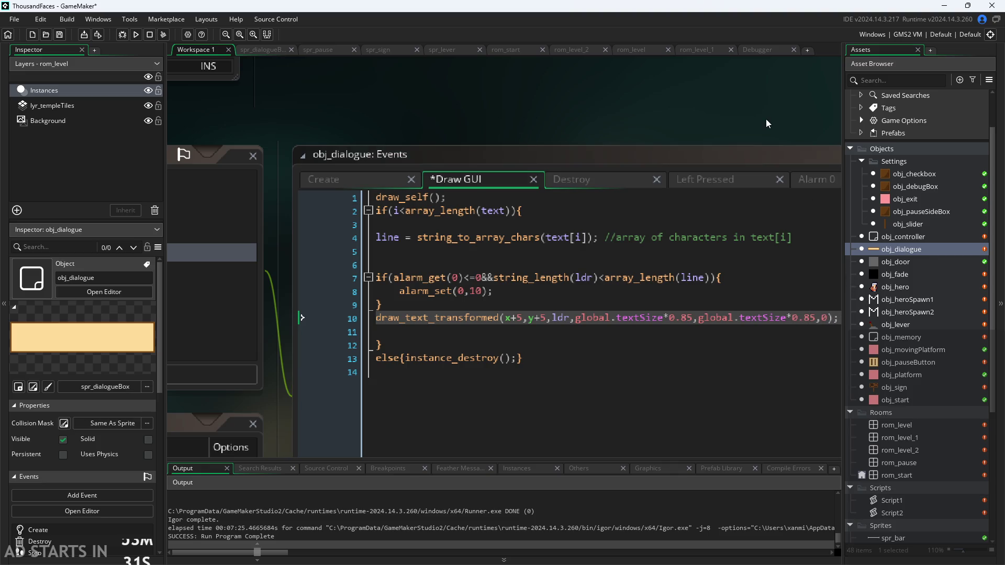
click(137, 34)
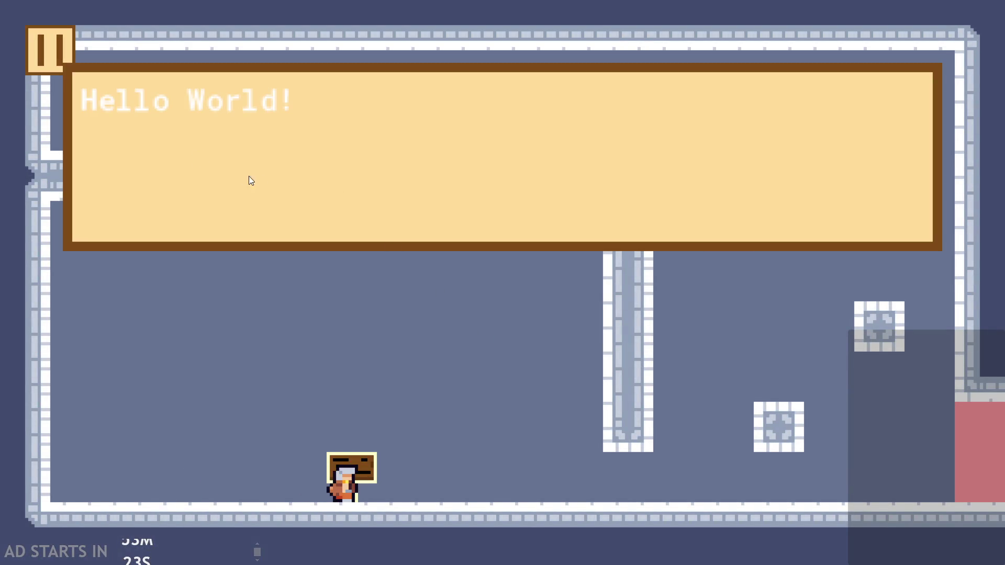
click(152, 104)
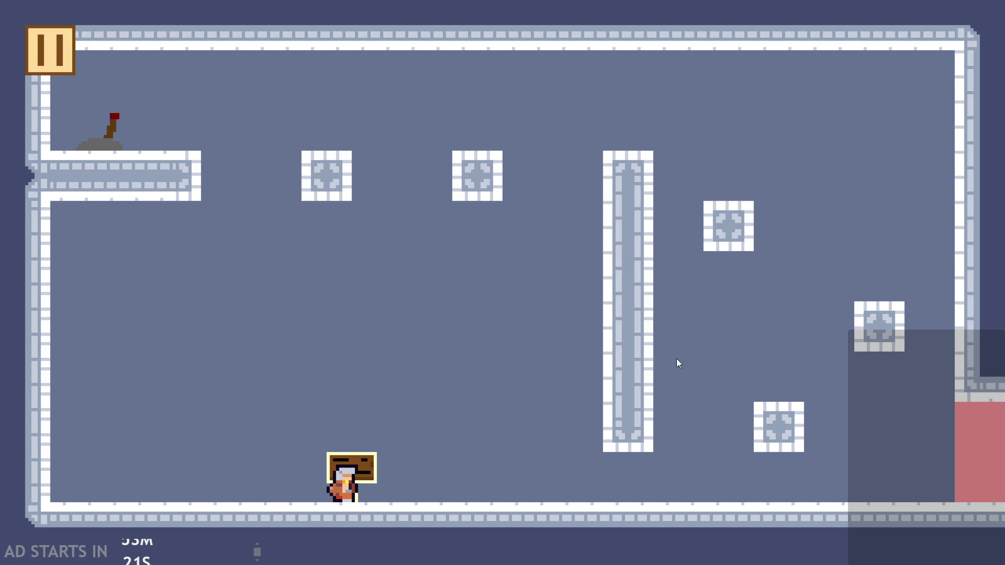
click(60, 52)
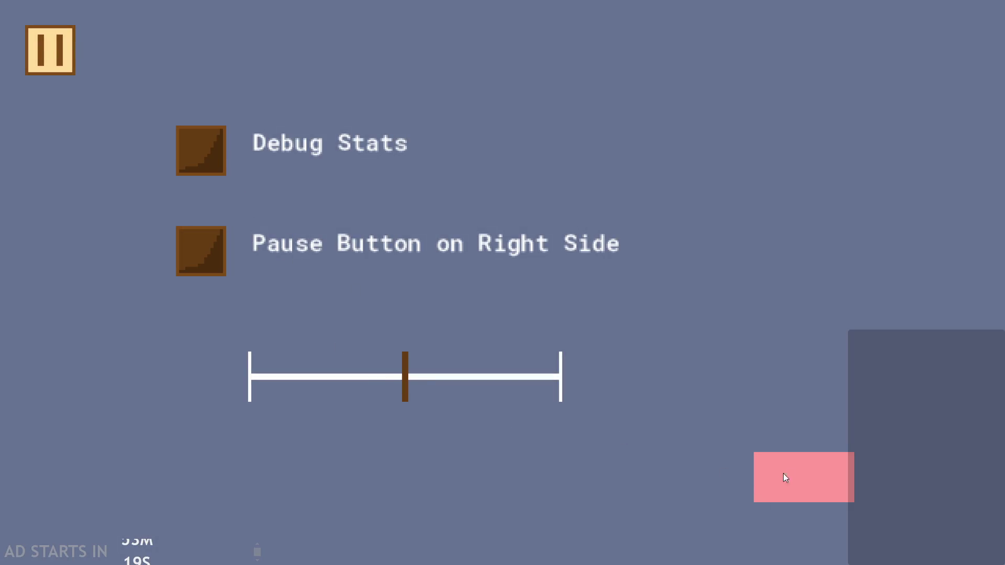
click(778, 476)
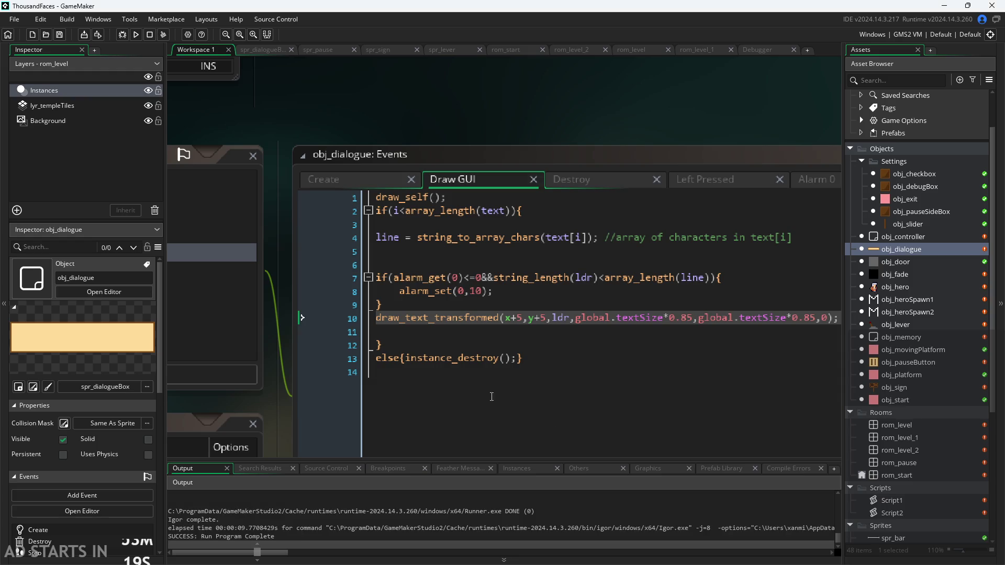
Change both line-10 scale factors in Draw GUI to 0.8, save, and run the game.
click(692, 318)
key(BackSpace)
key(BackSpace)
text(3)
key(Right)
key(Right)
key(Right)
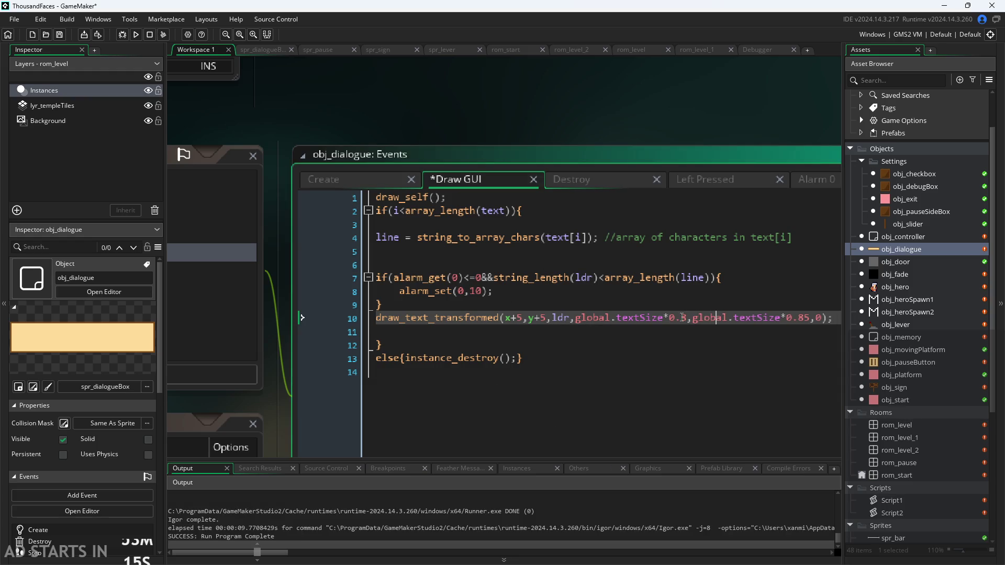
key(Delete)
key(ctrl+s)
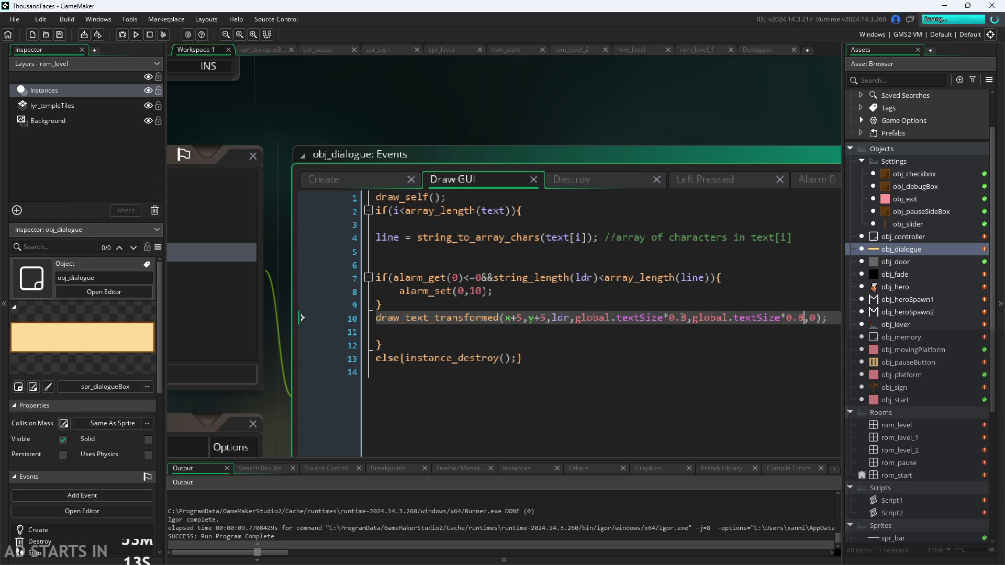
click(138, 35)
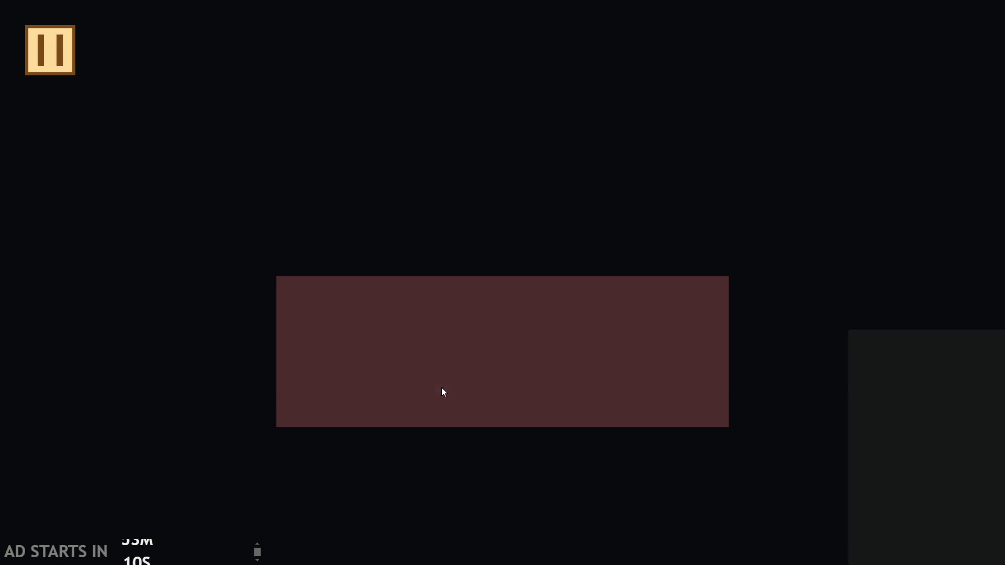
Check the sign text, max the settings slider, exit, and relaunch the game from its start screen.
key(Right)
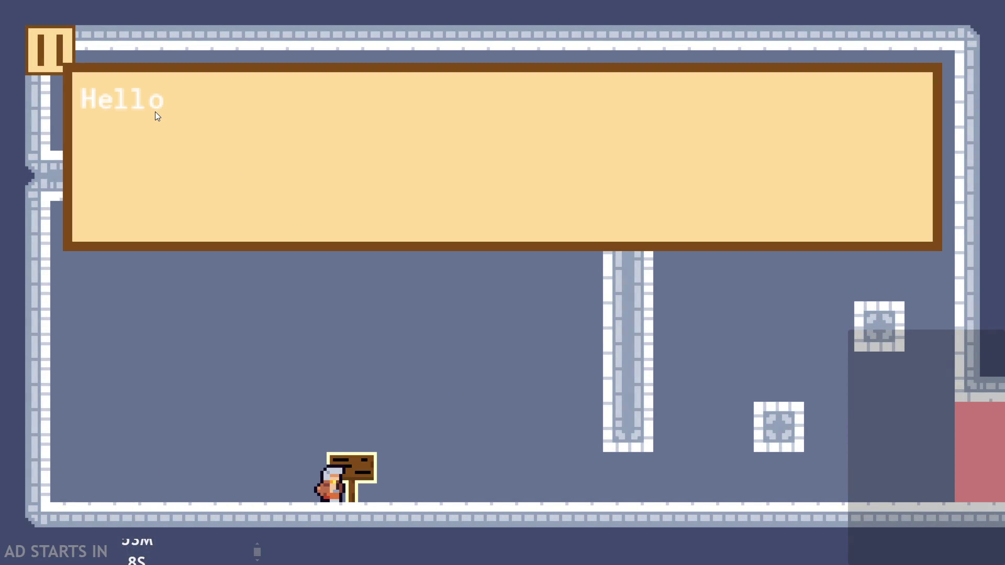
click(50, 52)
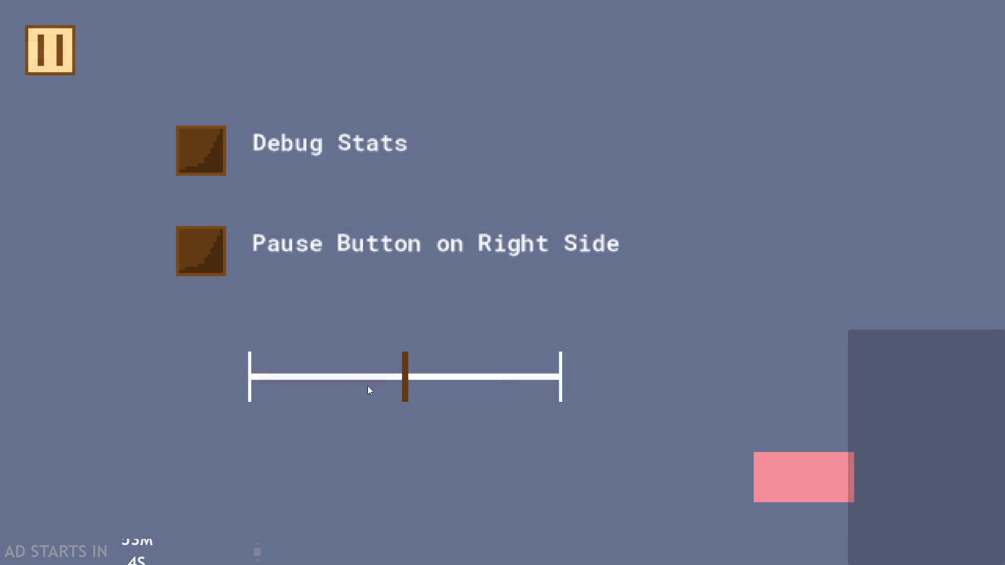
drag(369, 390, 702, 376)
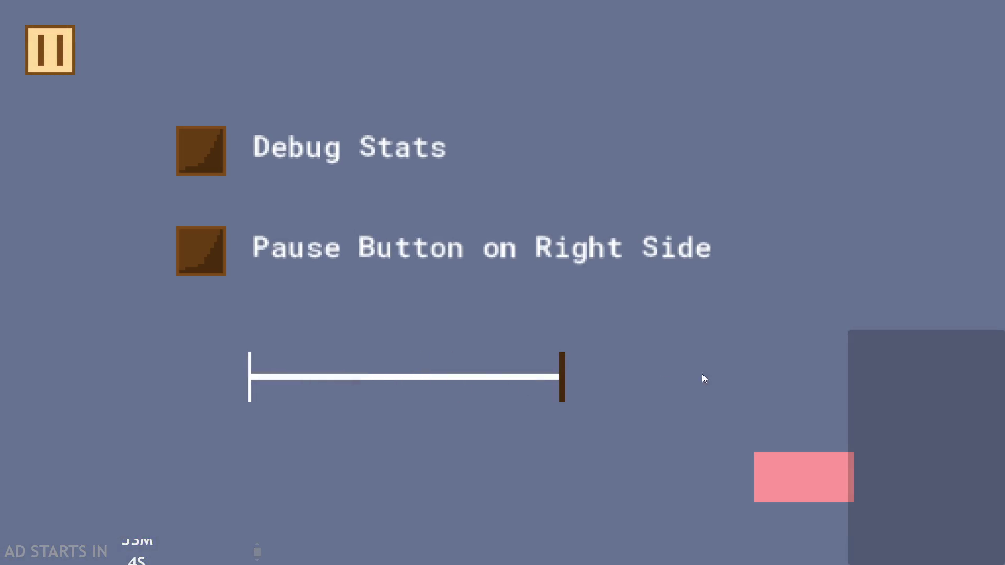
click(820, 476)
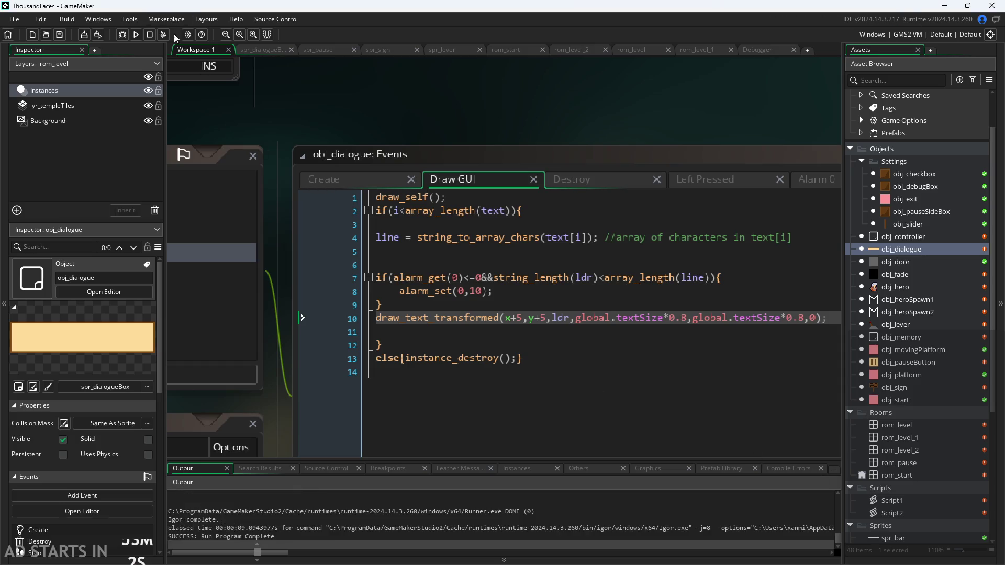
click(136, 34)
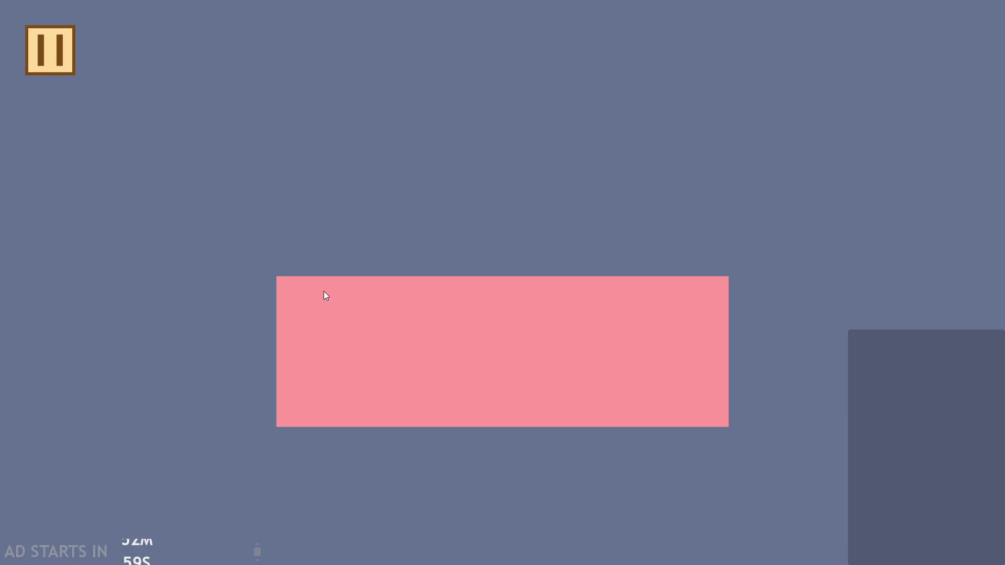
click(325, 293)
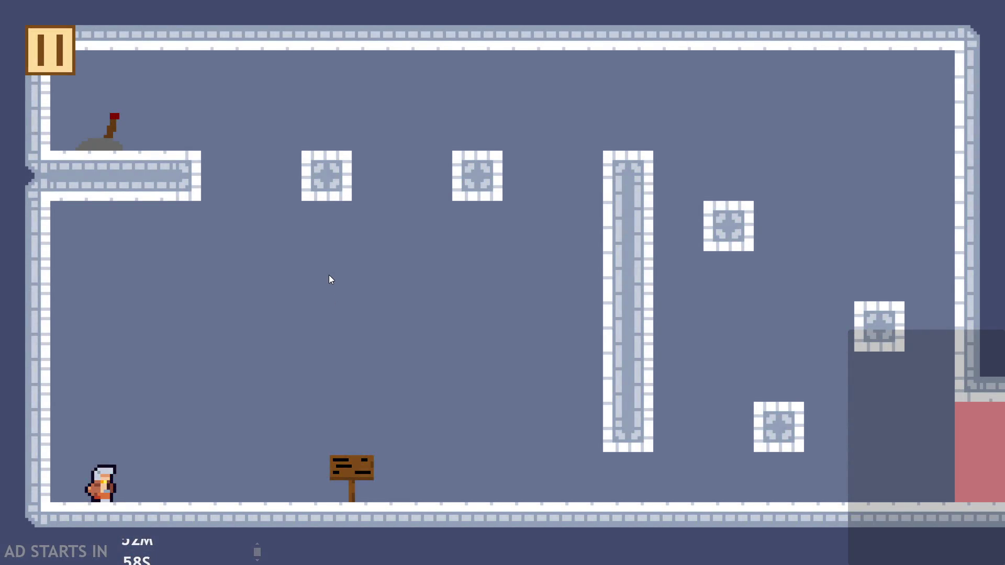
Walk the hero to the sign and read through its Hello World! dialogue.
key(Right)
key(e)
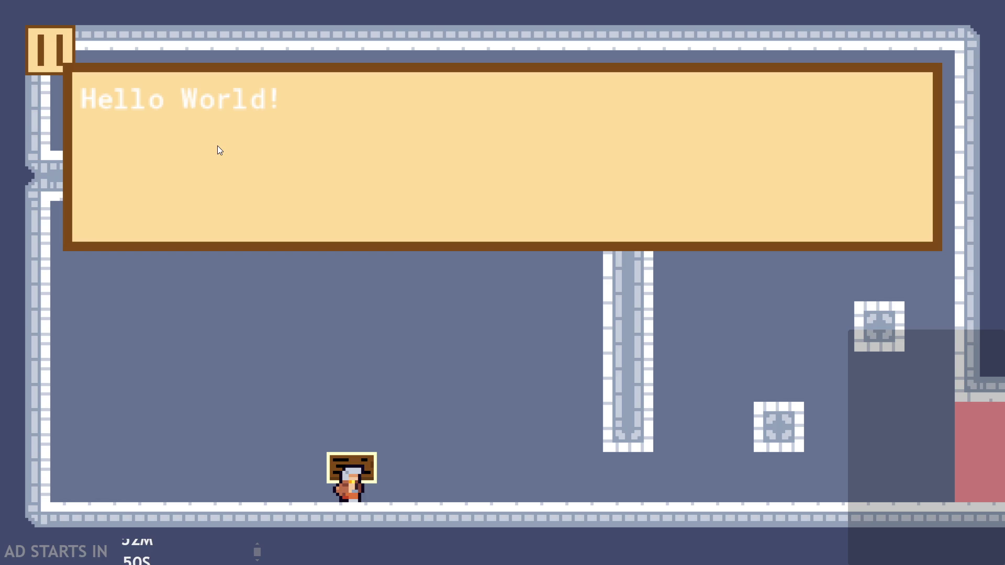
click(259, 141)
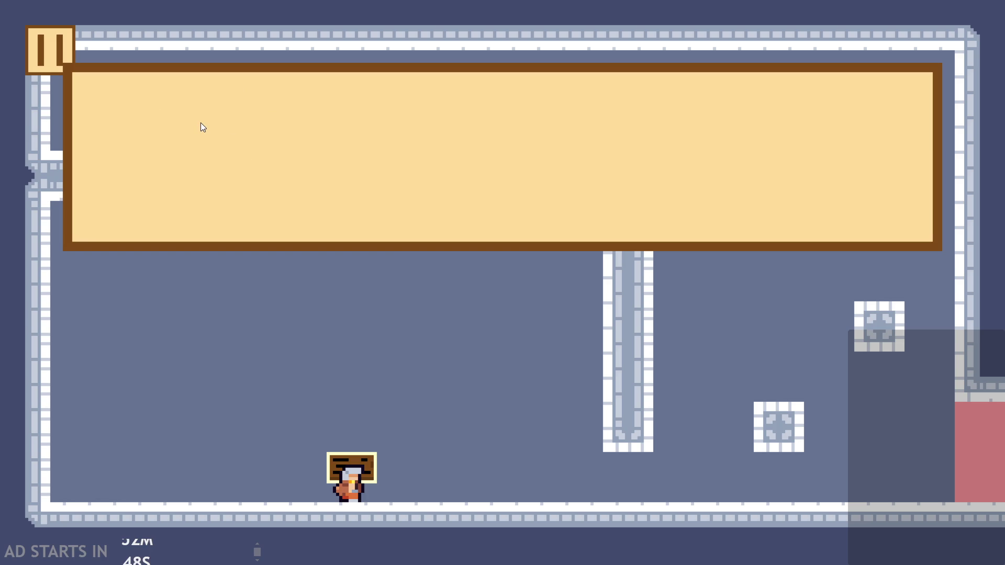
text(abc)
click(186, 131)
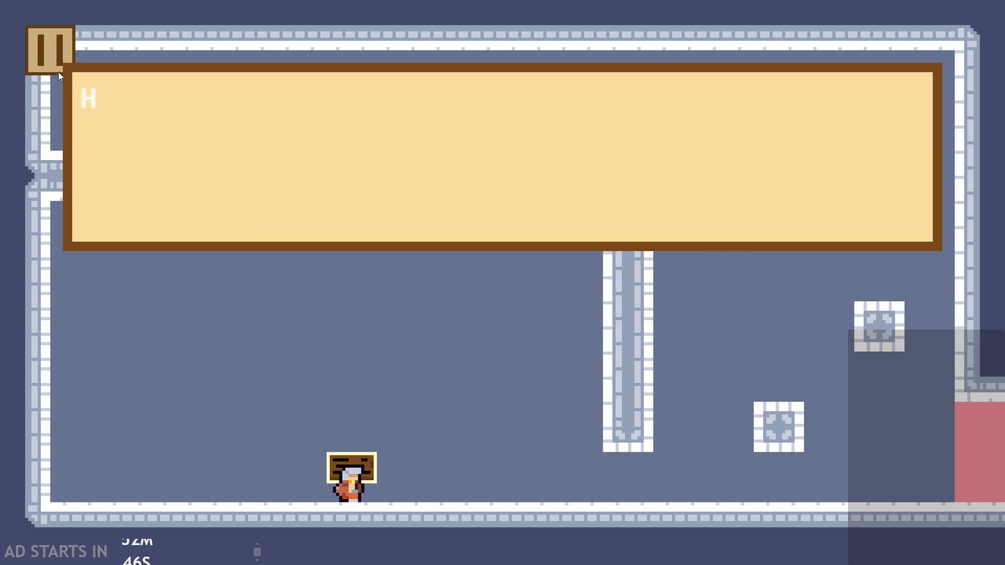
Leave Debug Stats off, tick 'Pause Button on Right Side', and resume the game.
click(51, 58)
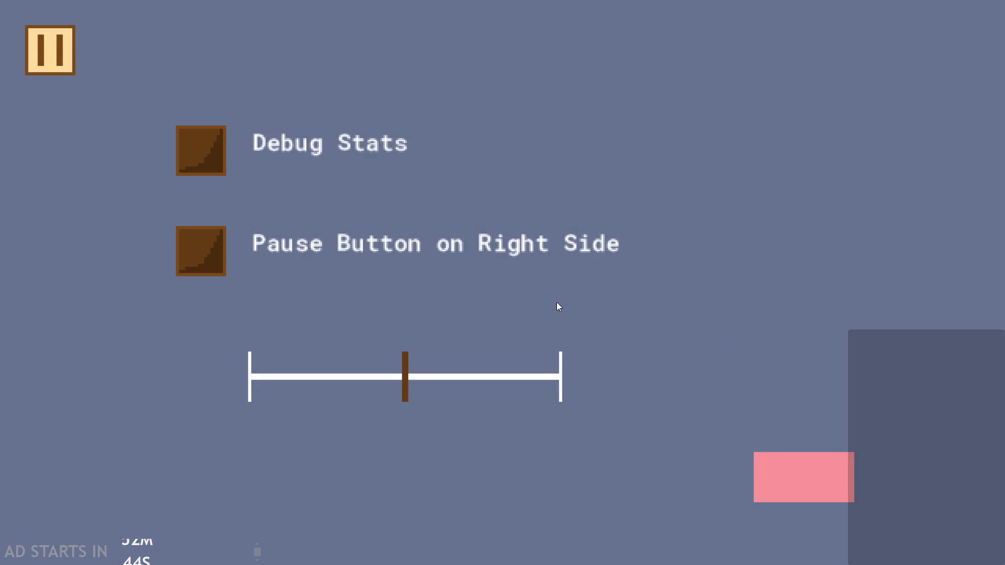
click(196, 158)
click(195, 159)
click(260, 253)
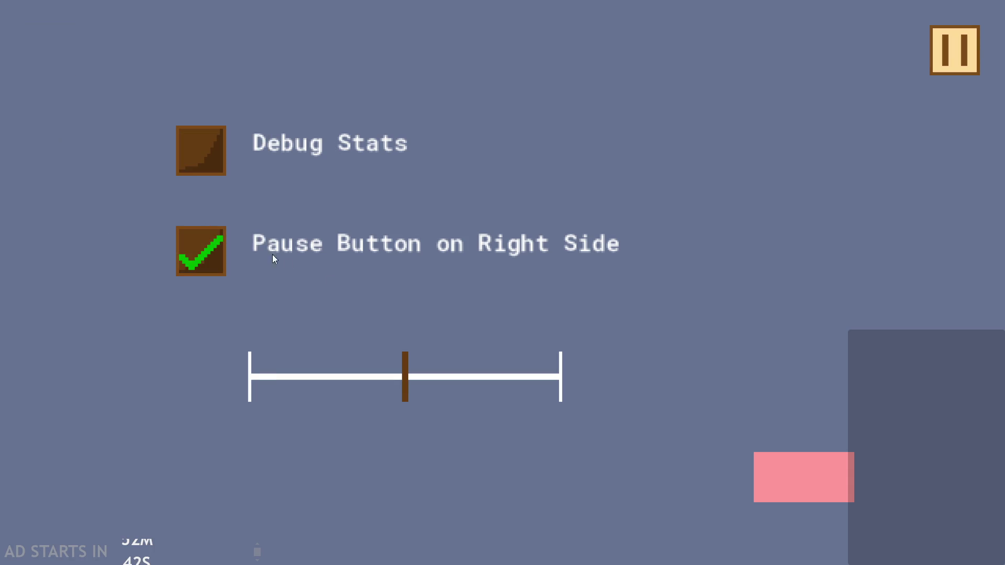
click(946, 73)
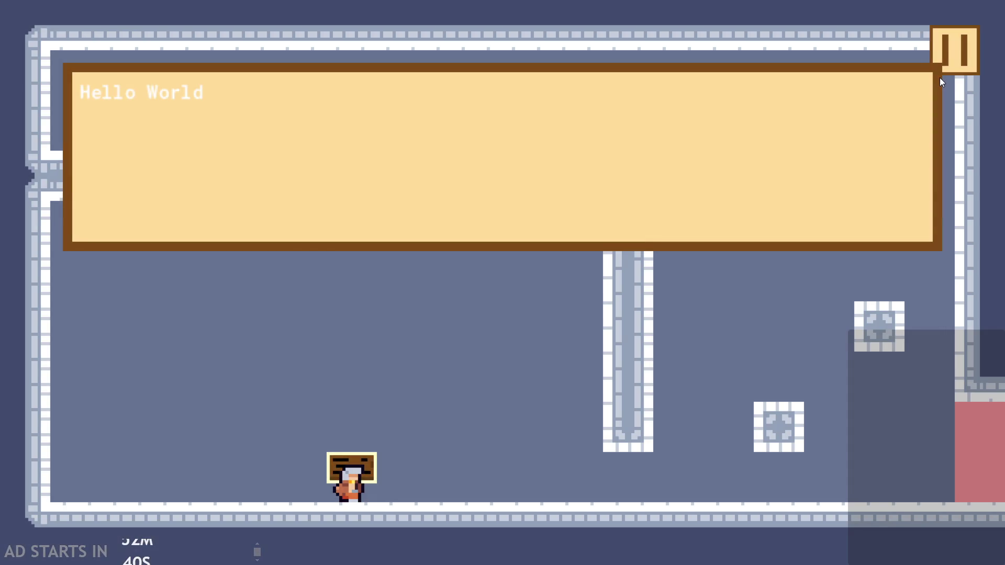
Test the right-side pause button by opening and closing it repeatedly, then type 'ab' and close the sign.
click(959, 53)
click(963, 49)
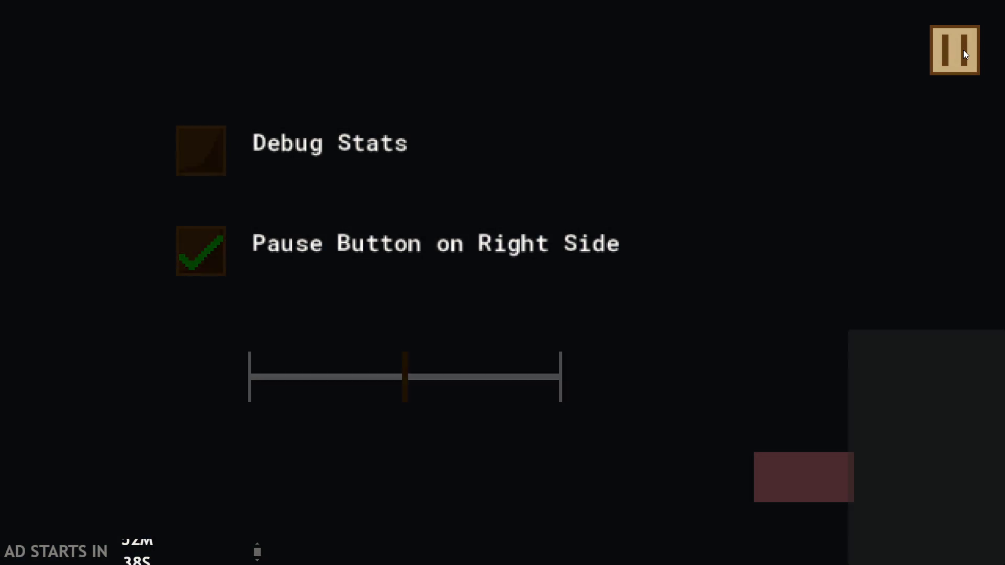
click(963, 53)
click(962, 50)
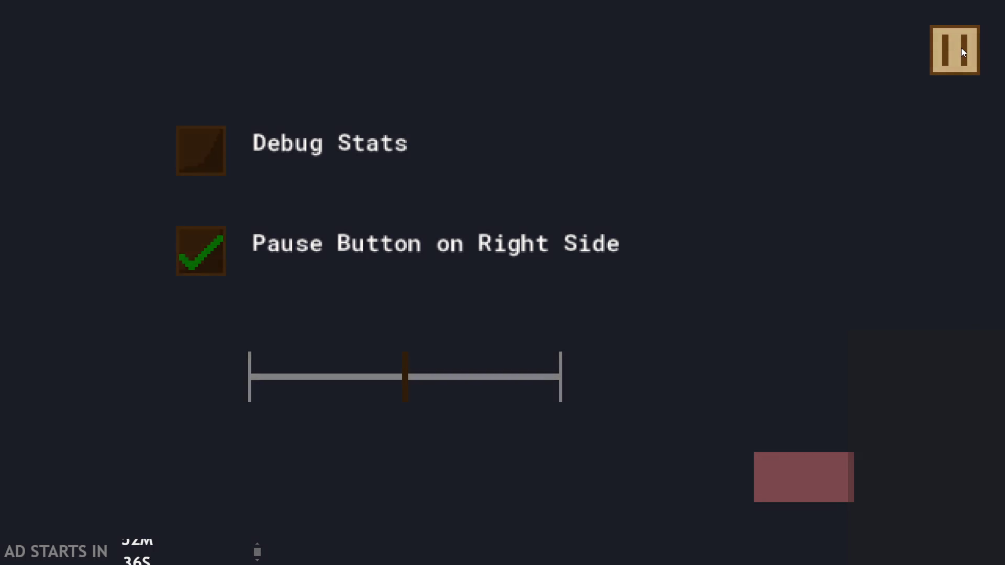
click(946, 70)
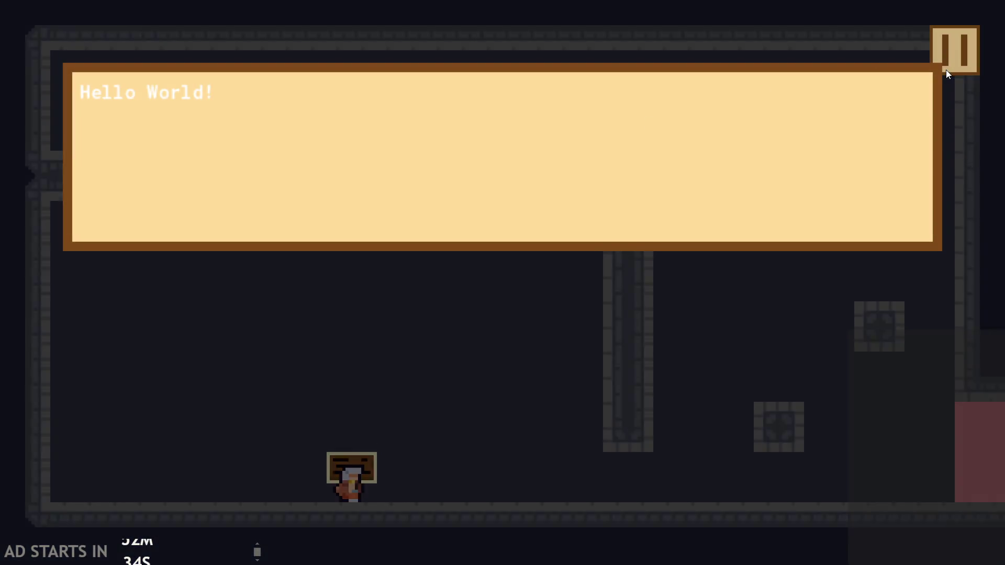
click(948, 66)
click(948, 66)
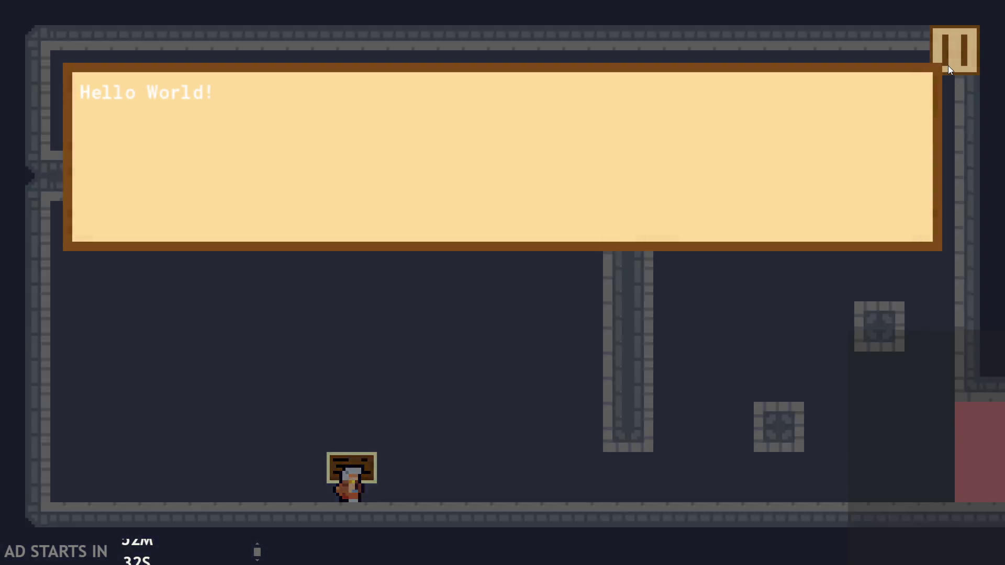
click(948, 66)
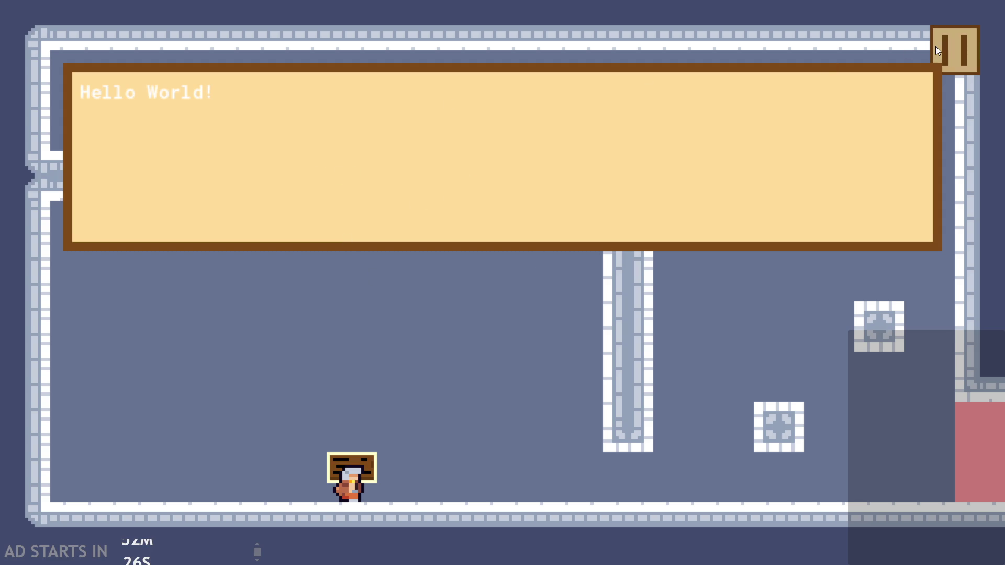
text(ab)
click(801, 143)
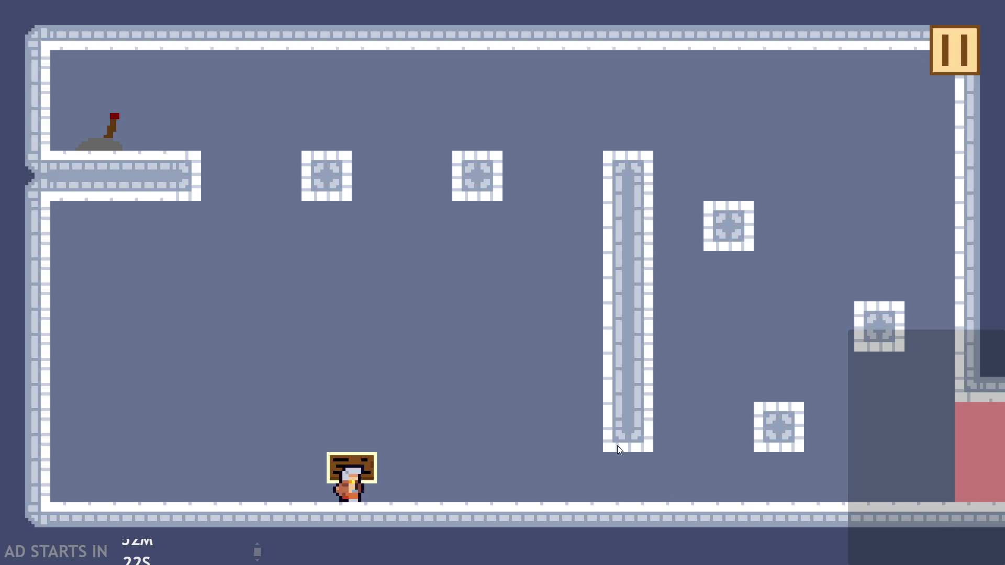
Reopen the alphabet sign dialogue and set the text size to its maximum.
key(Return)
text(cdefghijk)
click(973, 66)
drag(404, 383, 866, 100)
click(949, 63)
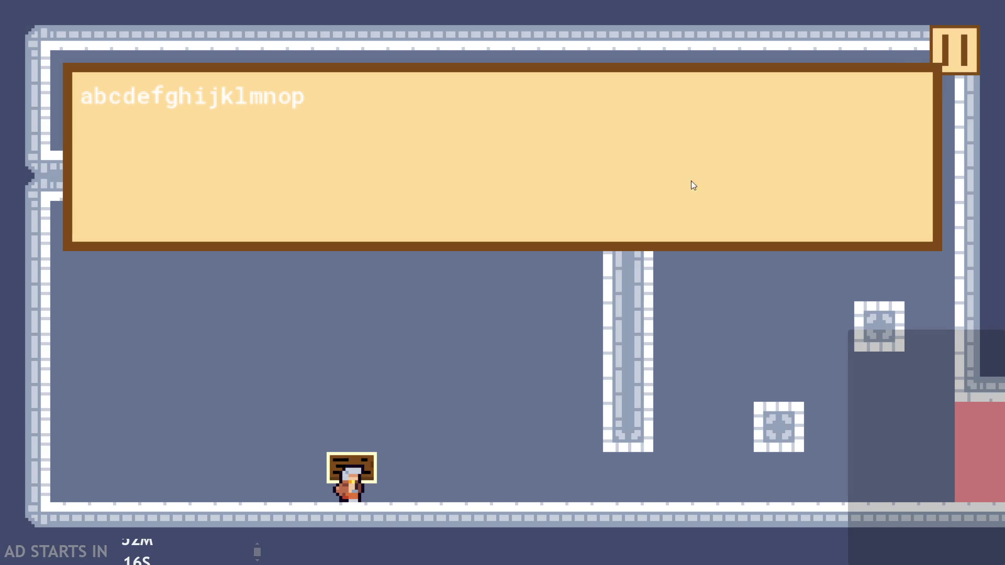
Shrink the text size to its minimum and walk back to reread the sign.
click(948, 42)
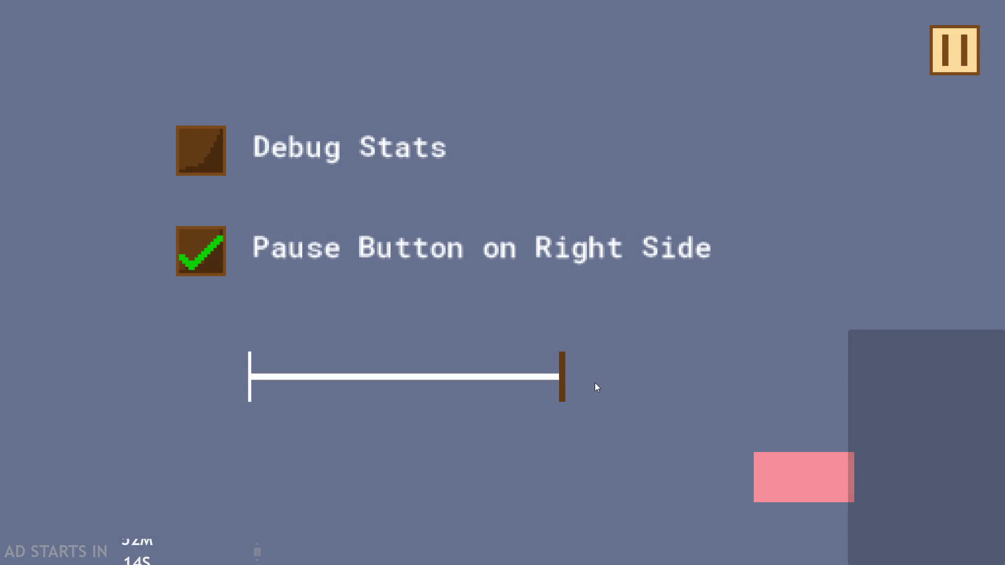
drag(561, 394, 220, 406)
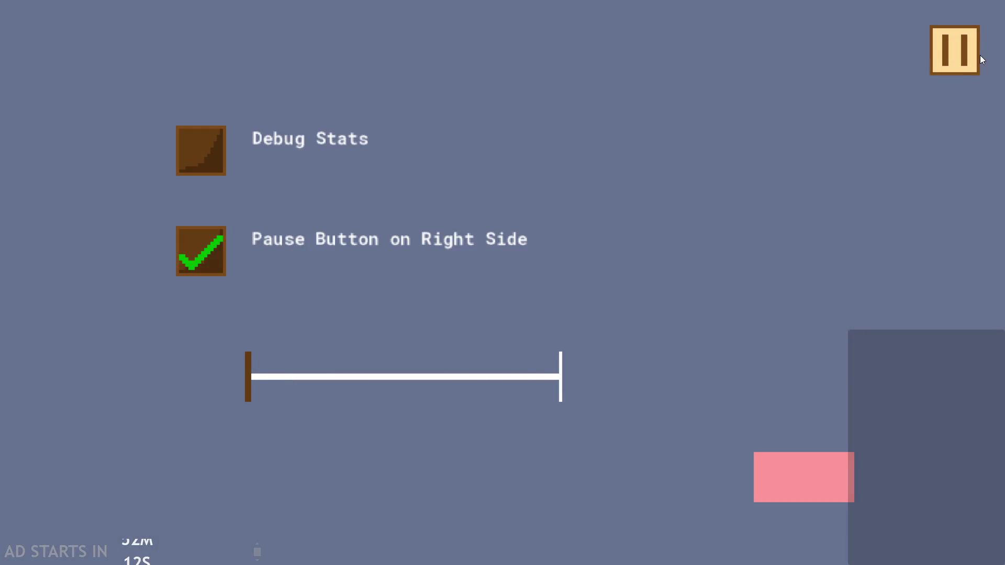
click(973, 58)
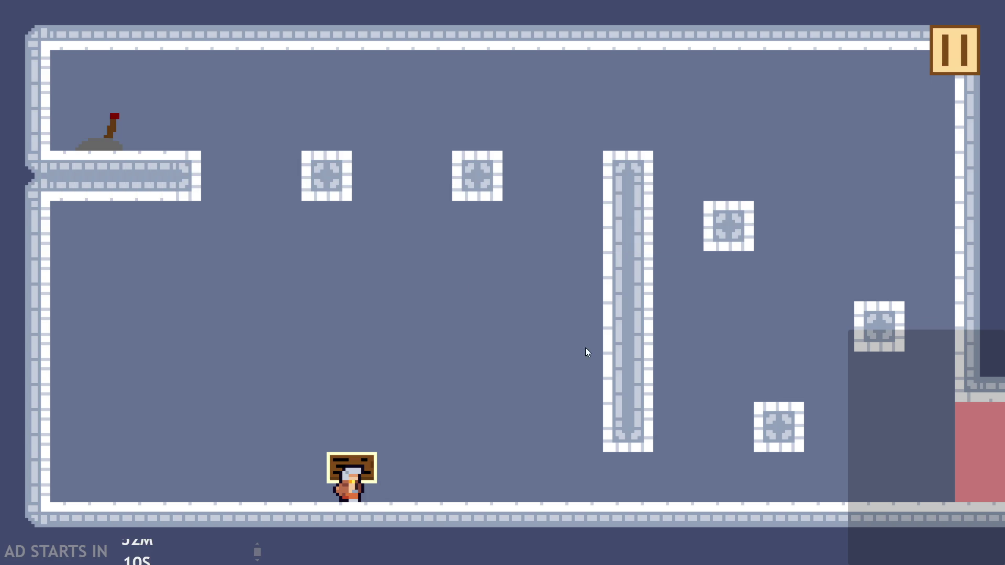
key(Right)
key(Left)
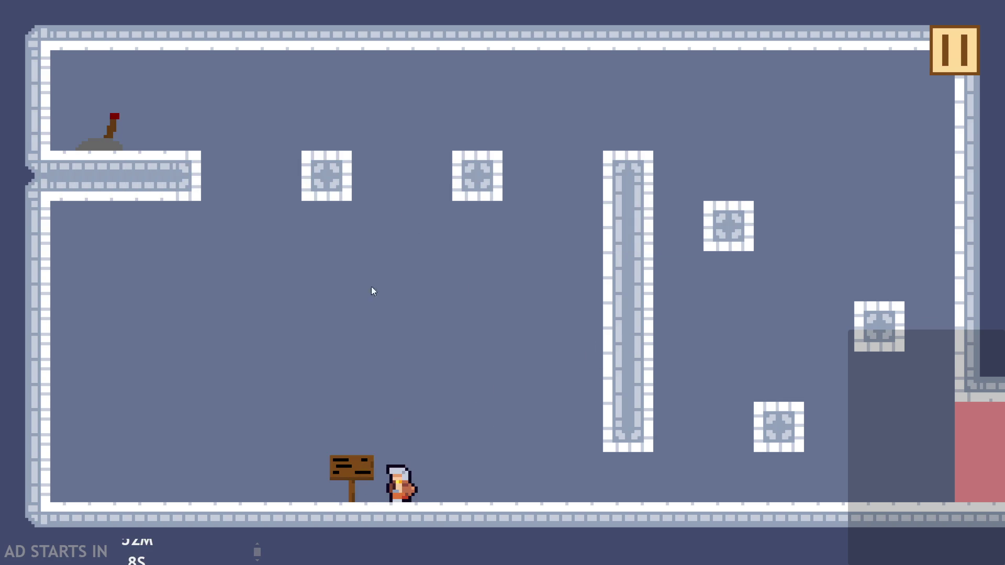
key(Up)
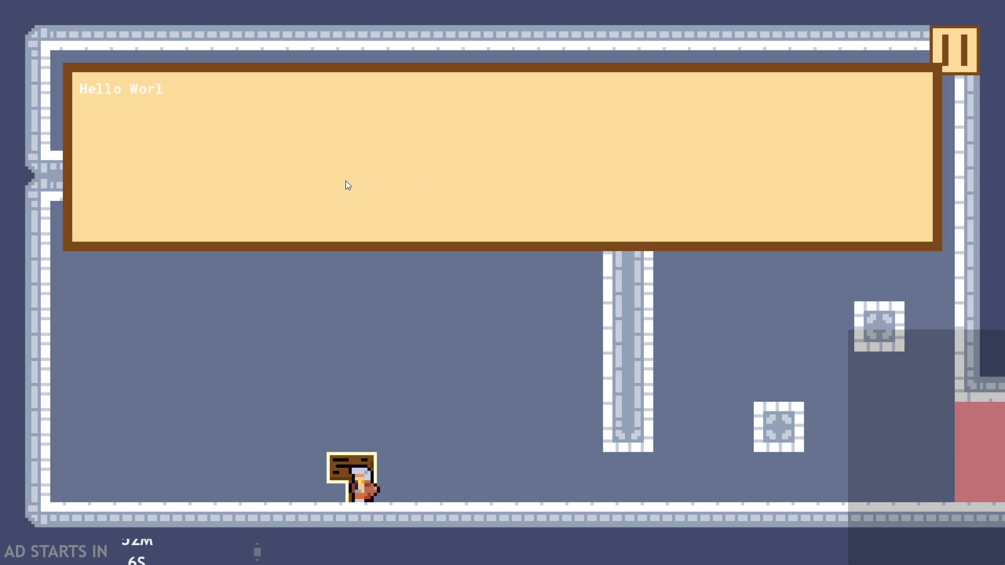
Enlarge the text size partway and walk back to reread the sign.
click(960, 42)
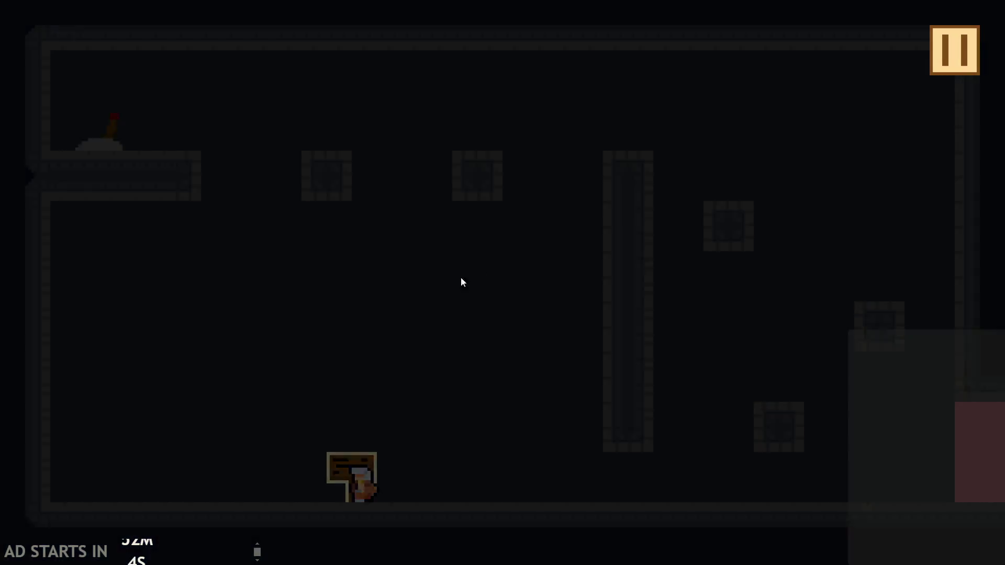
drag(246, 377, 428, 377)
click(954, 50)
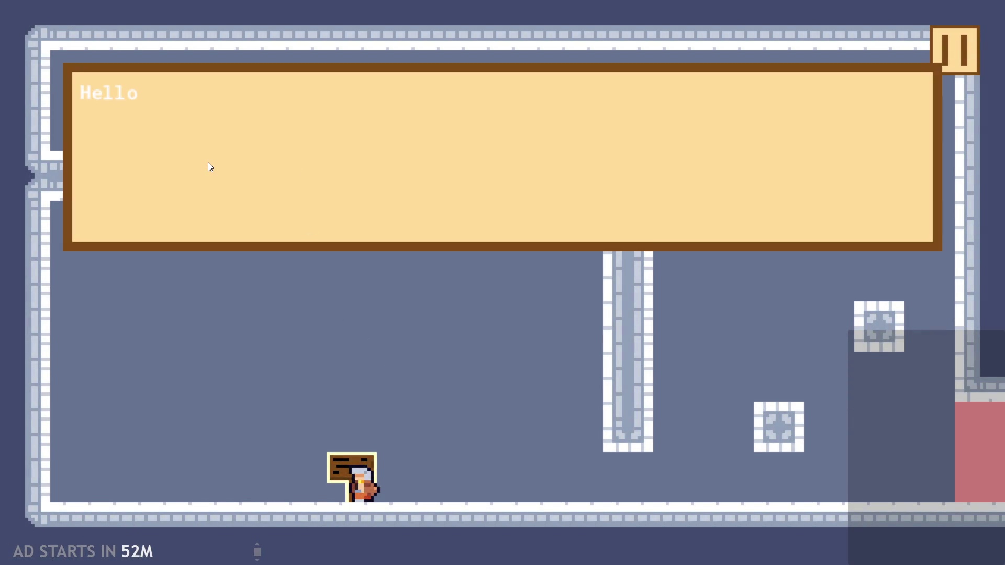
click(209, 231)
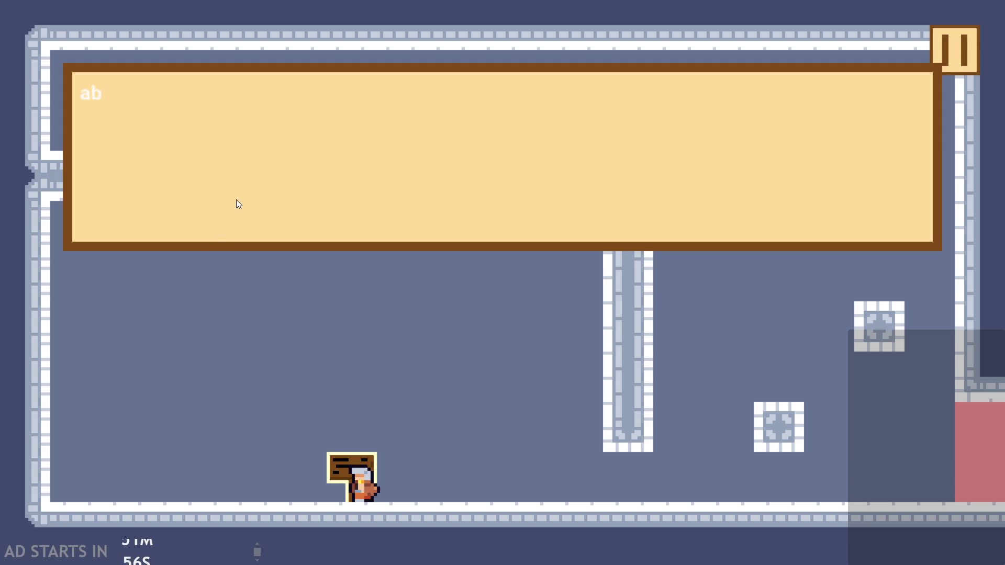
key(Right)
key(Left)
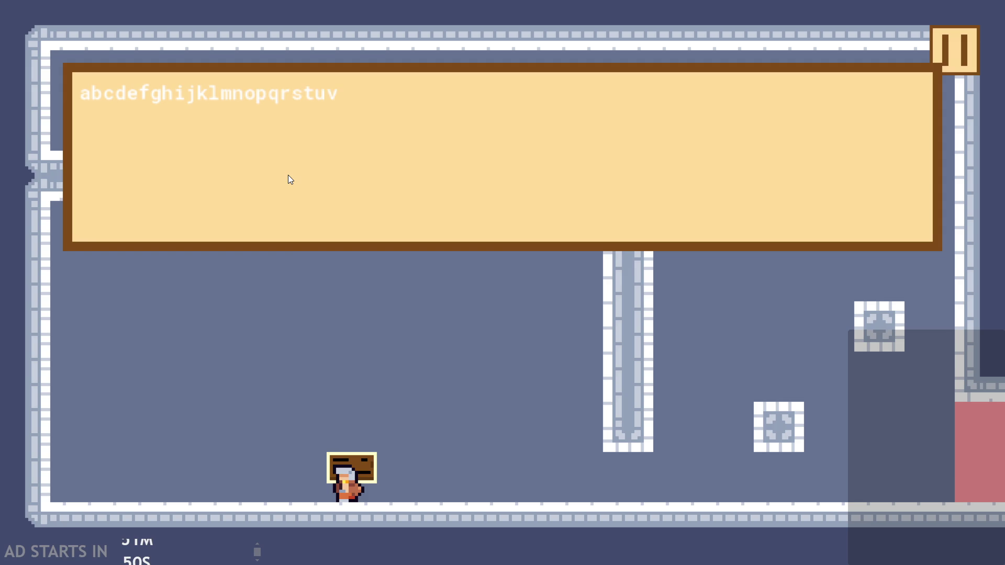
Close the dialogue and jump the hero right over the pillar.
key(Right)
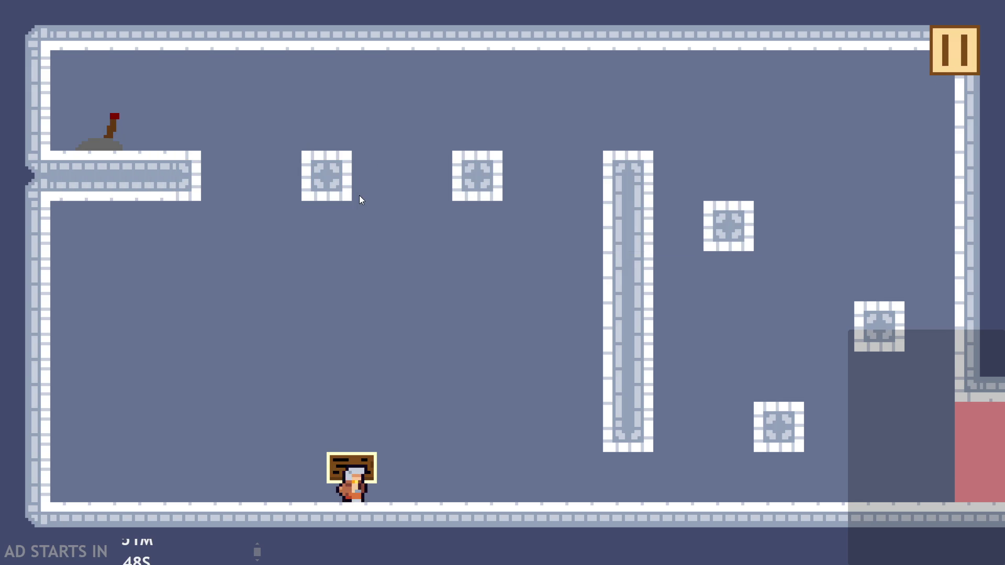
key(Up)
key(Up)
Cross the pillar, flip the lever to remove the red block, and exit right to the next room.
key(Left)
key(Up)
key(Right)
key(Left)
key(Up)
key(Right)
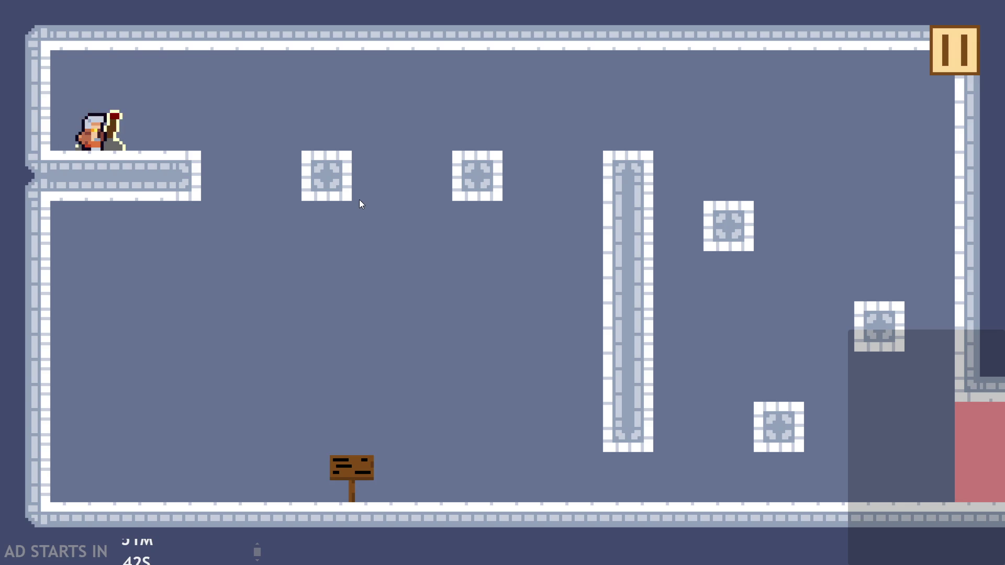
key(Up)
key(Right)
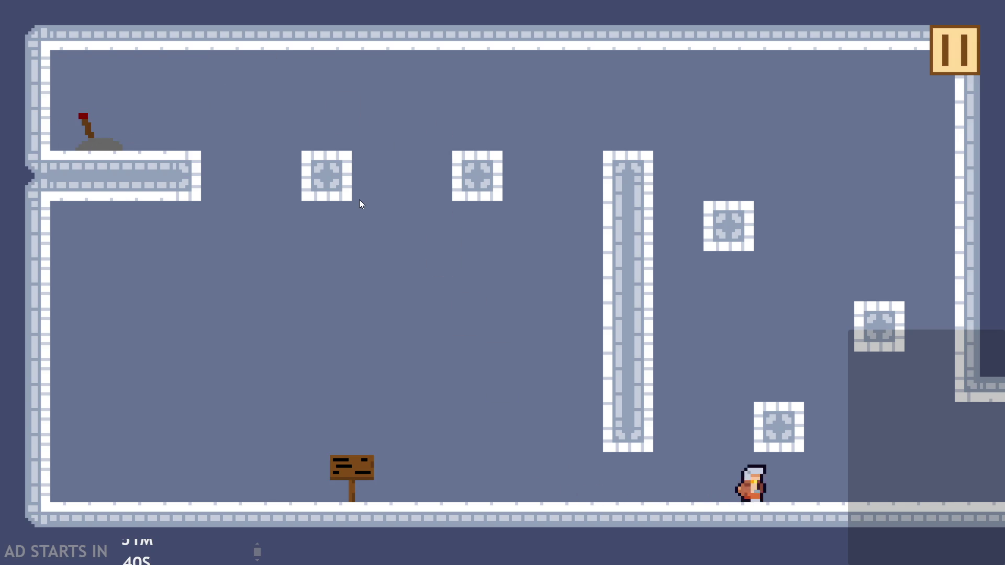
Jump up into the new room and onto the lower block toward the central pillar.
key(Up)
key(Left)
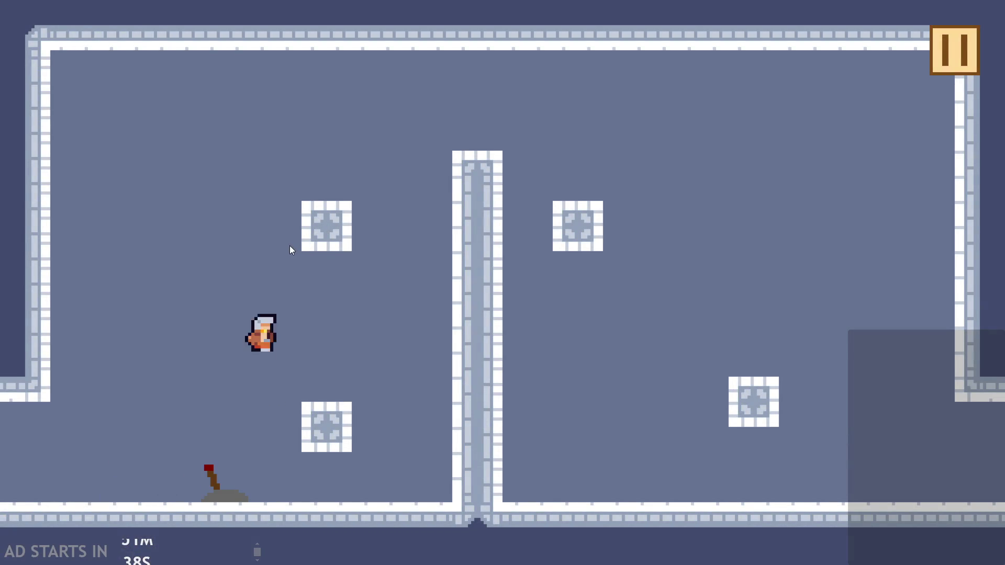
key(Up)
key(Left)
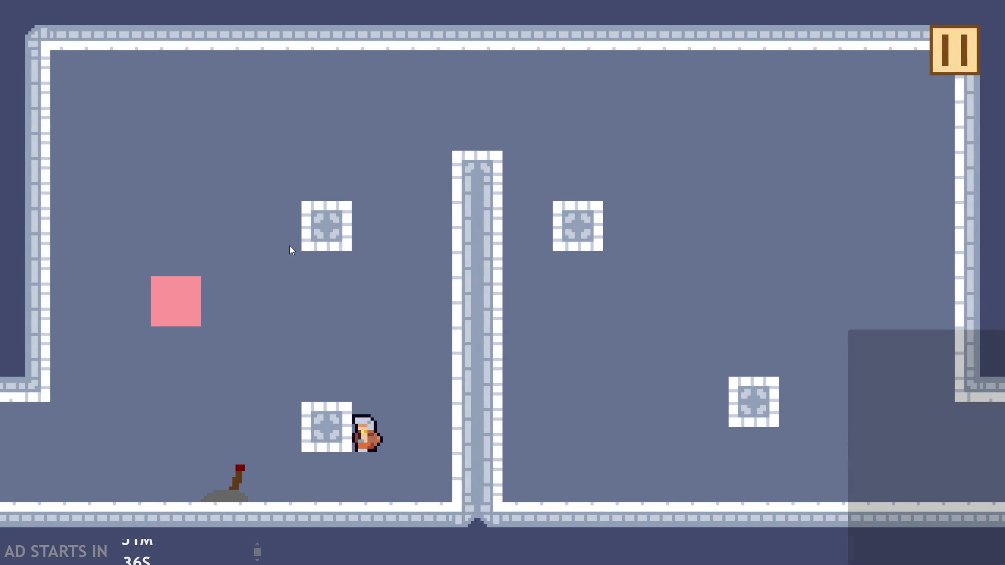
key(Up)
key(Right)
Wall-jump up the central pillar, land beside the lever, and drop back to the floor.
key(Up)
key(Right)
key(Left)
key(Up)
key(Up)
key(Right)
key(Up)
key(Right)
key(Up)
key(Left)
key(Right)
Flip the lever to clear the pink block and climb over the pillar to the upper-right block.
key(Left)
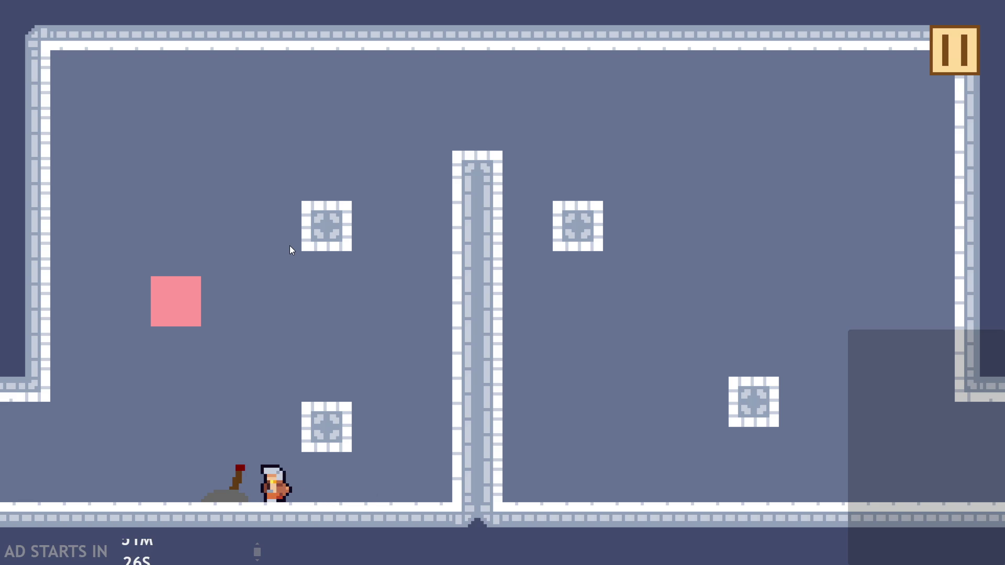
key(Up)
key(Right)
key(Left)
key(Up)
key(Right)
key(Left)
key(Up)
key(Up)
key(Right)
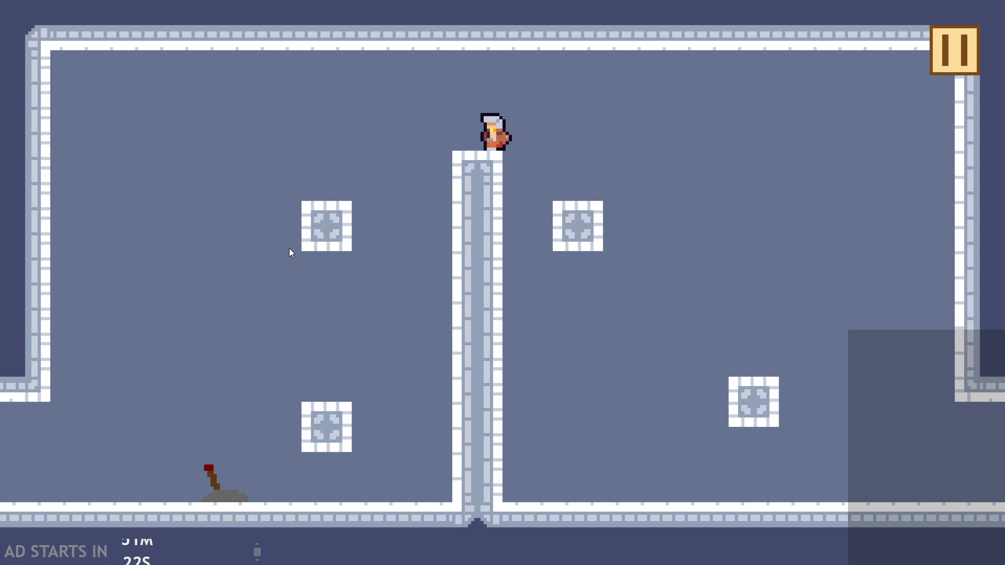
Exit through the lower right into the next room and jump across it.
key(Right)
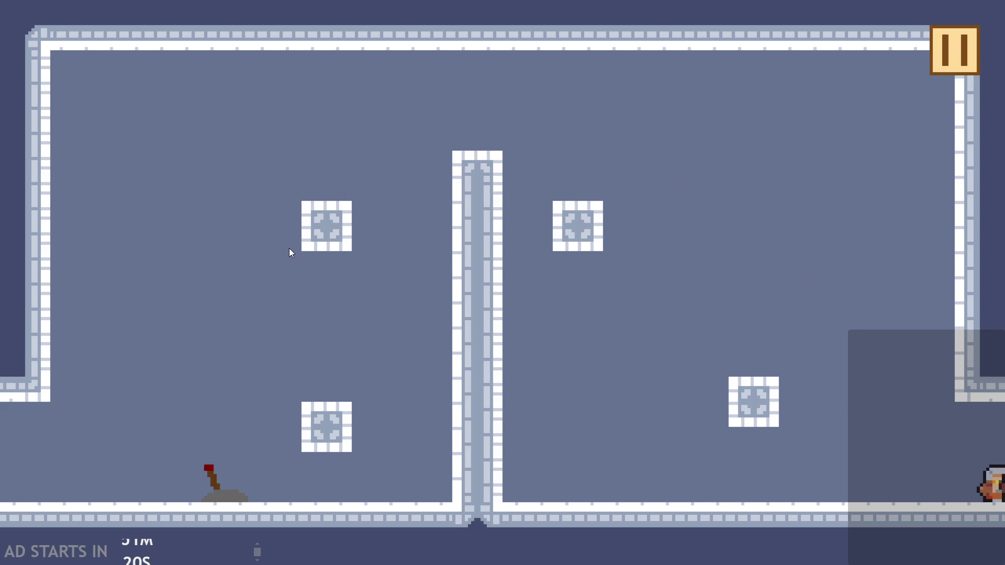
key(Up)
key(Right)
key(Left)
key(Up)
key(Up)
key(Right)
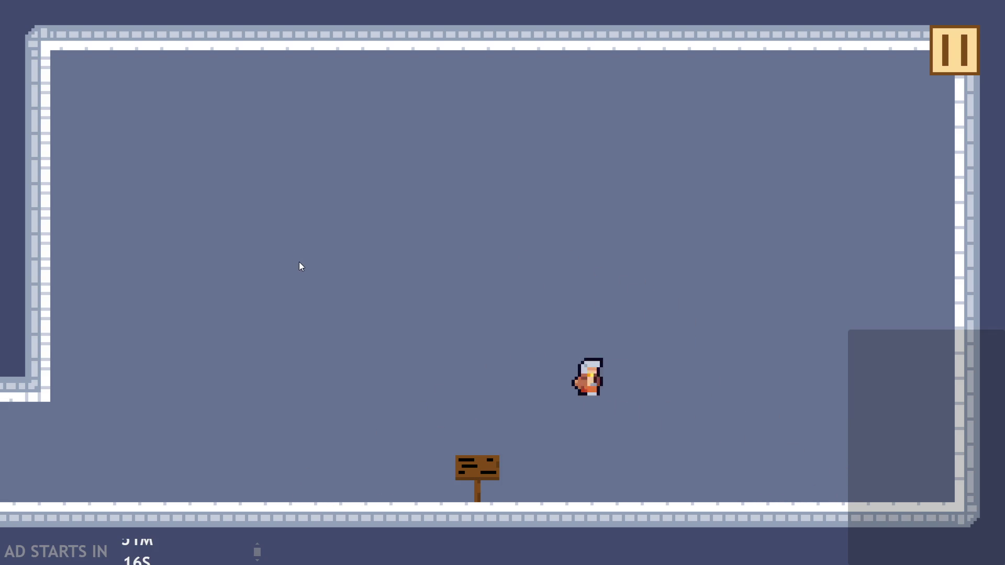
key(Left)
Run and jump the hero between the walls, finishing at the wooden signpost.
key(Up)
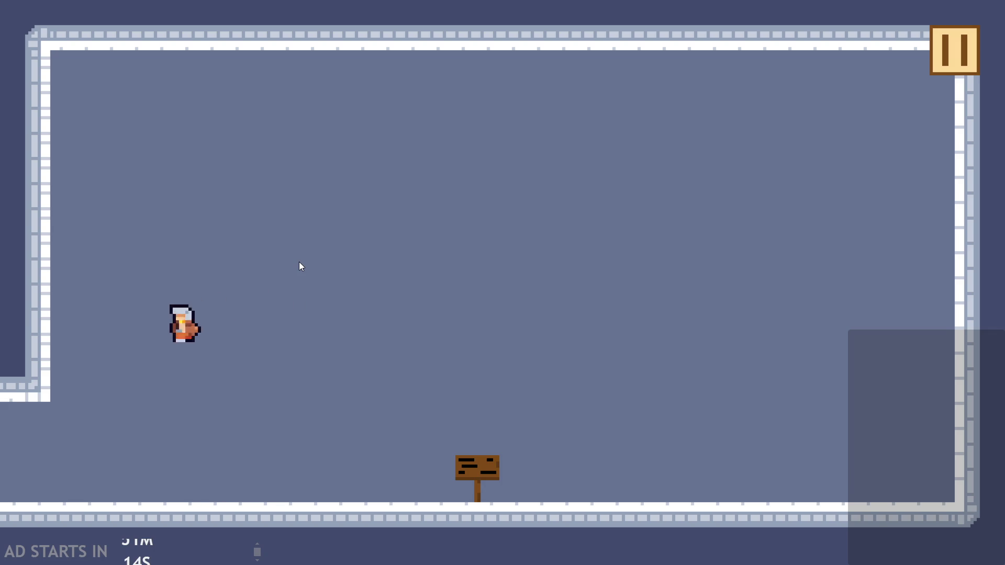
key(Right)
key(Up)
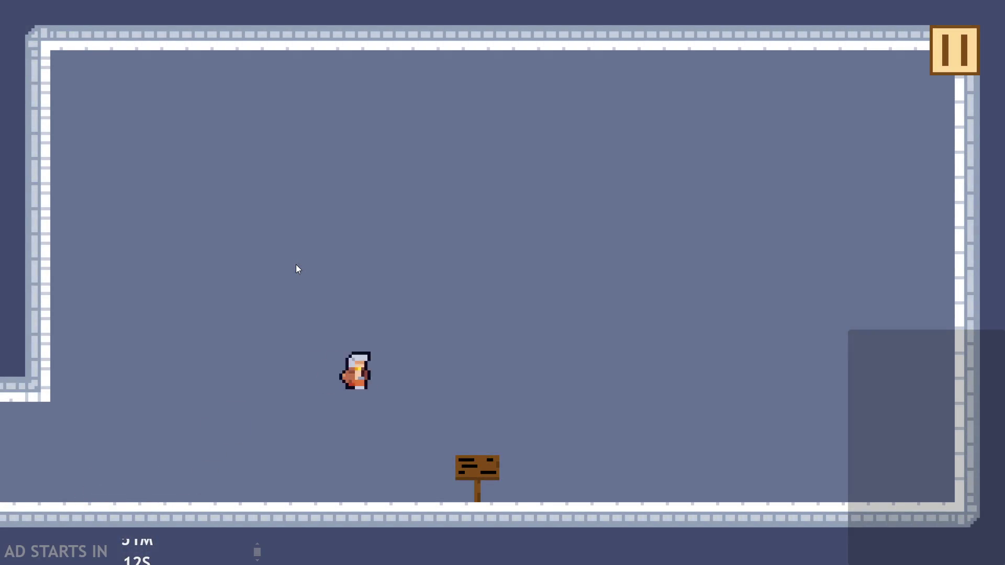
key(Left)
key(Up)
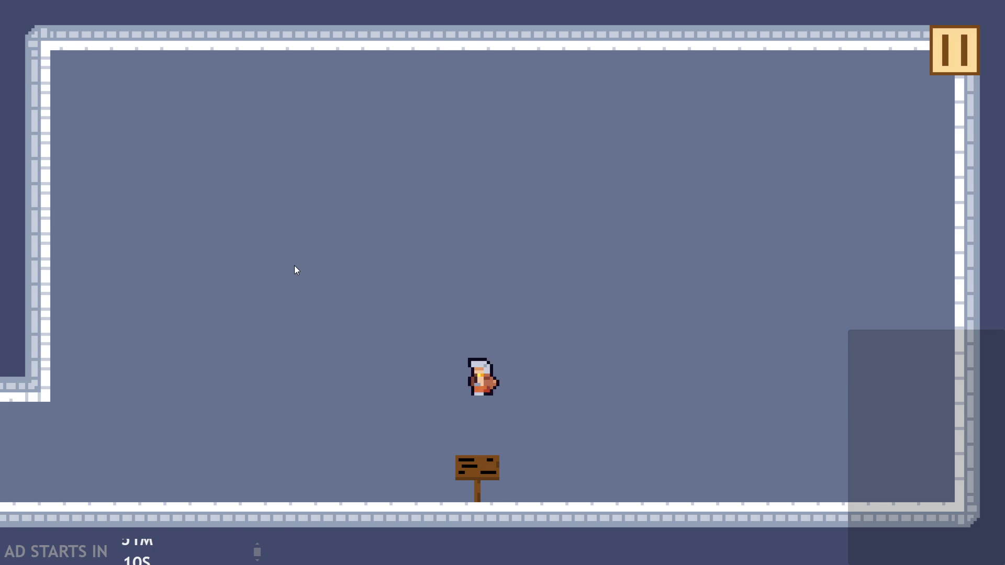
key(Right)
key(Up)
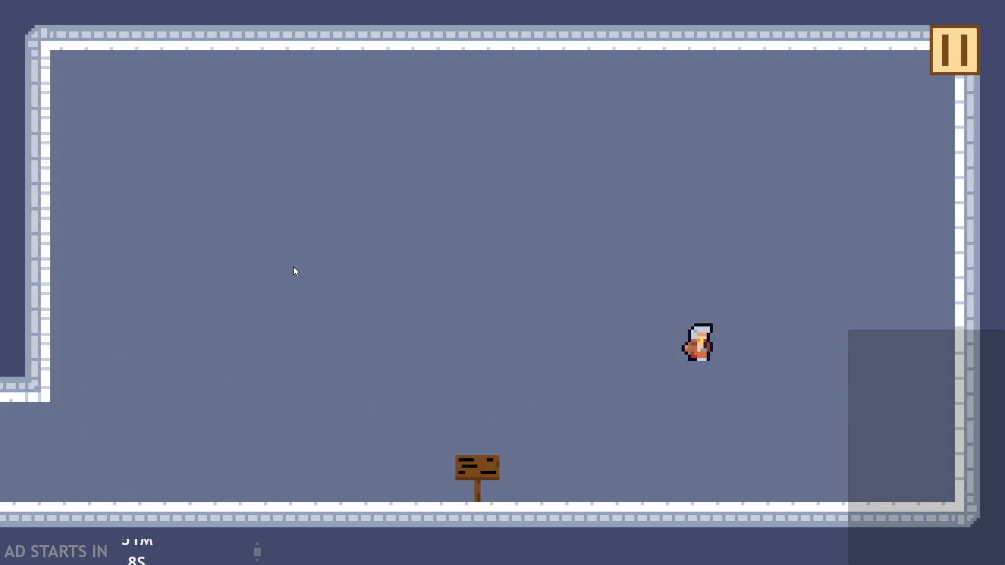
key(Left)
key(Up)
key(Right)
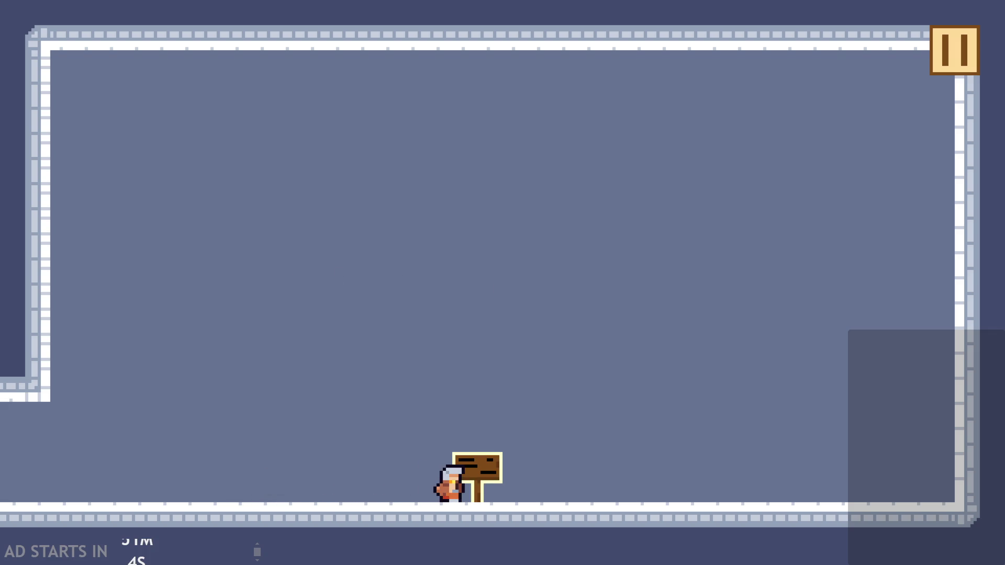
Read the signpost's dialogue, paging through until it closes.
key(Up)
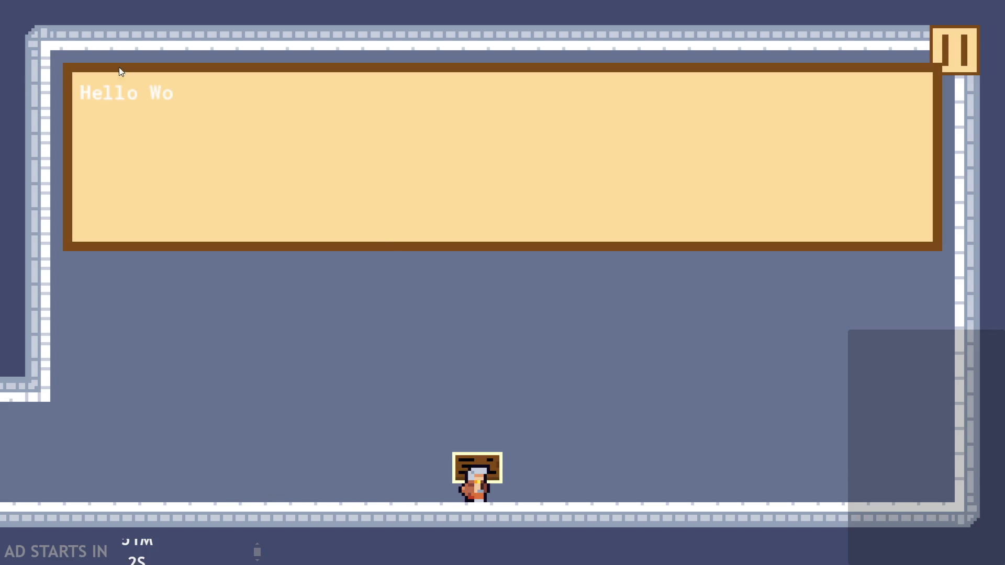
key(Up)
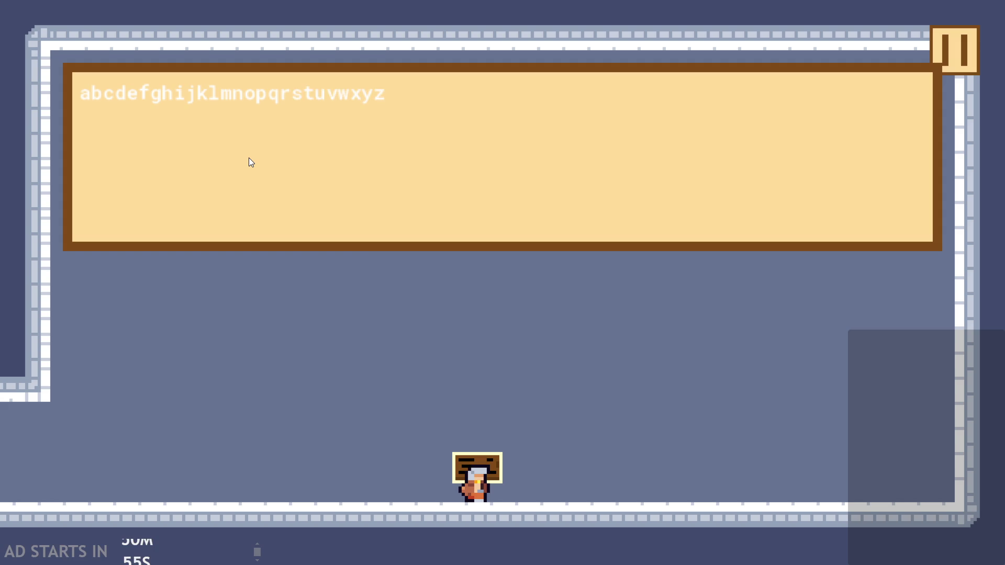
key(Up)
key(Up)
key(Up)
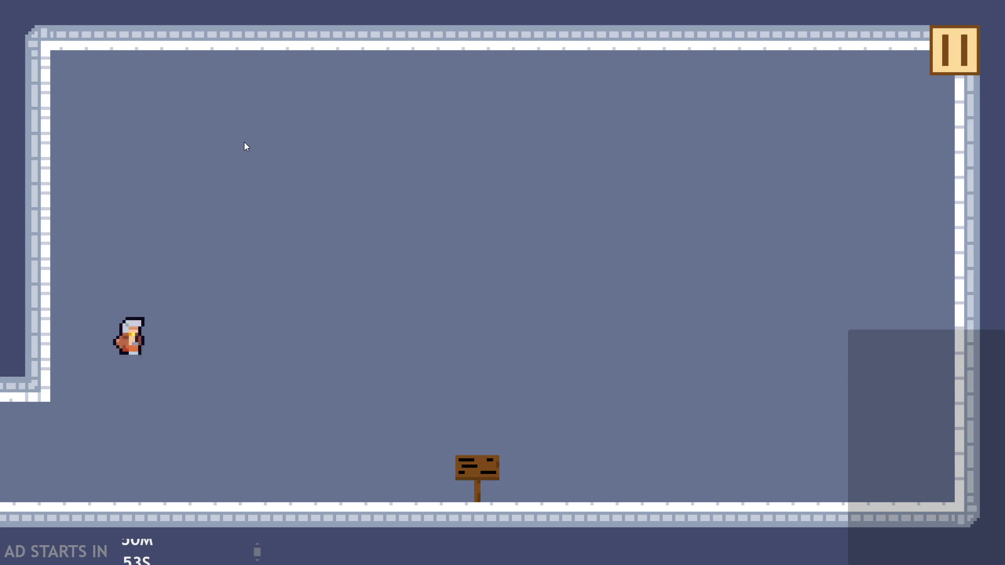
Walk the hero left into the adjoining lever room and jump across its platforms.
key(Left)
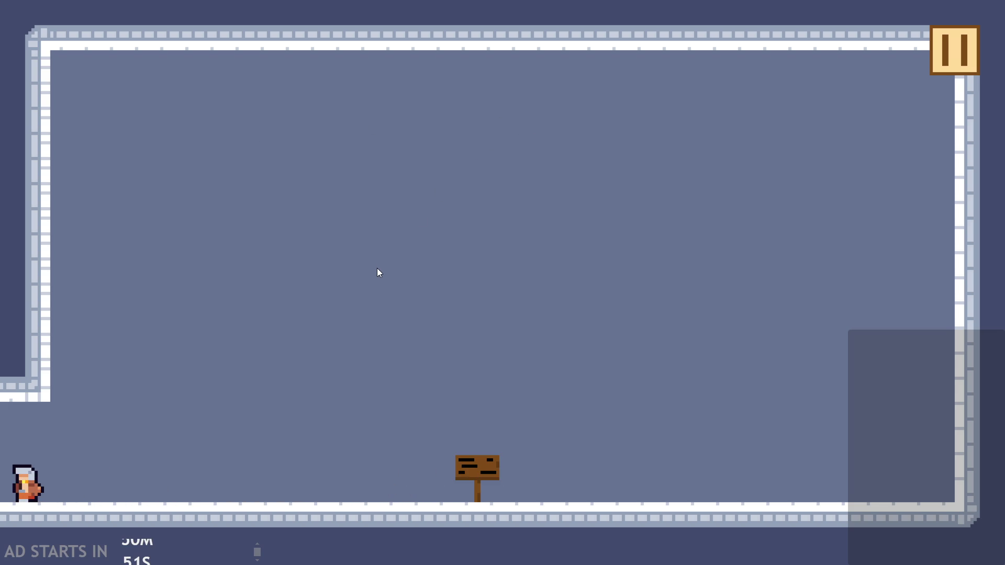
key(Right)
key(Left)
key(Right)
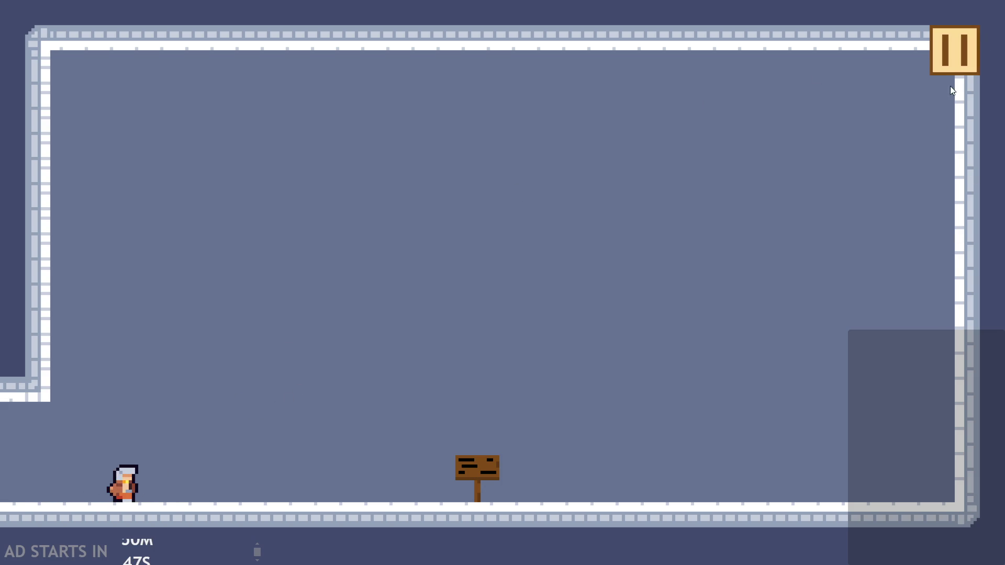
key(Left)
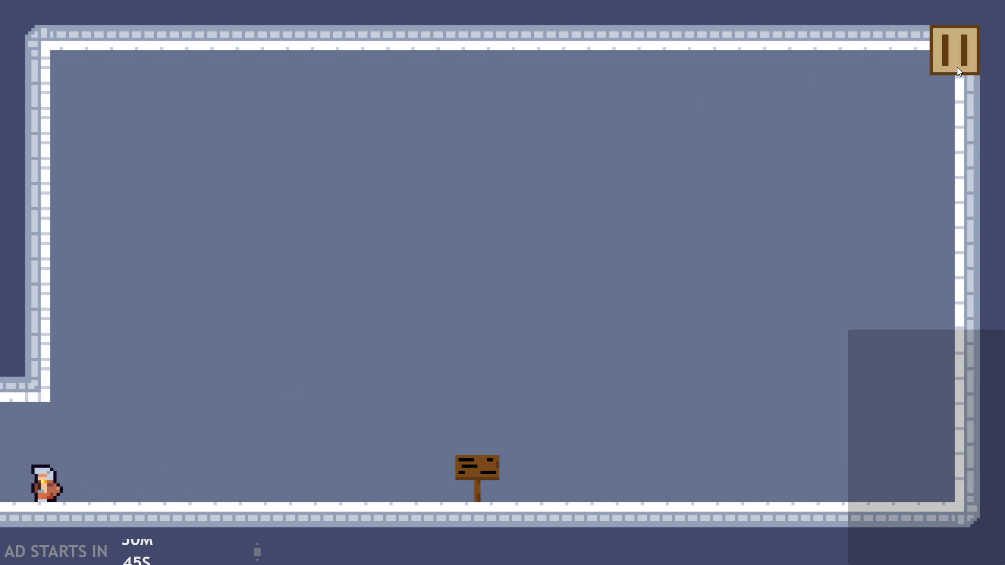
key(Up)
key(Up)
key(Left)
key(Up)
key(Right)
key(Left)
key(Left)
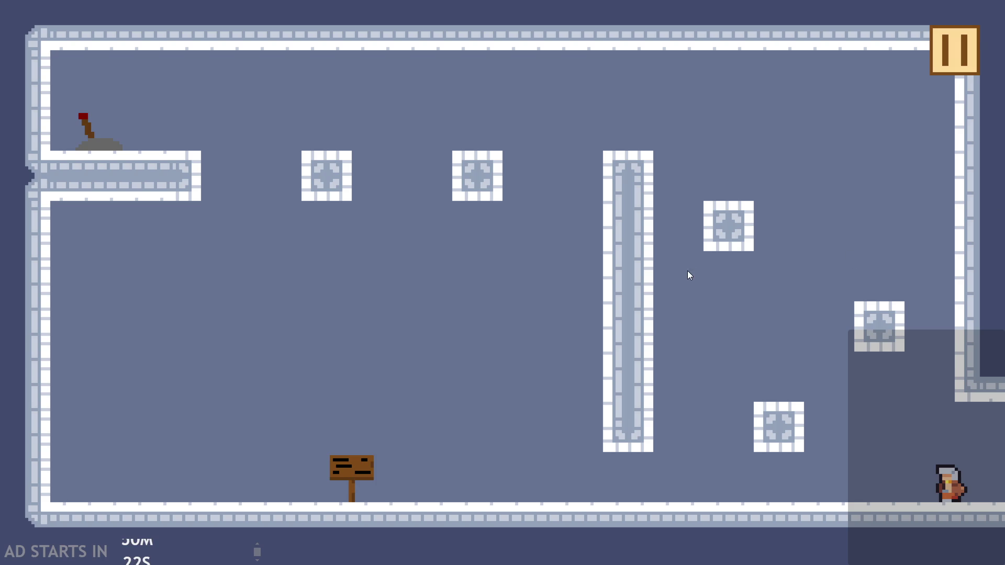
Walk the hero to the wooden sign to read it, then pause and quit the playtest.
key(Left)
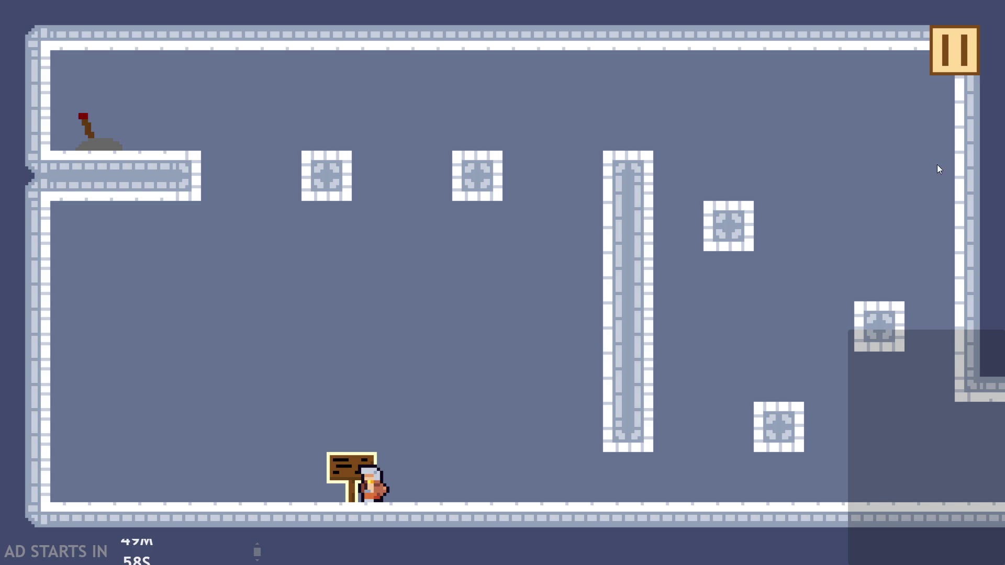
click(941, 64)
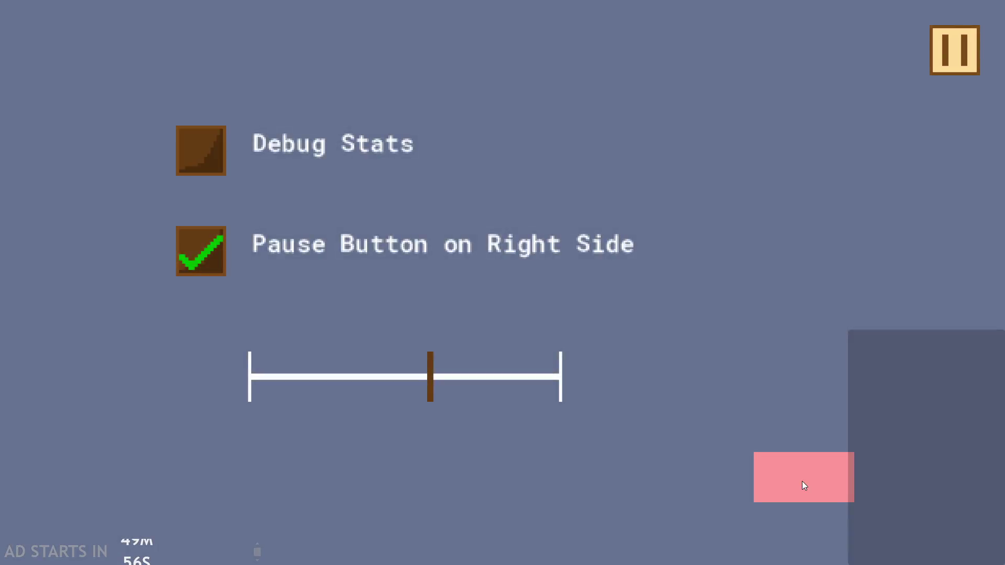
click(802, 482)
Back in obj_dialogue's code, start adding blank lines after the final else block.
scroll(259, 299, down, 2)
ctrl+scroll(428, 168, up, 3)
click(428, 98)
key(Return)
key(Return)
Add more blank lines and type the note 'Smthn about coding something in (gamemaker idk)' on line 21.
key(Return)
key(Return)
key(Return)
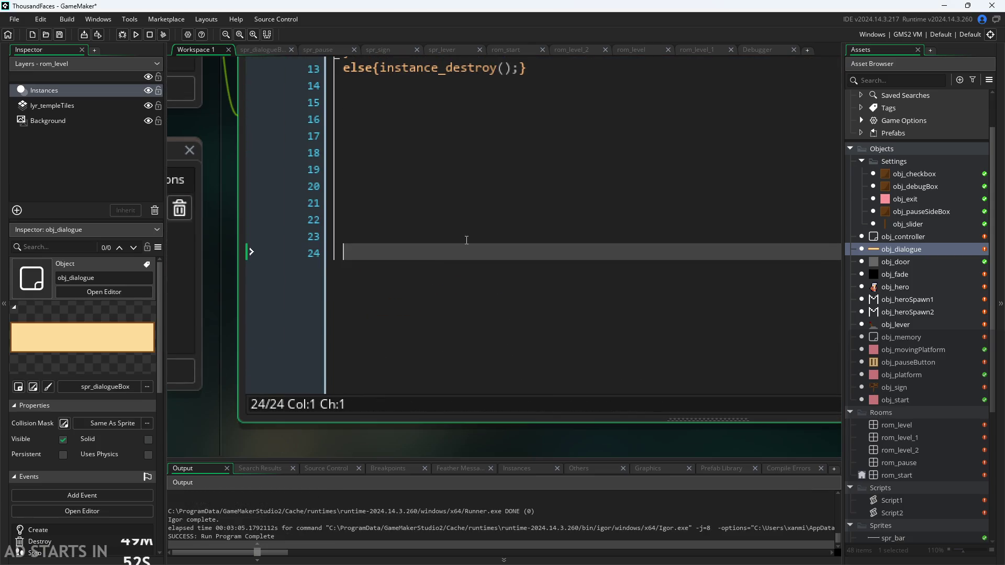
key(Return)
key(Return)
key(Return)
key(Up)
key(Up)
key(Up)
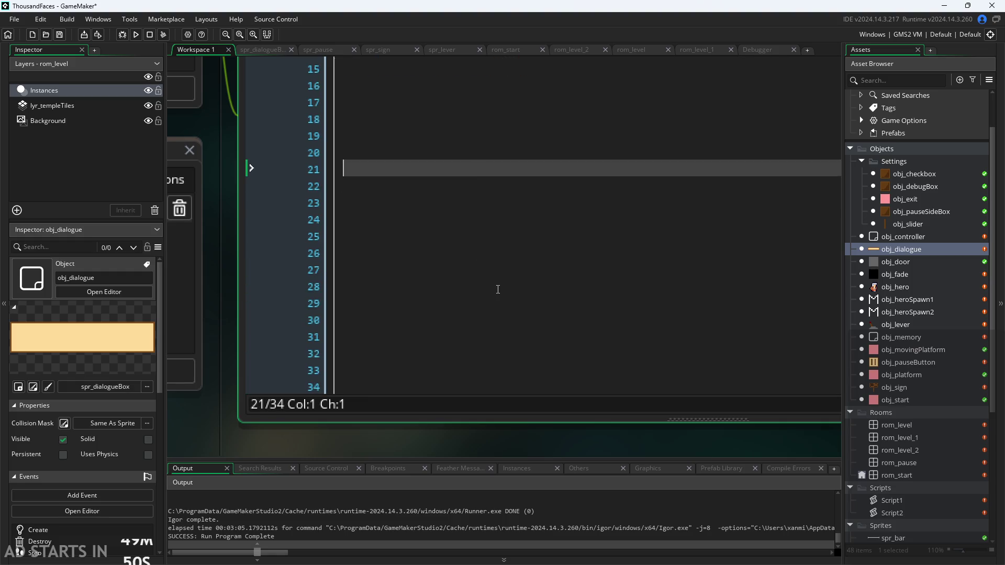
key(Down)
key(Down)
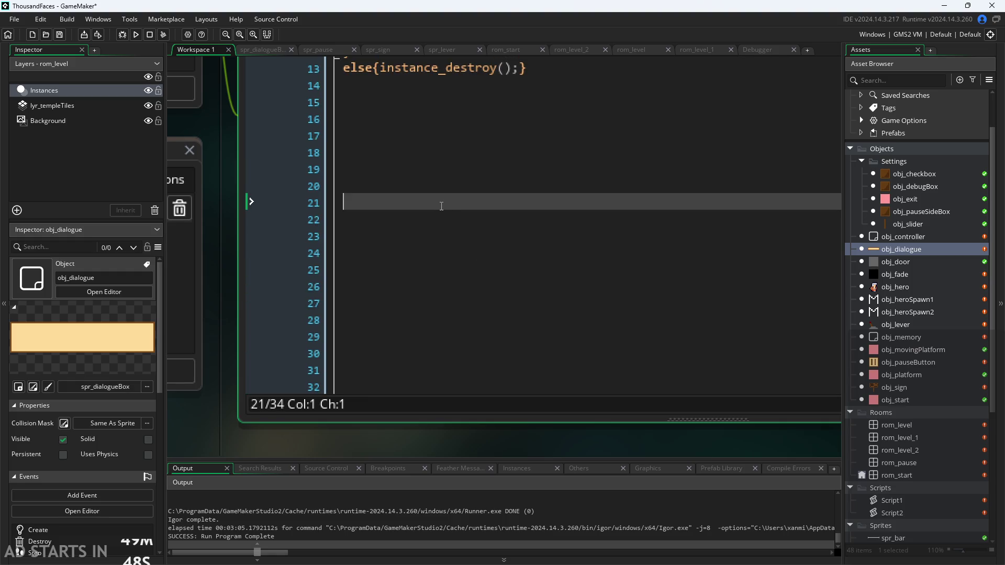
text(Smthn about coding something in (gamemaker idk))
key(Down)
key(Up)
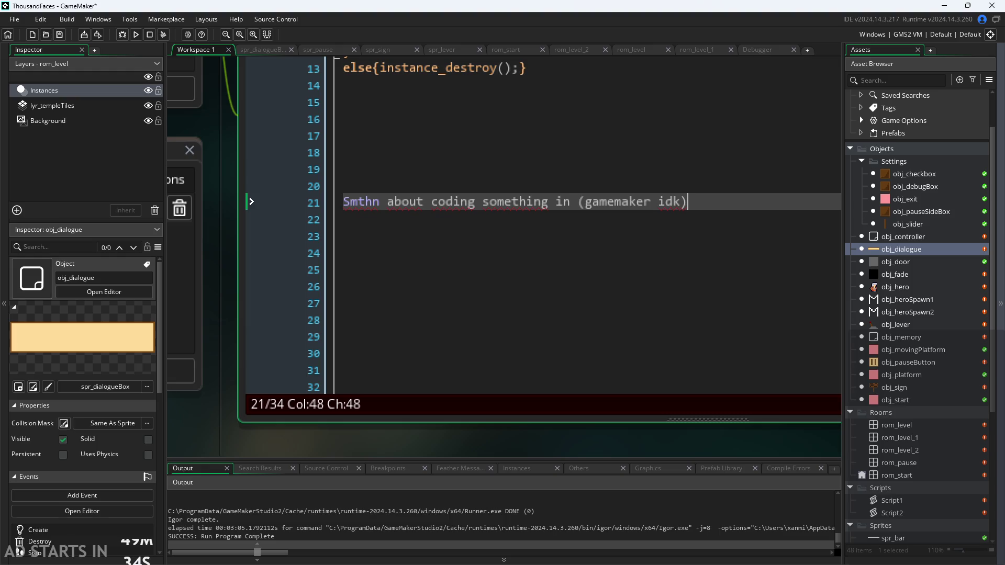
key(Return)
key(BackSpace)
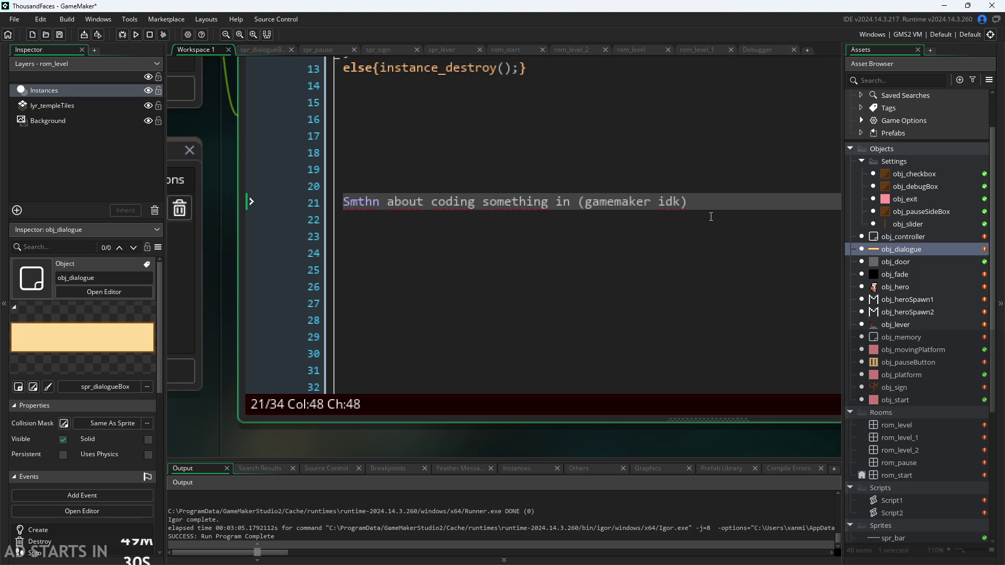
Select the whole note on line 21 and delete it, leaving only empty lines.
drag(705, 203, 388, 205)
key(shift+Home)
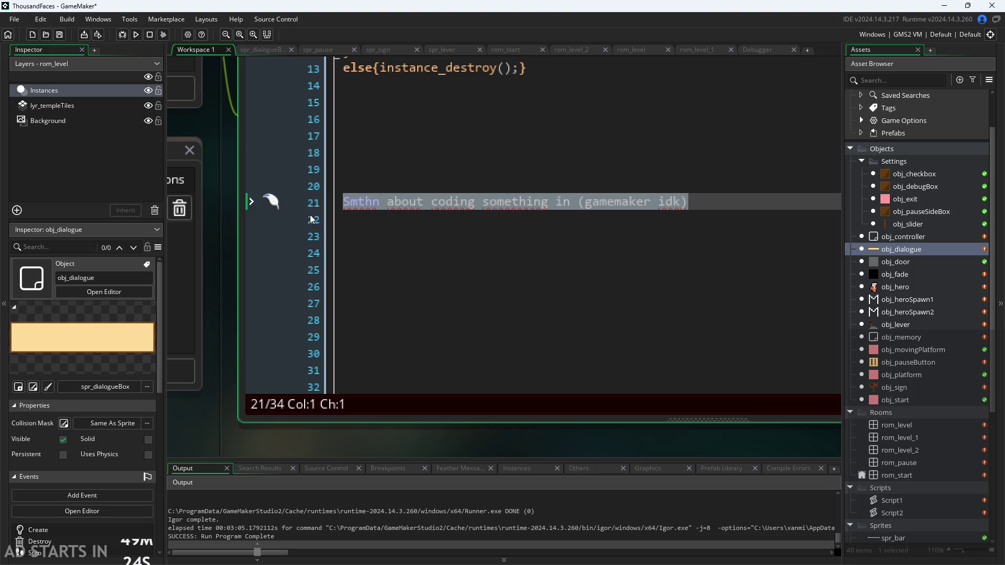
drag(718, 206, 373, 236)
click(272, 202)
key(Down)
key(Down)
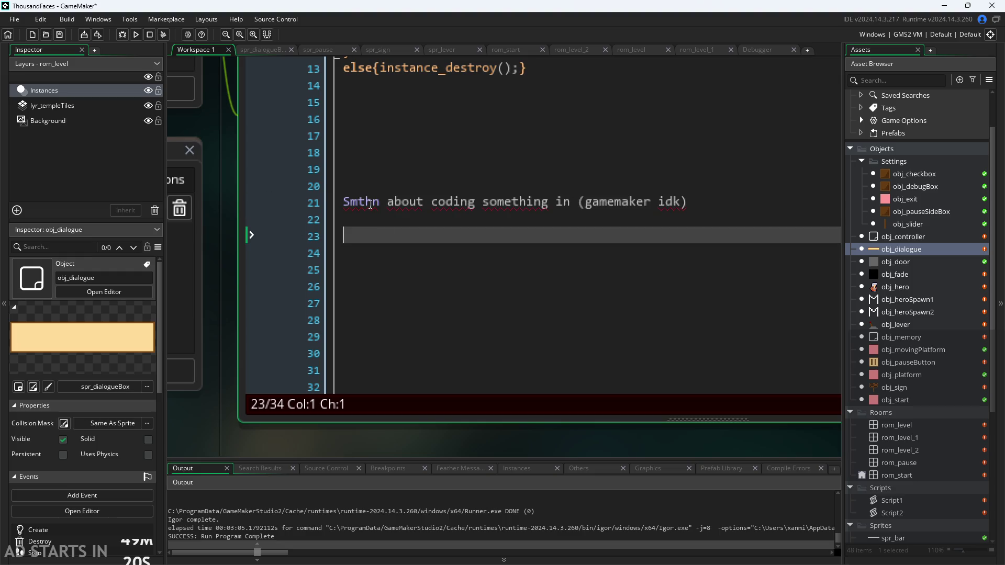
double_click(377, 201)
click(362, 207)
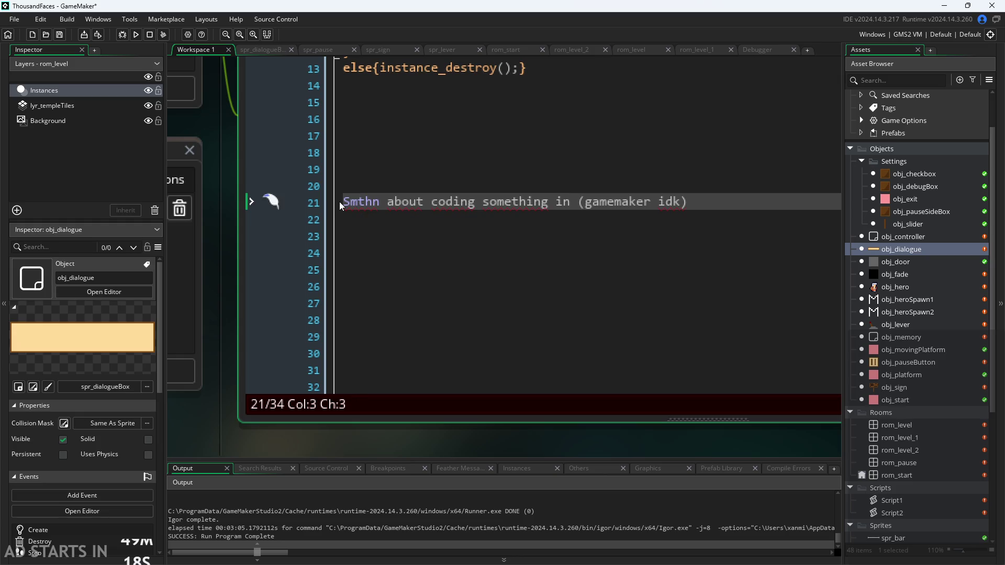
drag(339, 202, 718, 212)
key(BackSpace)
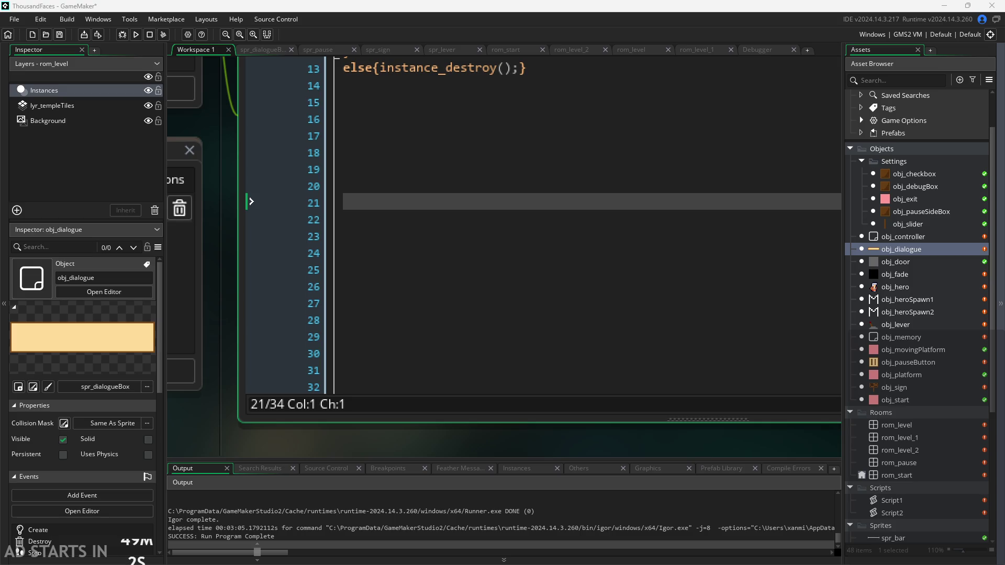
Open obj_hero's event code, then the 10×12 spr_heroCharacter sprite from the Sprites folder.
scroll(234, 247, down, 1)
scroll(235, 252, up, 3)
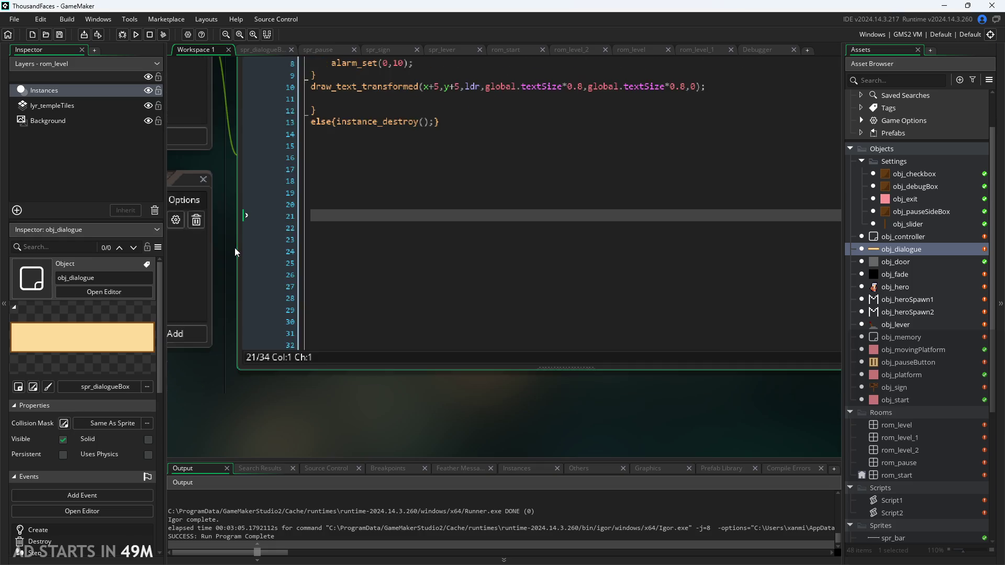
scroll(326, 329, down, 2)
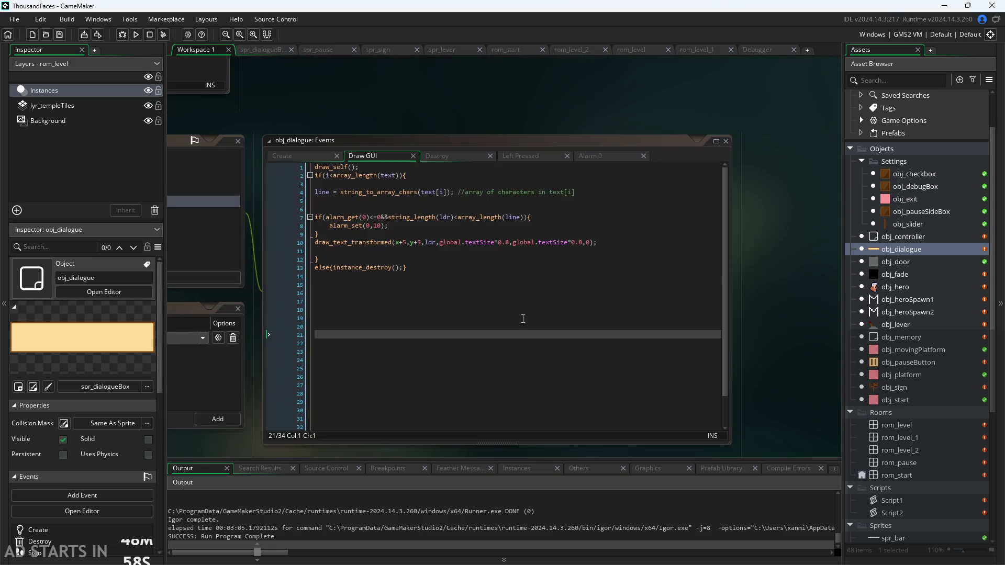
scroll(768, 321, up, 2)
double_click(905, 285)
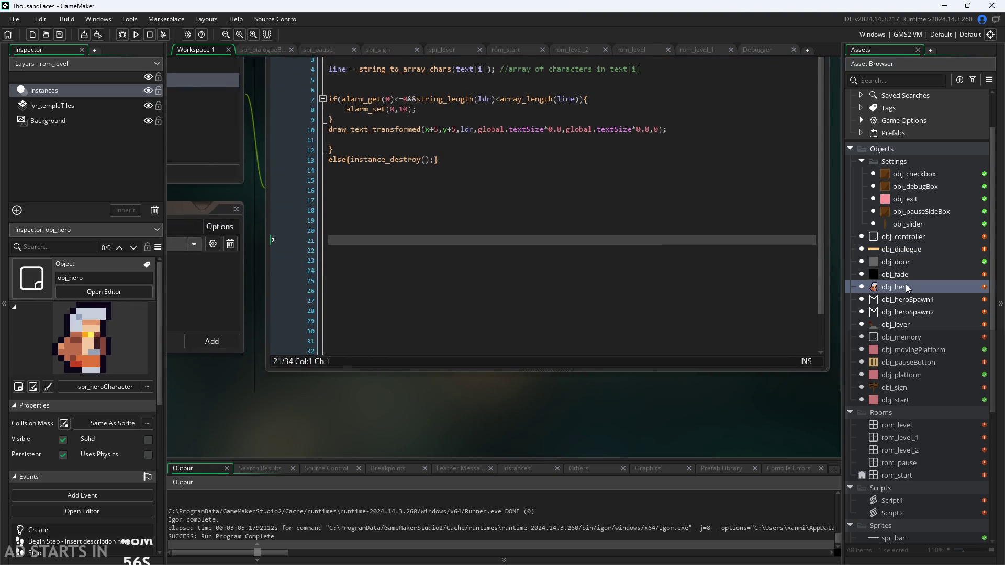
scroll(947, 405, down, 5)
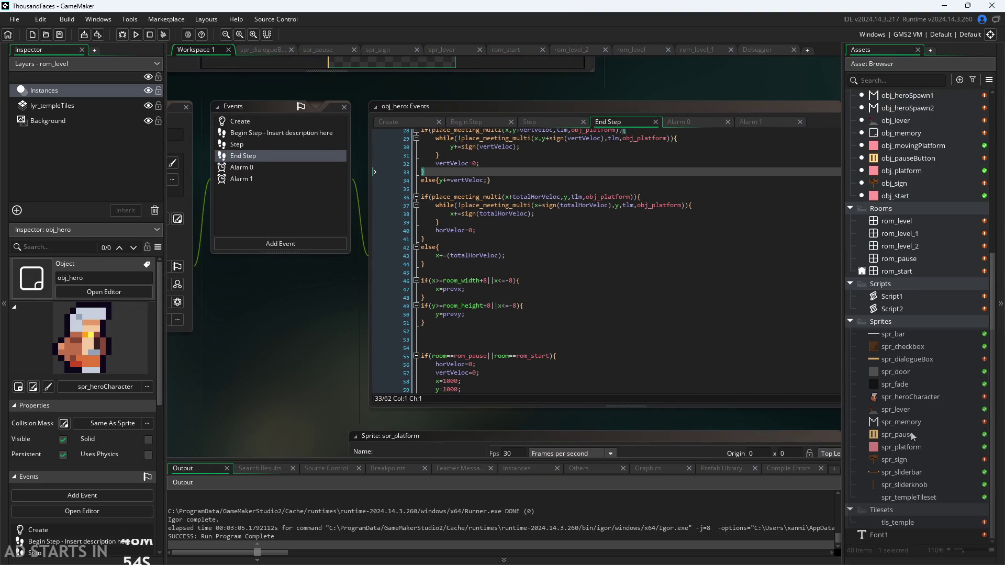
double_click(913, 396)
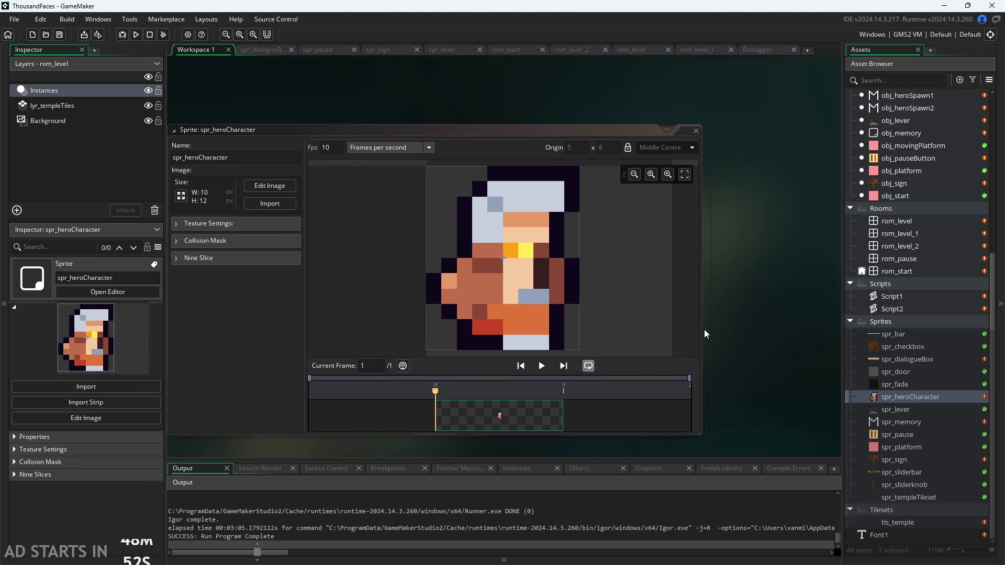
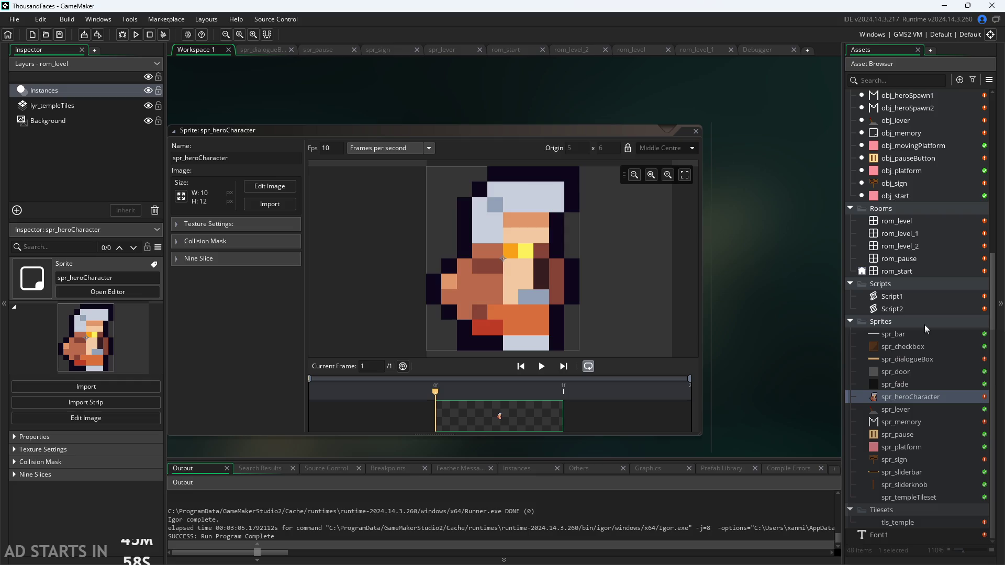
Focus the spr_heroCharacter sprite window and open its single 10×12 frame in the image editor.
click(228, 314)
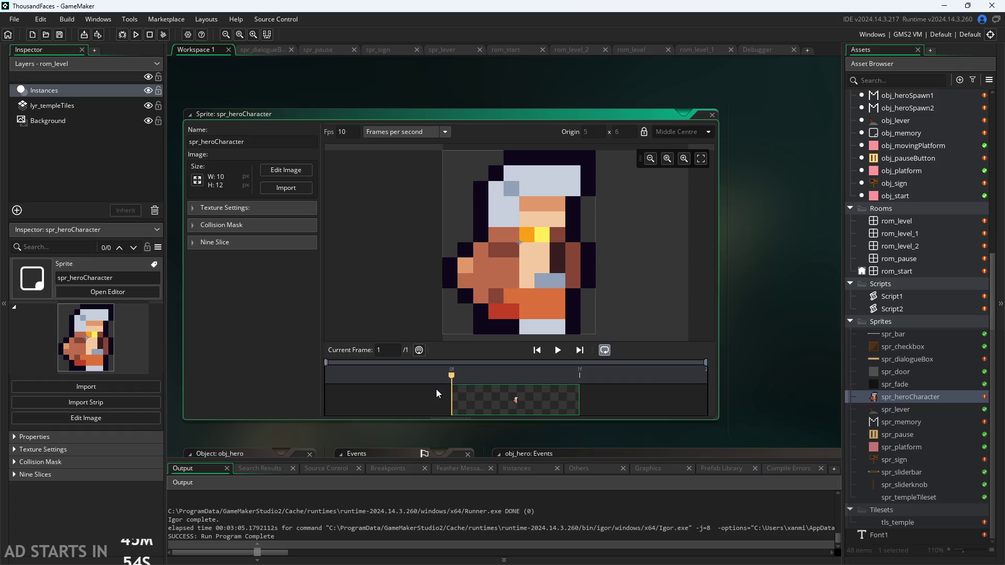
click(283, 173)
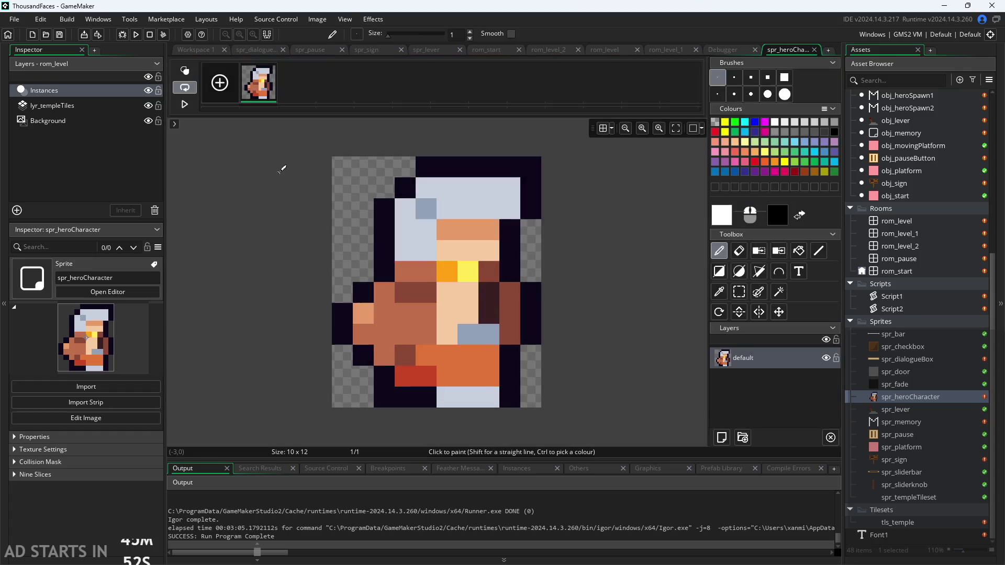
click(317, 19)
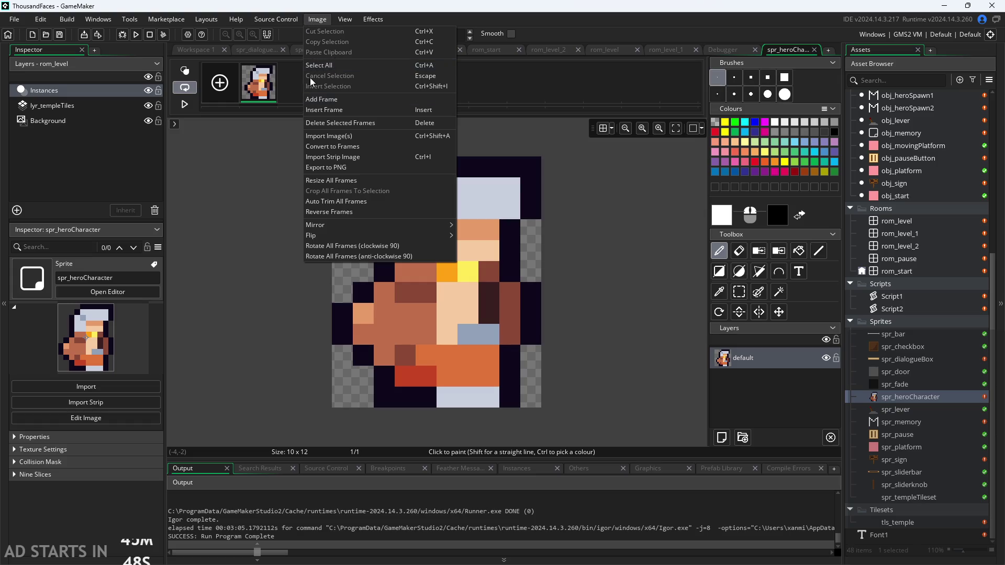
Start Import Image(s) for spr_heroCharacter, browse the file list, and cancel without importing.
click(337, 137)
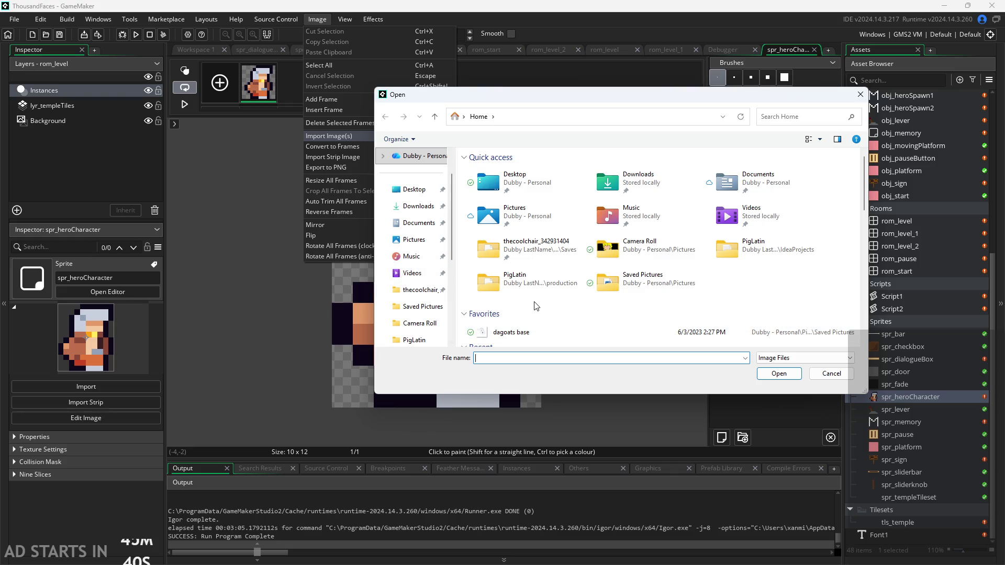
scroll(531, 293, down, 3)
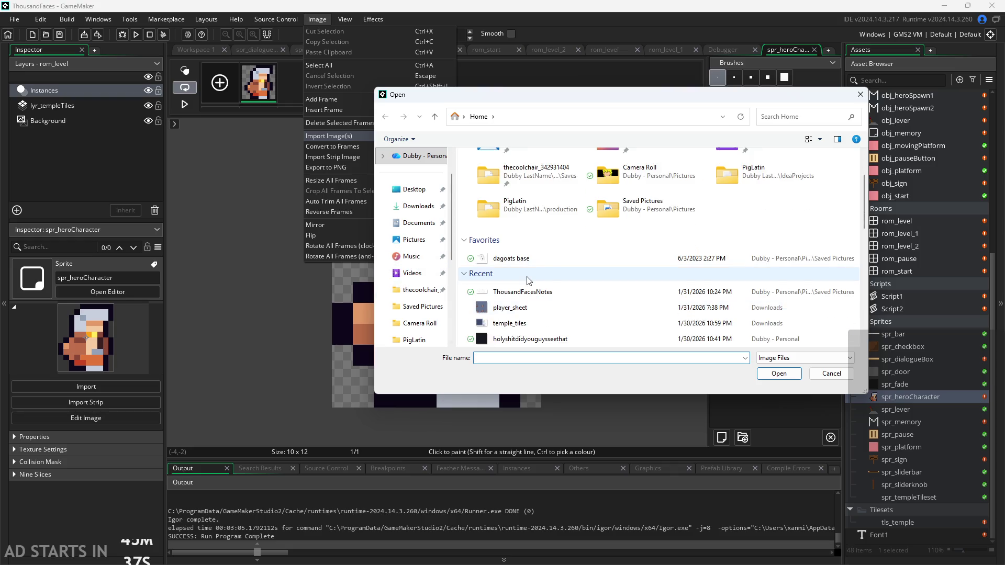
scroll(527, 281, up, 2)
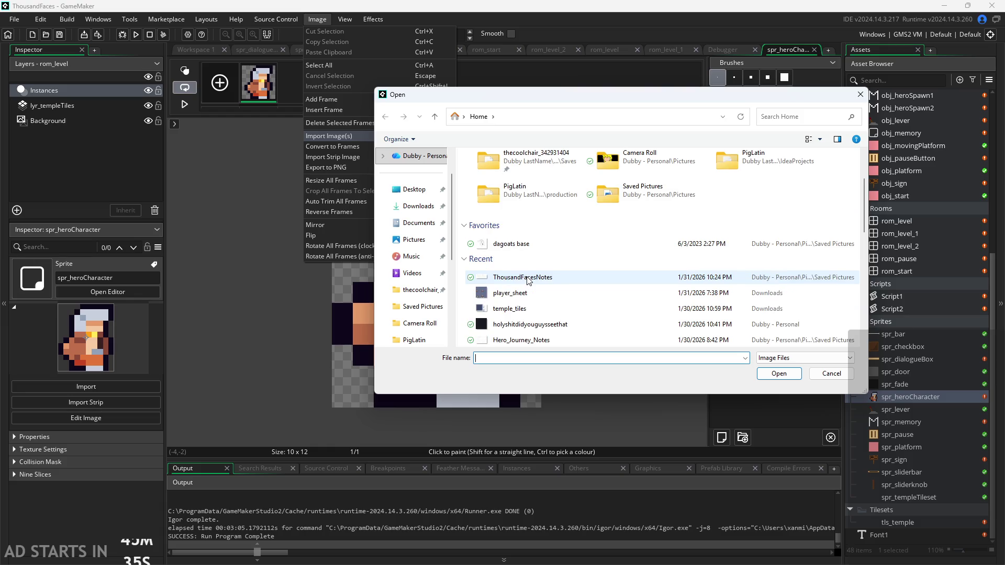
scroll(527, 282, down, 1)
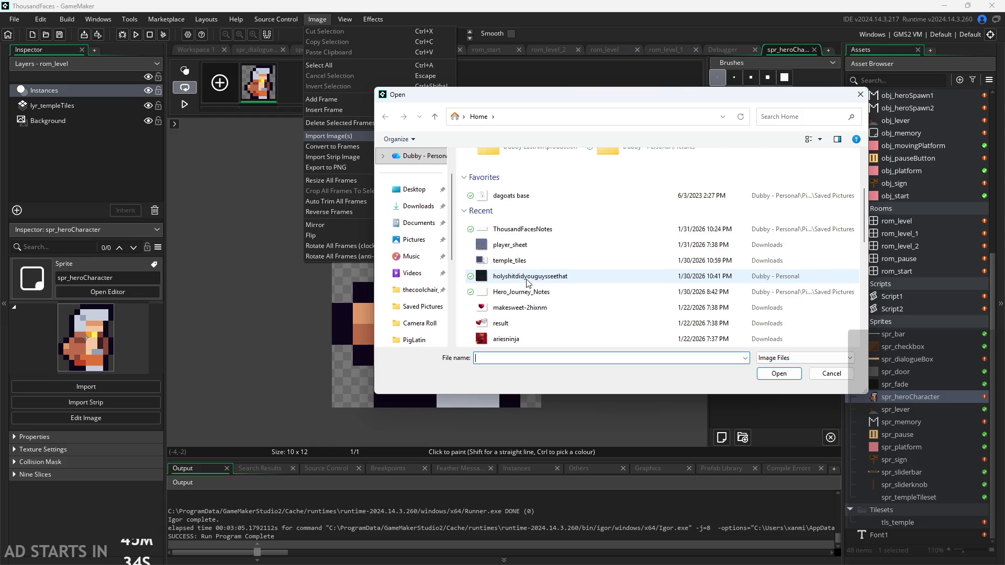
scroll(527, 293, up, 3)
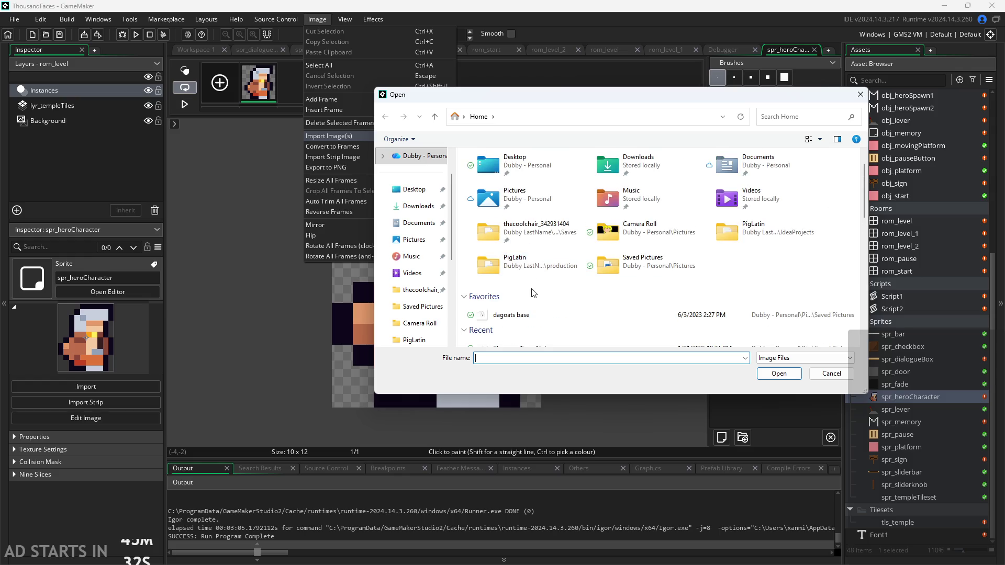
scroll(532, 292, down, 1)
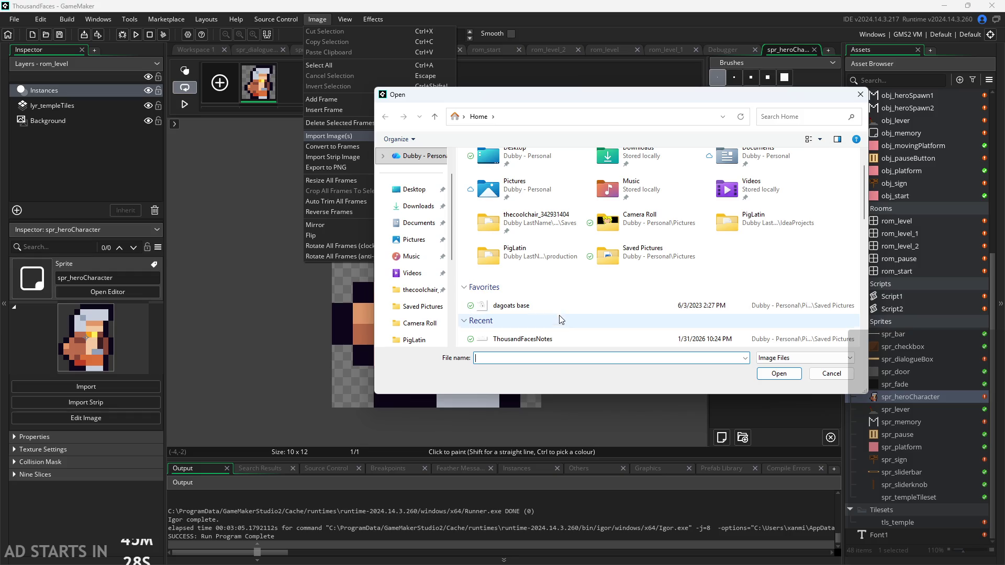
scroll(562, 320, up, 2)
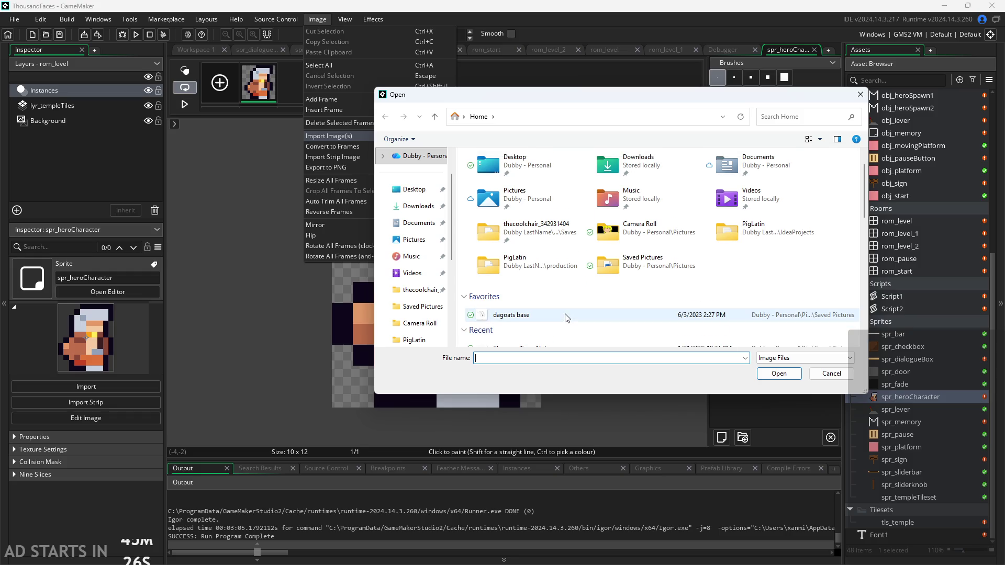
scroll(563, 327, down, 1)
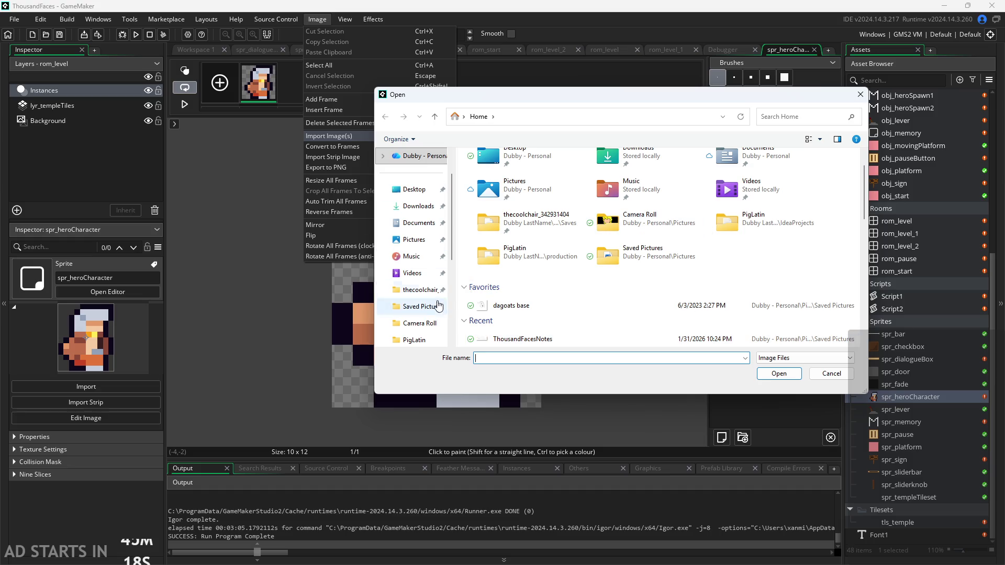
scroll(644, 236, down, 1)
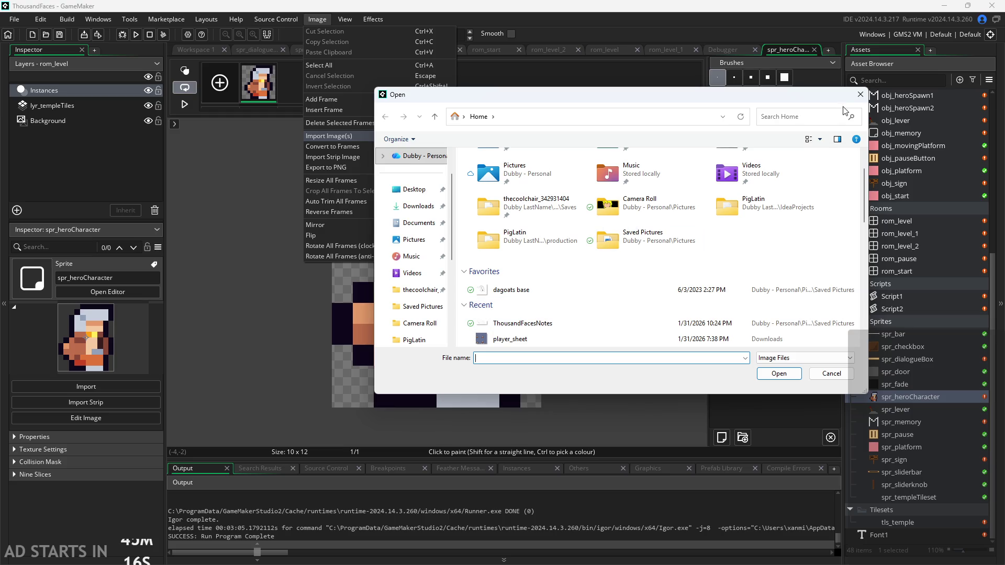
click(859, 94)
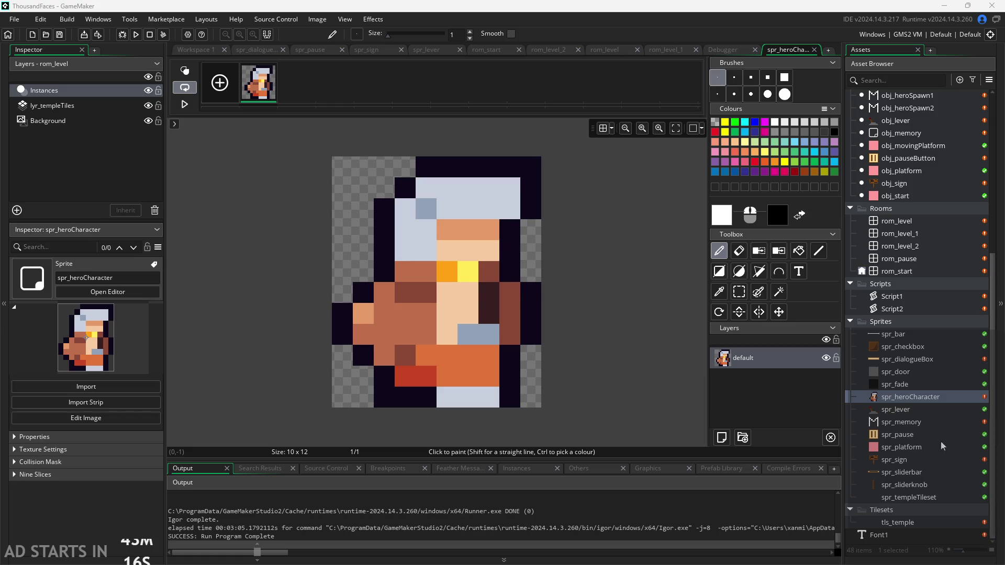
Bring up the context menu for the Sprites folder in the Asset Browser.
right_click(896, 321)
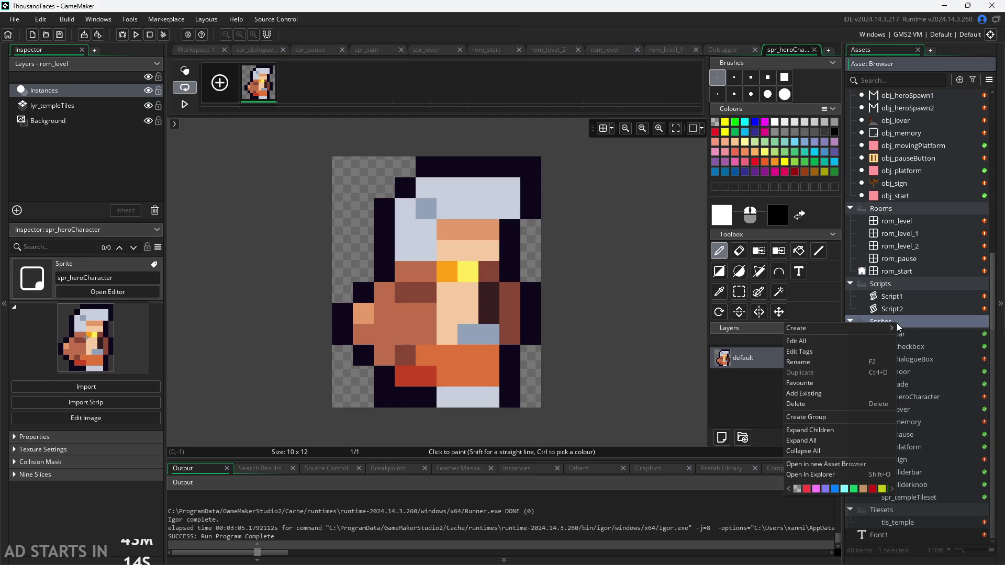
click(952, 374)
double_click(938, 396)
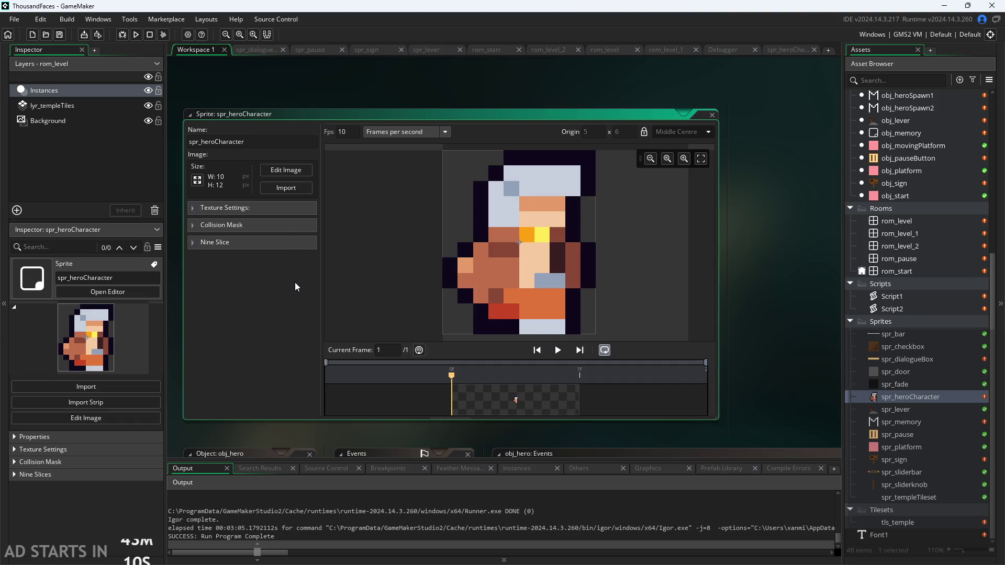
right_click(450, 406)
right_click(506, 402)
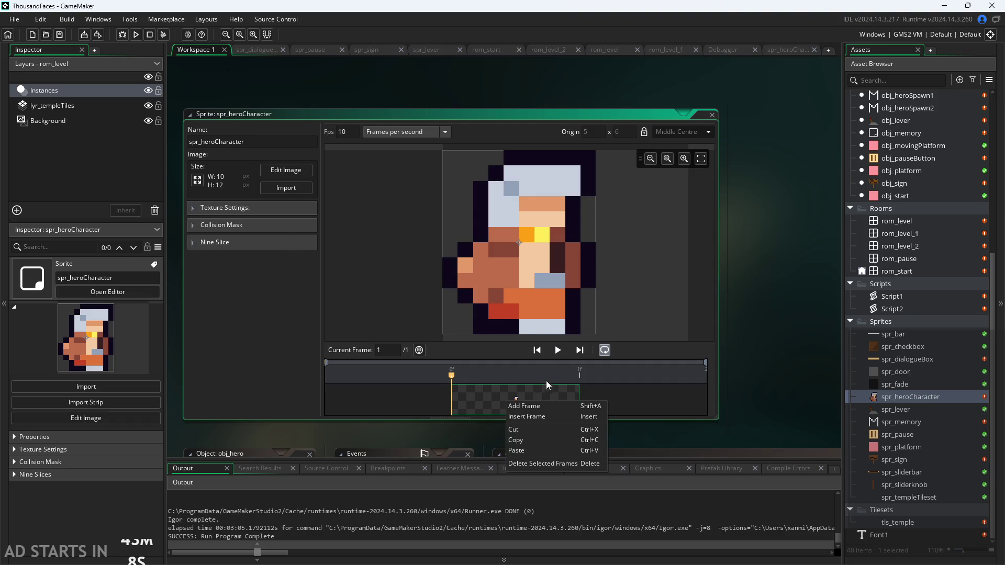
click(560, 451)
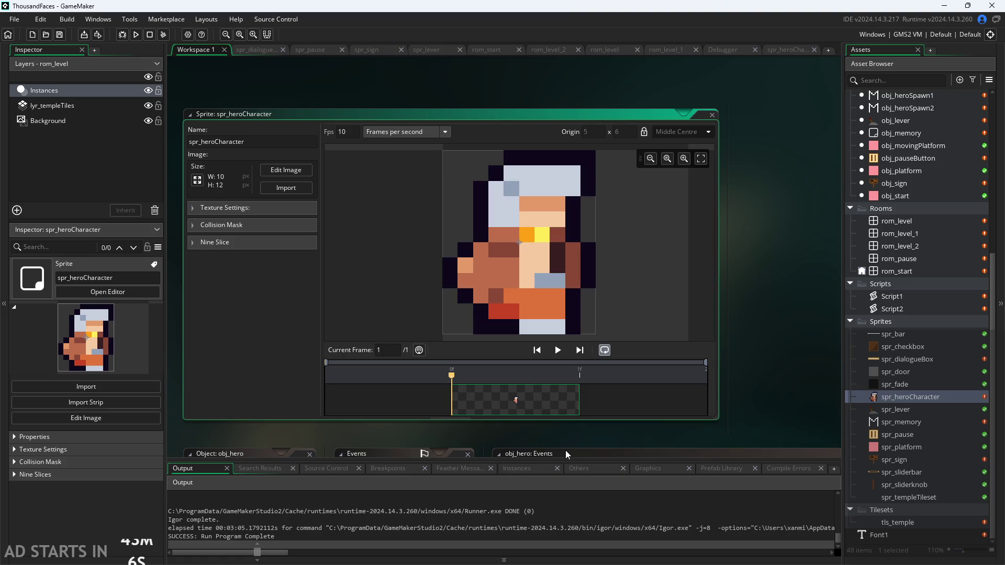
click(390, 400)
click(262, 48)
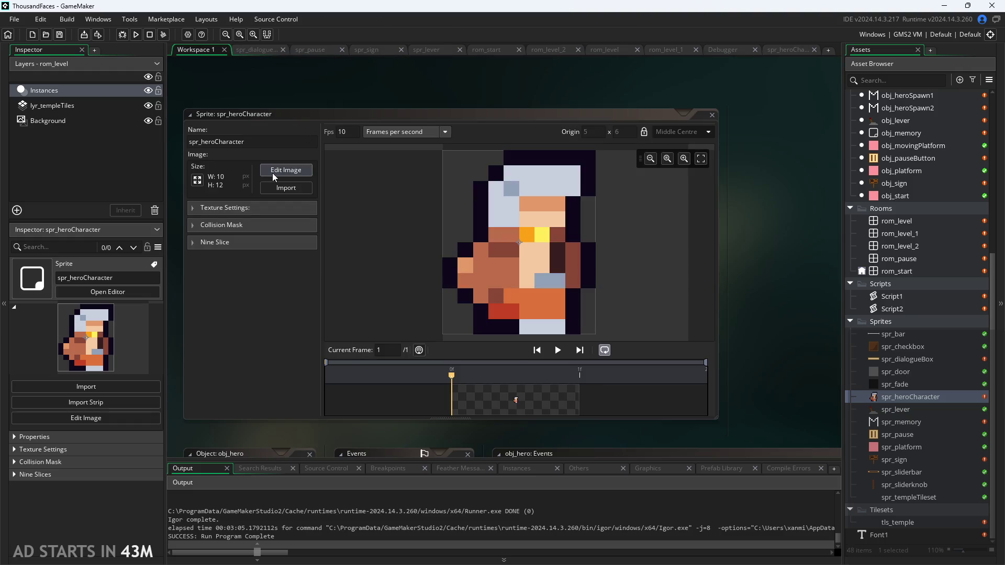
click(286, 170)
right_click(363, 90)
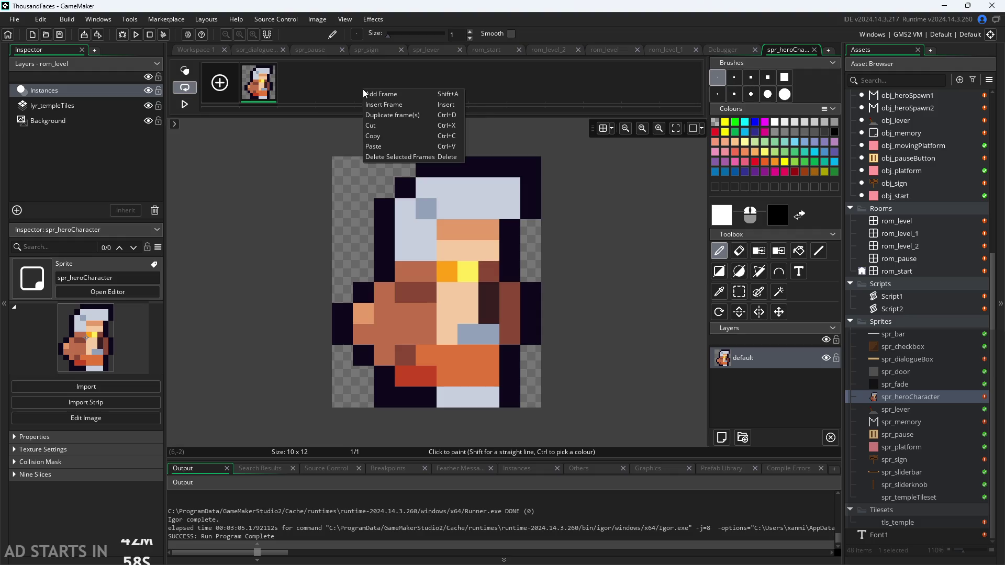
click(392, 144)
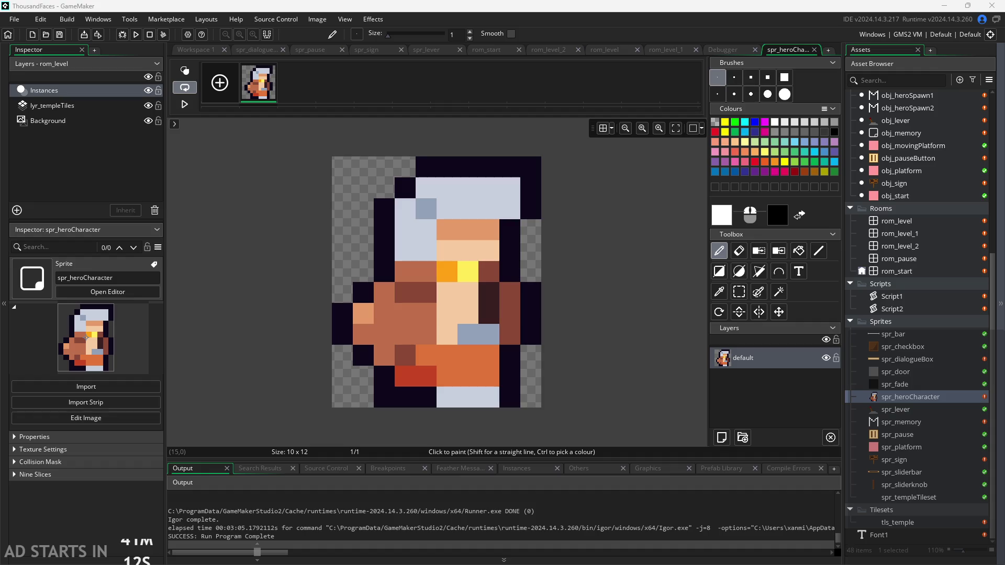
Open the spr_heroCharacter sprite window from the Asset Browser.
right_click(893, 322)
mouse_move(869, 331)
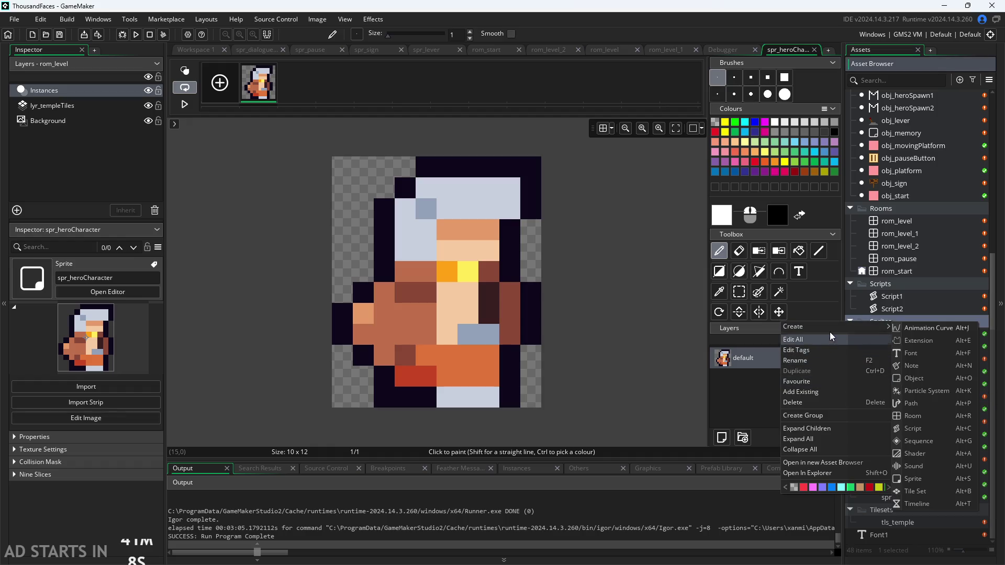
click(931, 397)
double_click(932, 397)
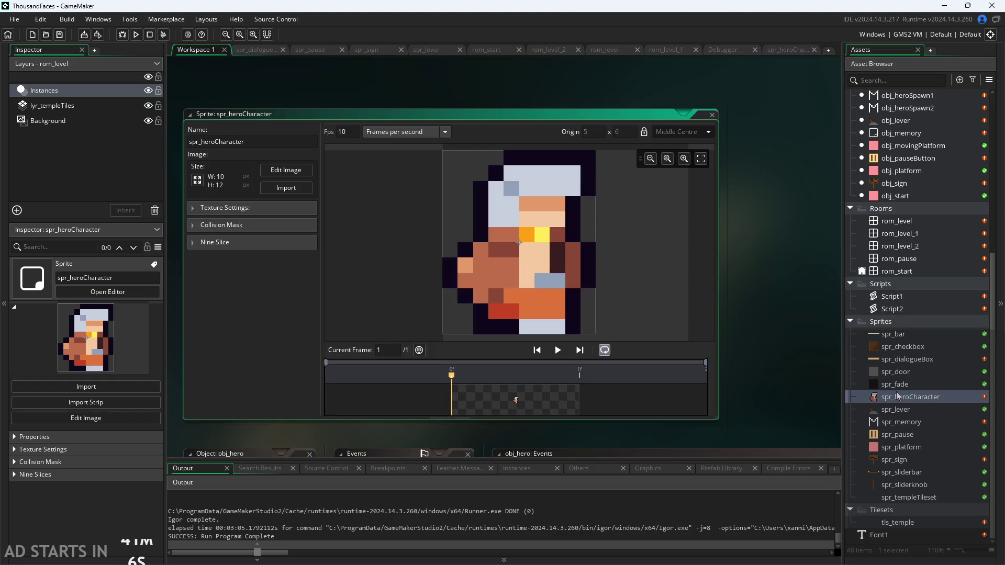
Start an image import into spr_heroCharacter and cancel the file picker.
click(281, 190)
click(860, 94)
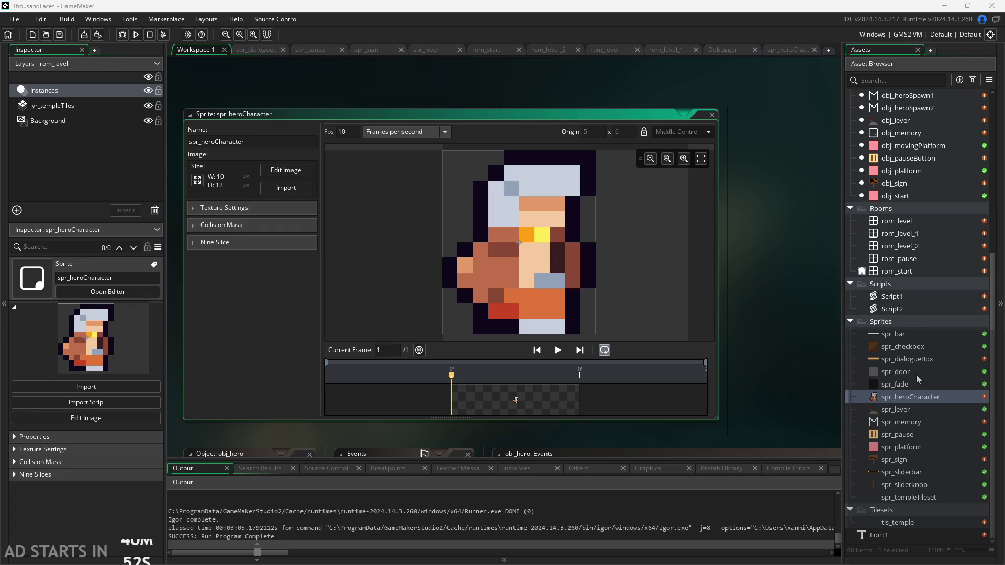
right_click(921, 396)
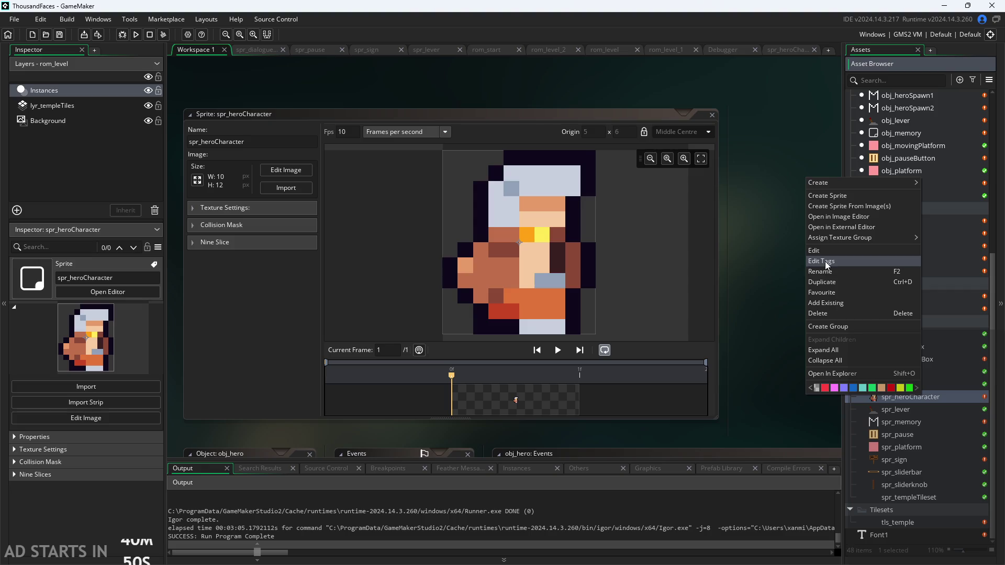
Create Sprite15 from the player_jump_fall image, giving six 32×32 frames.
click(850, 206)
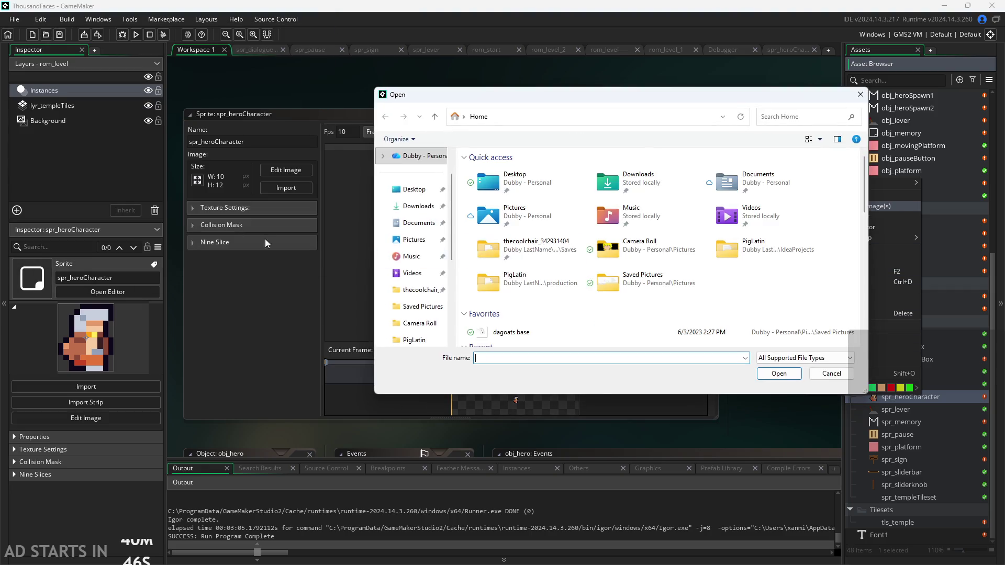
scroll(518, 293, down, 2)
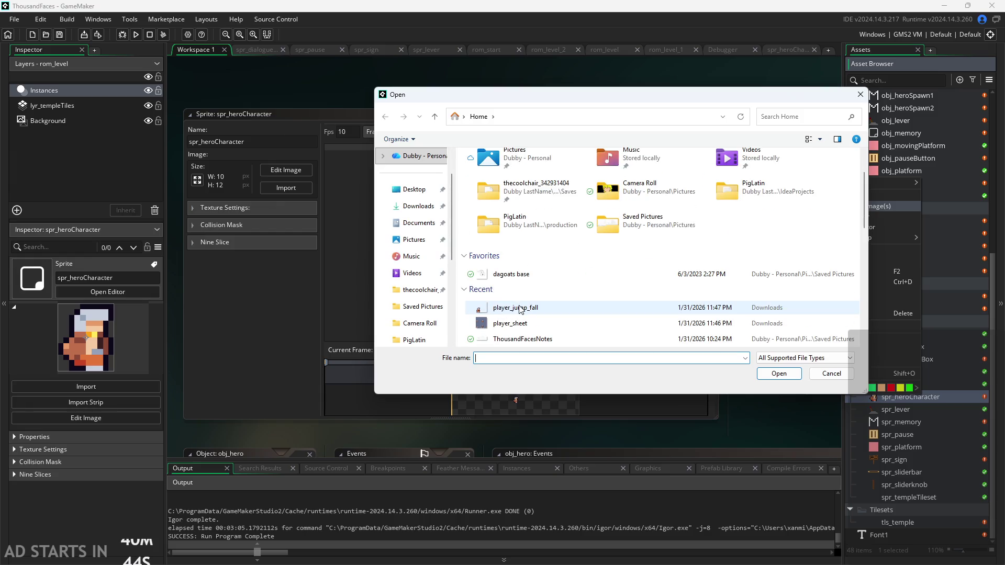
click(518, 308)
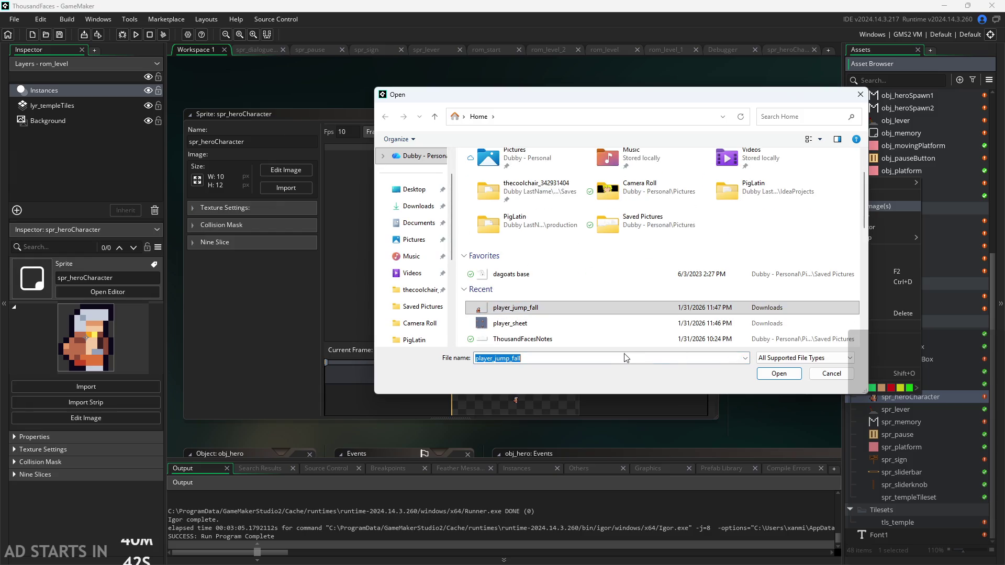
click(776, 373)
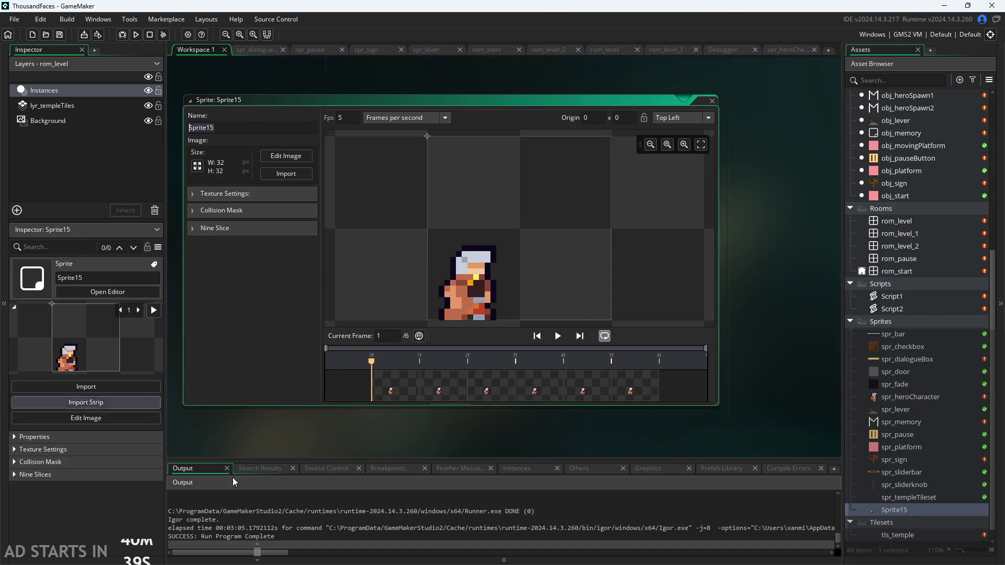
Preview the sprite animation while trying 12 and 10 fps playback speeds.
click(556, 340)
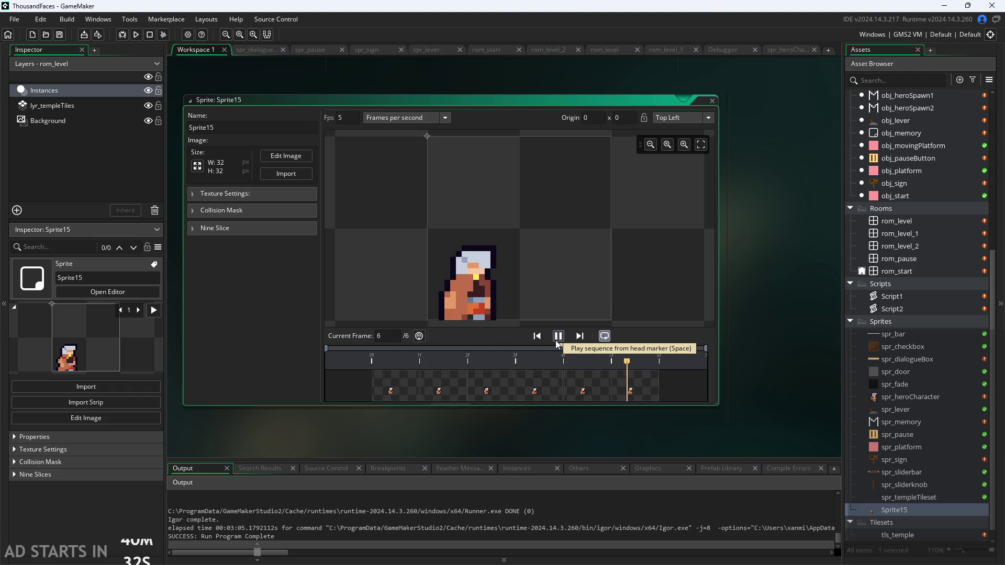
click(557, 336)
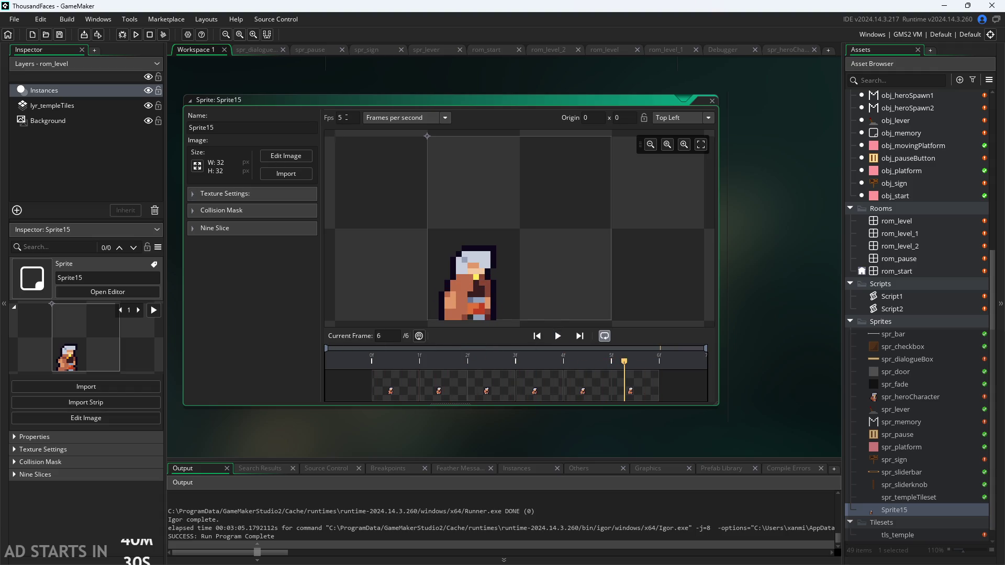
double_click(344, 118)
text(12)
click(558, 336)
click(558, 336)
double_click(343, 117)
text(10)
click(558, 336)
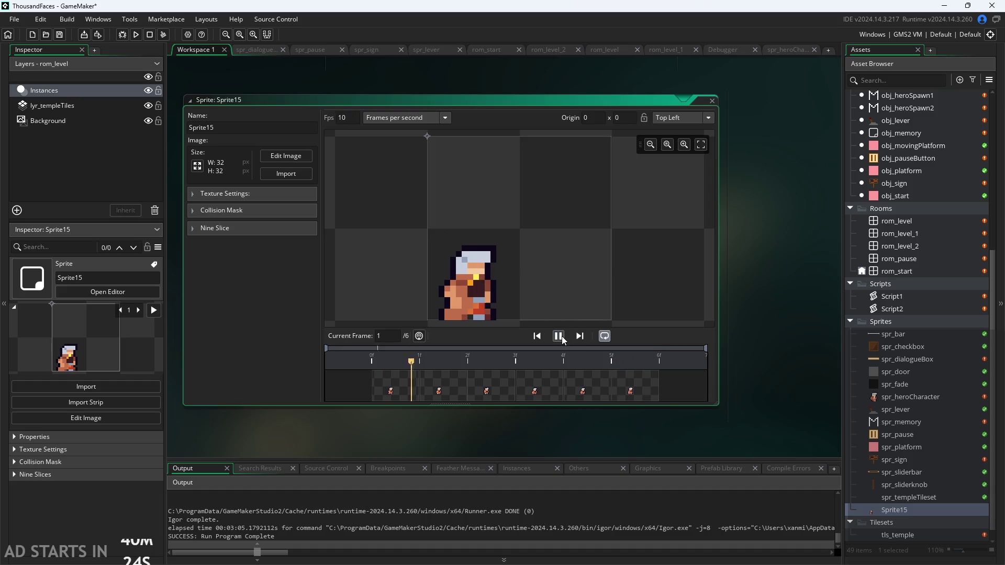
click(559, 336)
Try 7 fps, then settle the playback speed on 12 fps.
double_click(344, 118)
text(7)
click(558, 339)
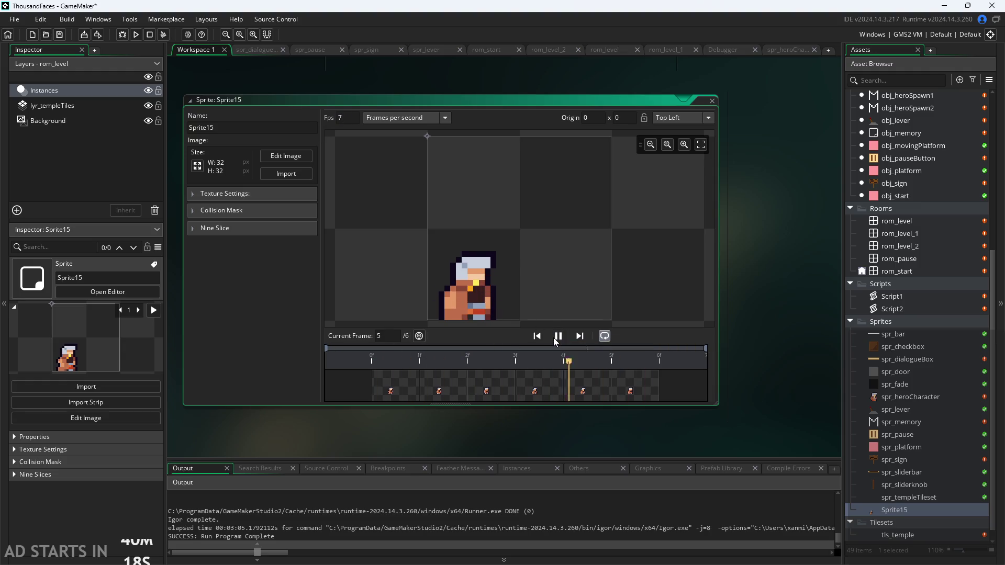
key(BackSpace)
text(10)
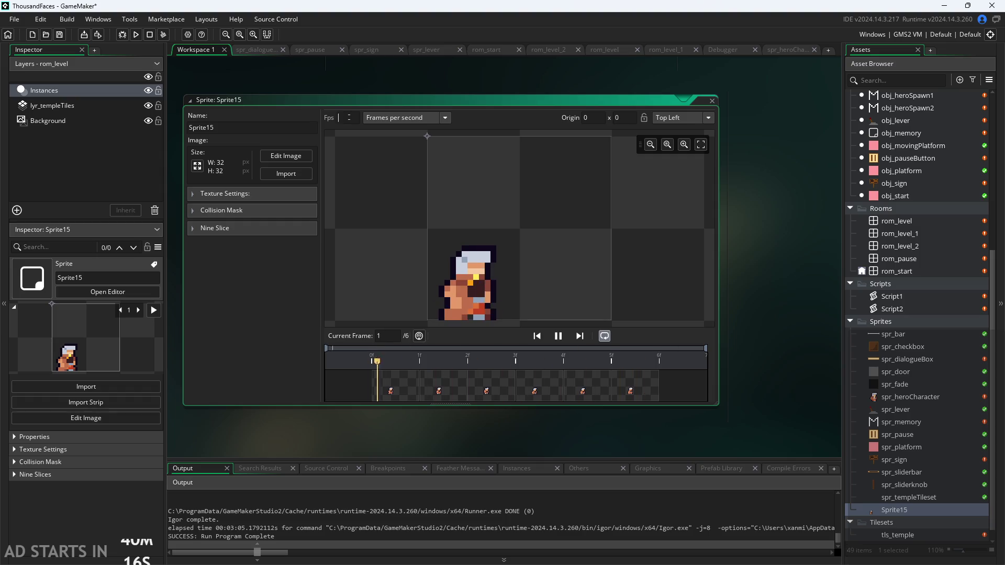
text(0)
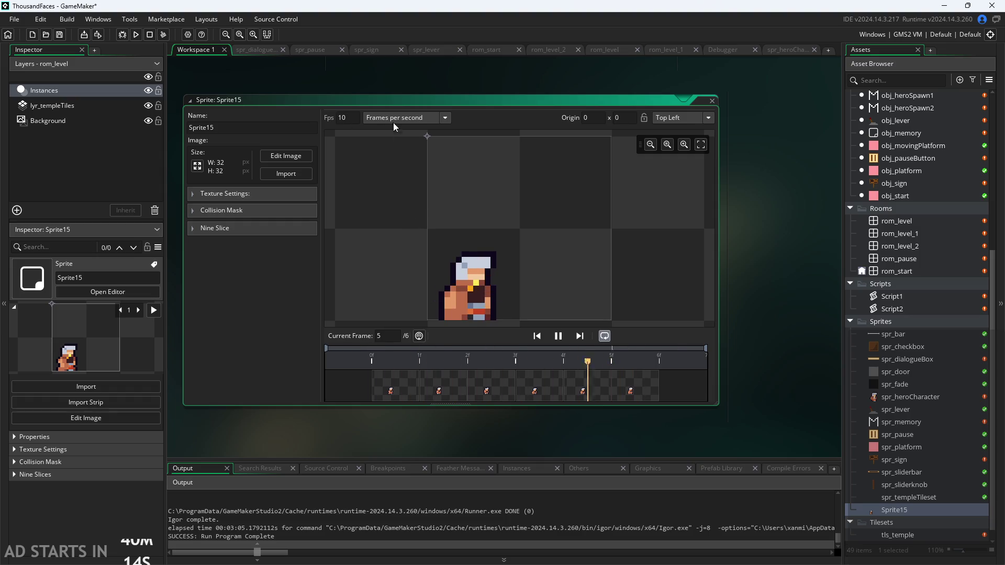
key(BackSpace)
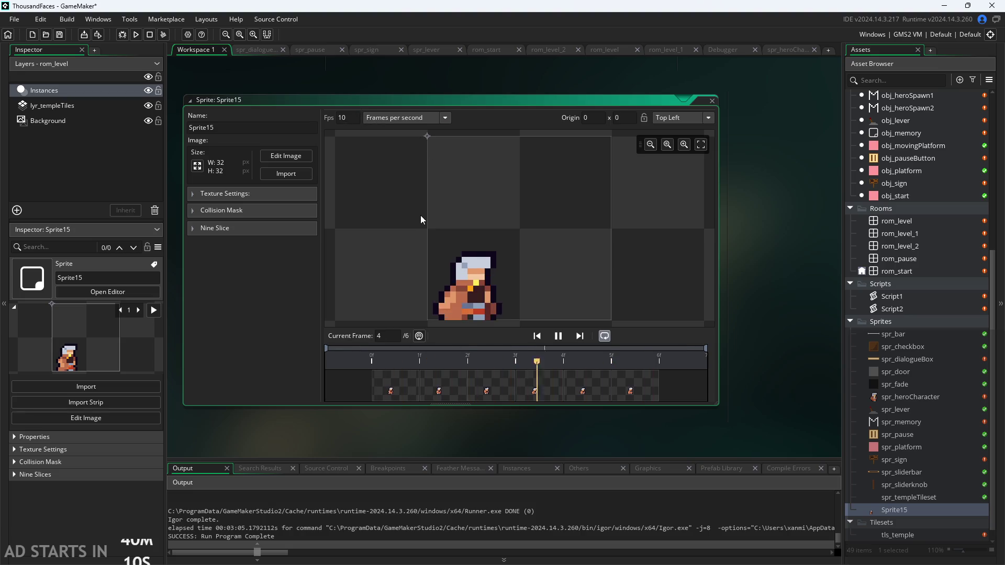
key(BackSpace)
text(2)
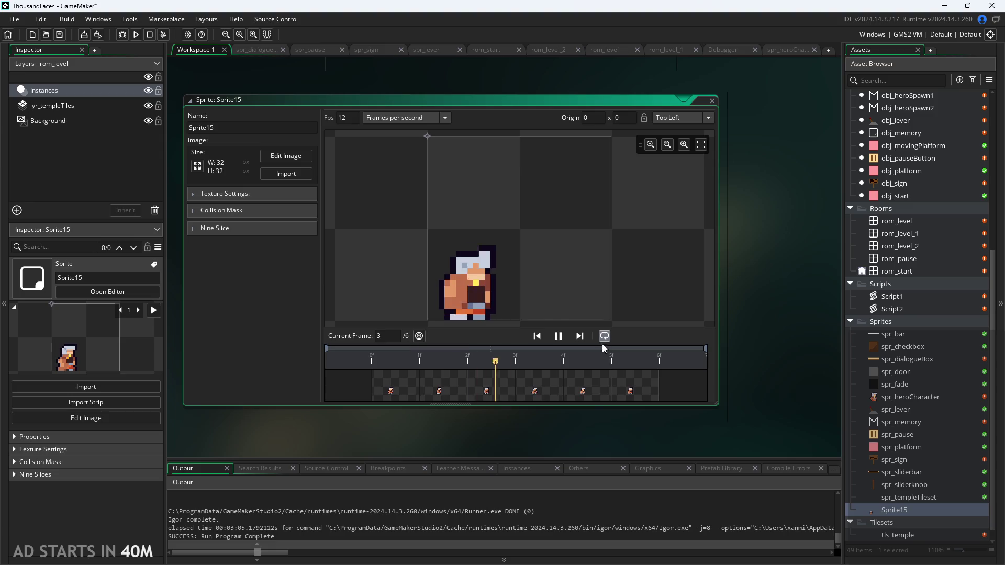
click(558, 335)
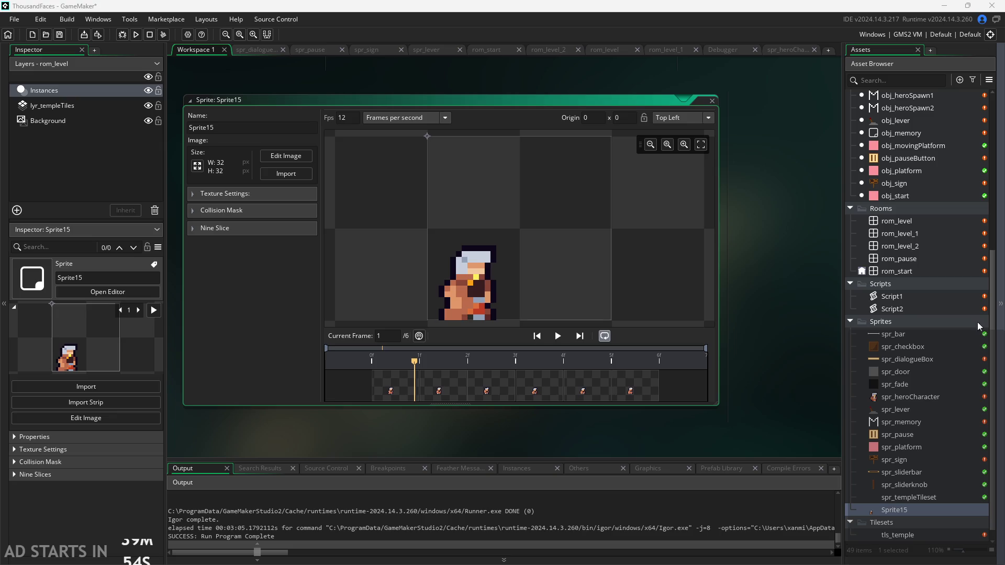
Rename Sprite15 to spr_idle and open its six frames in the image editor.
click(490, 269)
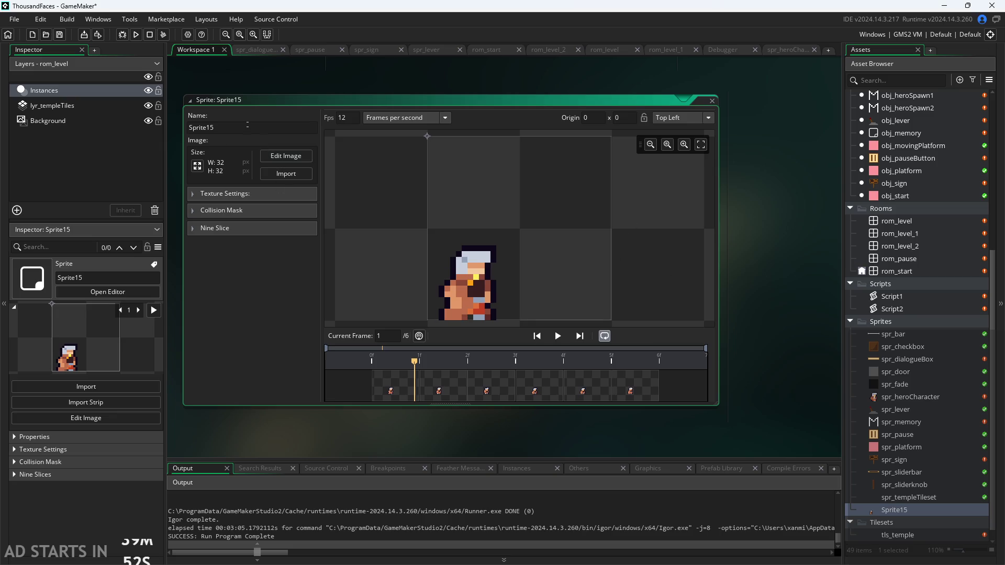
text(hero_)
key(BackSpace)
key(BackSpace)
key(BackSpace)
text(spr_i)
text(dle)
key(Return)
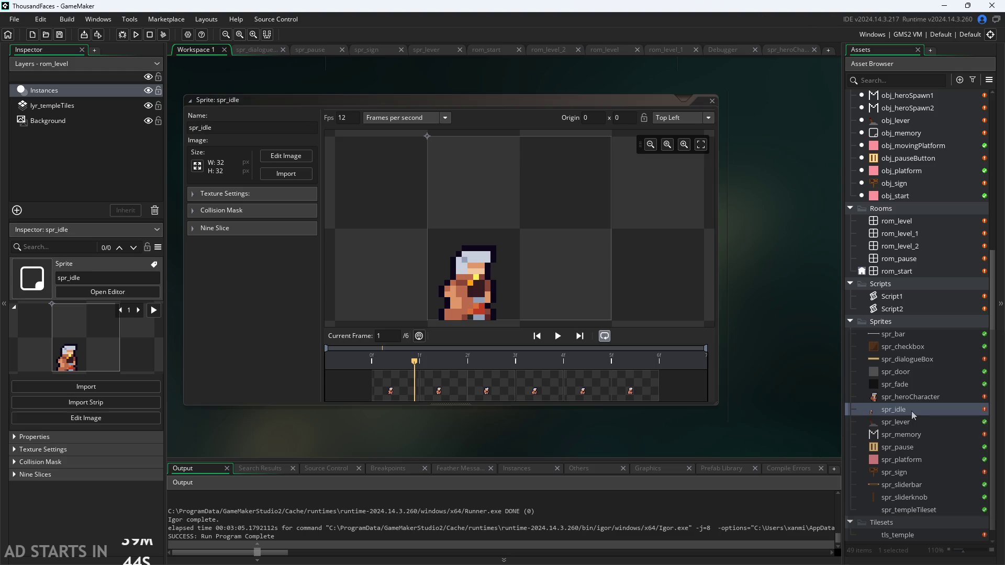
click(290, 161)
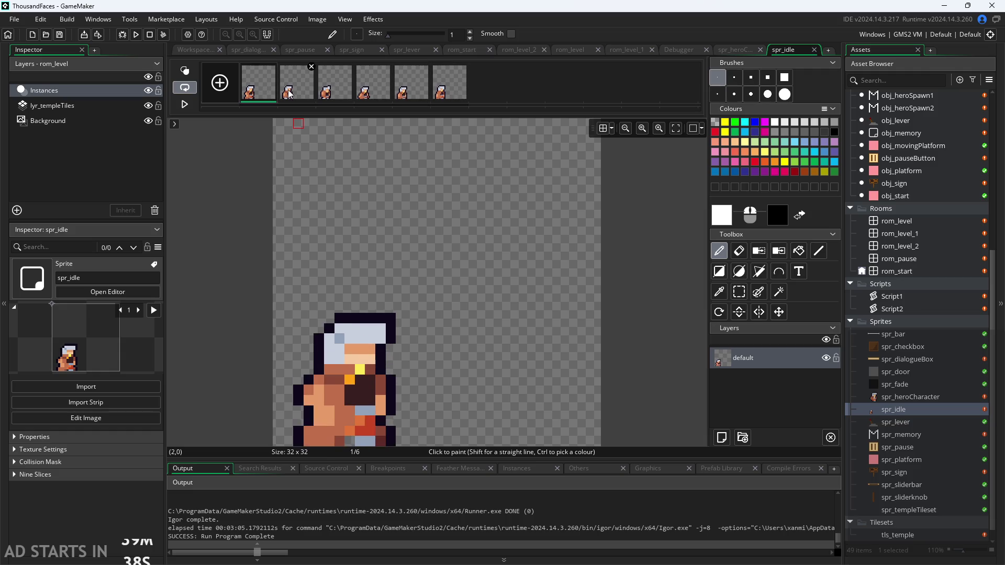
Select all six spr_idle frames and look at the Image menu without running a command.
shift+click(268, 91)
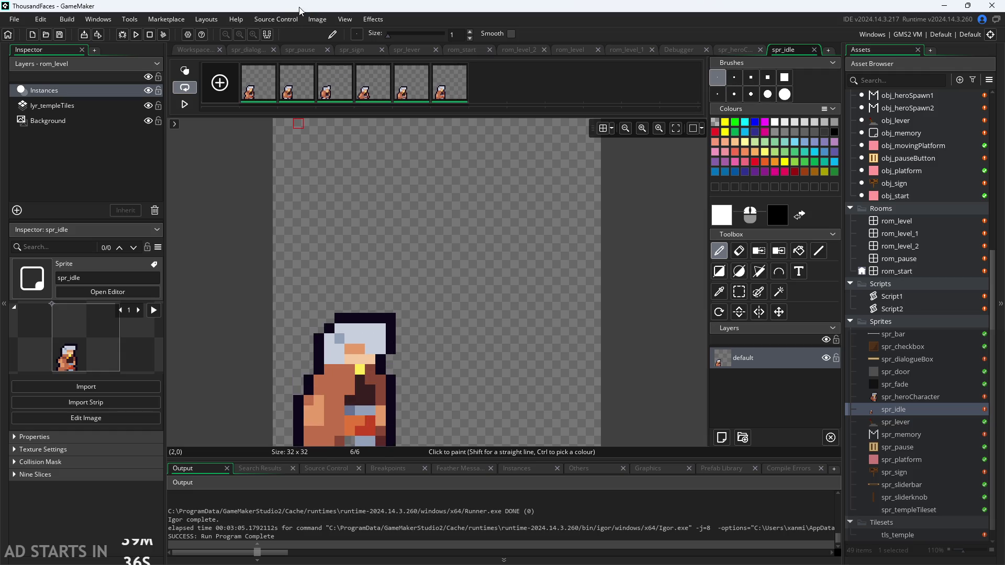
click(317, 19)
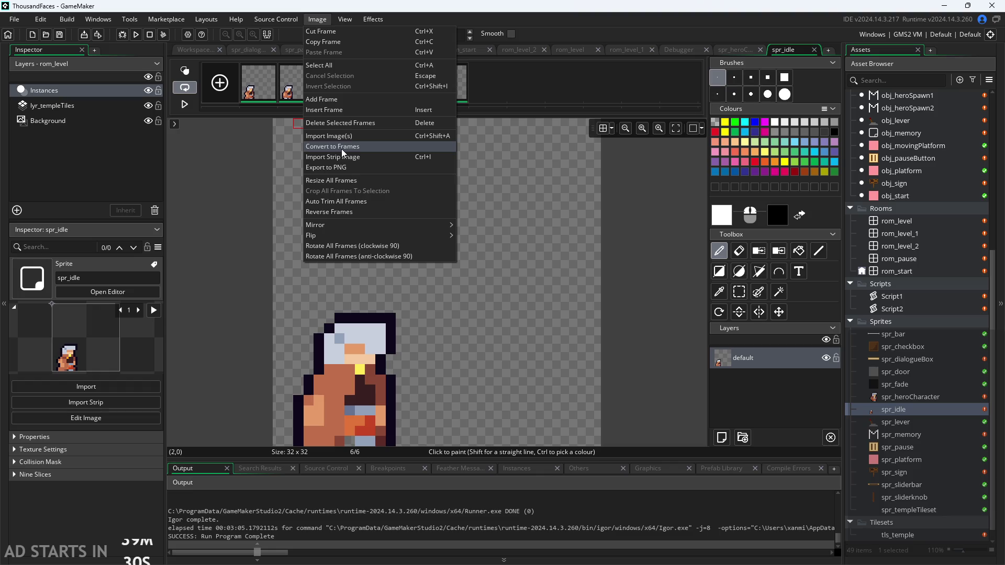
click(301, 118)
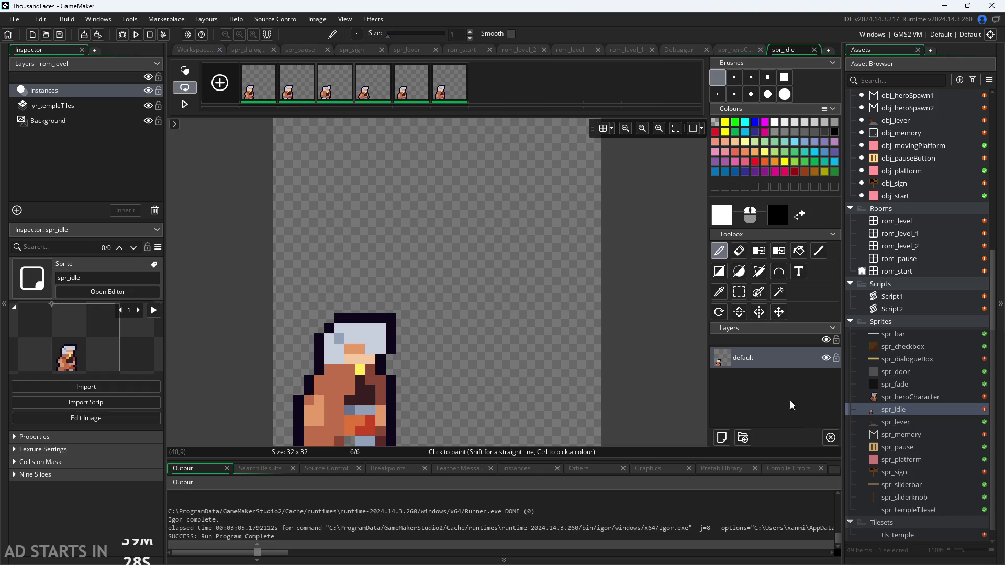
Open the spr_heroCharacter sprite window from the Asset Browser.
click(901, 399)
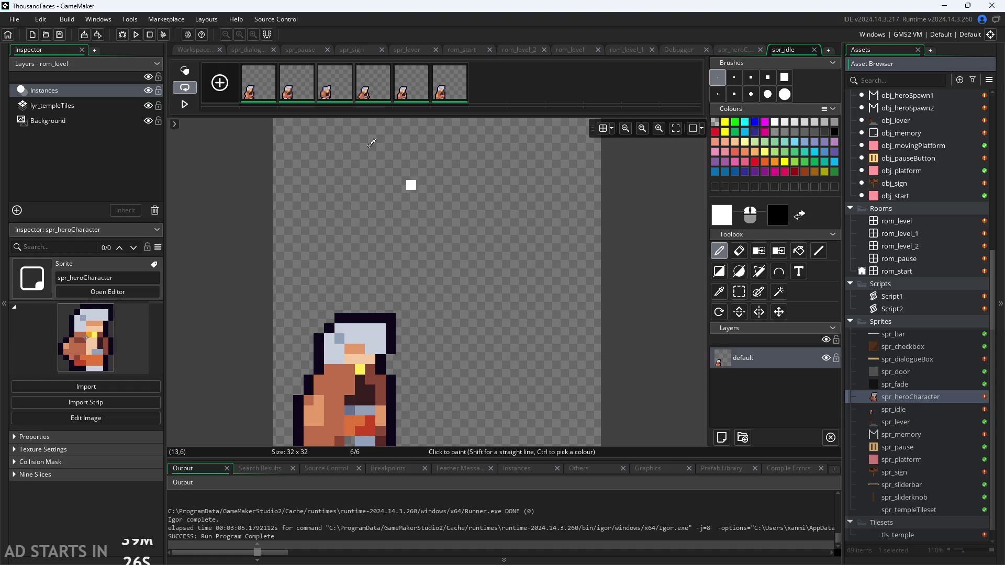
click(921, 407)
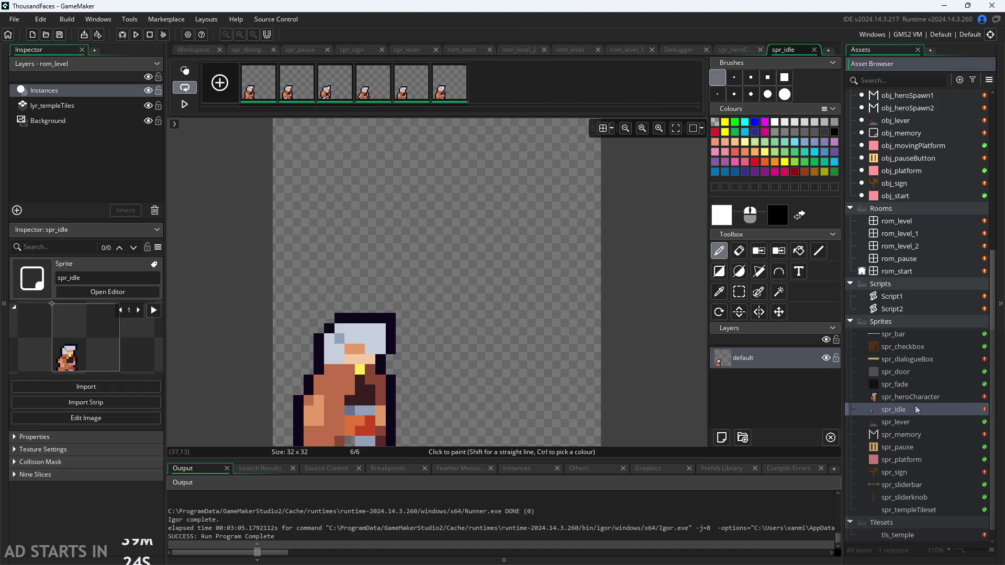
double_click(917, 410)
double_click(943, 399)
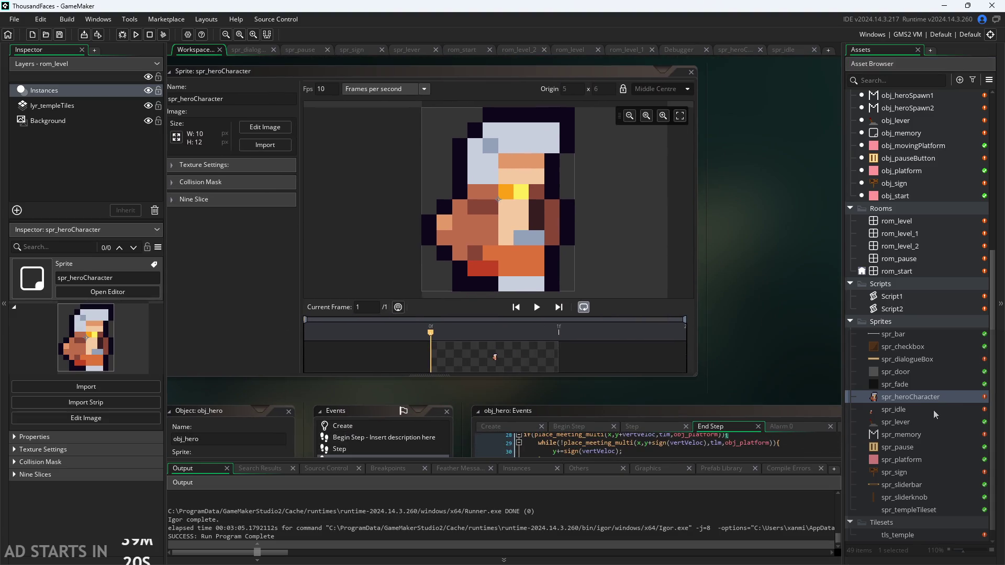
Switch to the spr_heroCharacter sprite and open its single frame in the image editor.
double_click(934, 410)
double_click(925, 398)
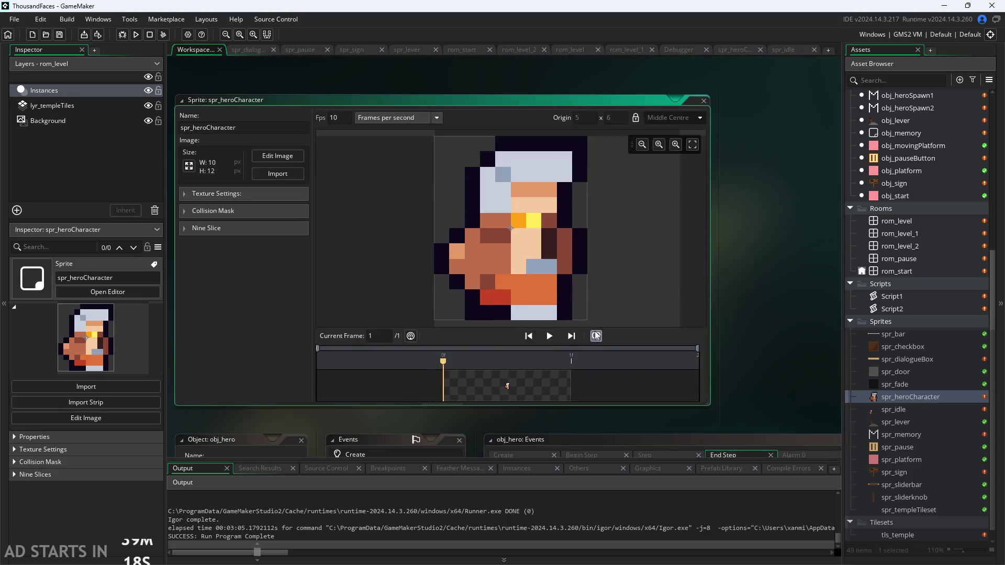
click(261, 157)
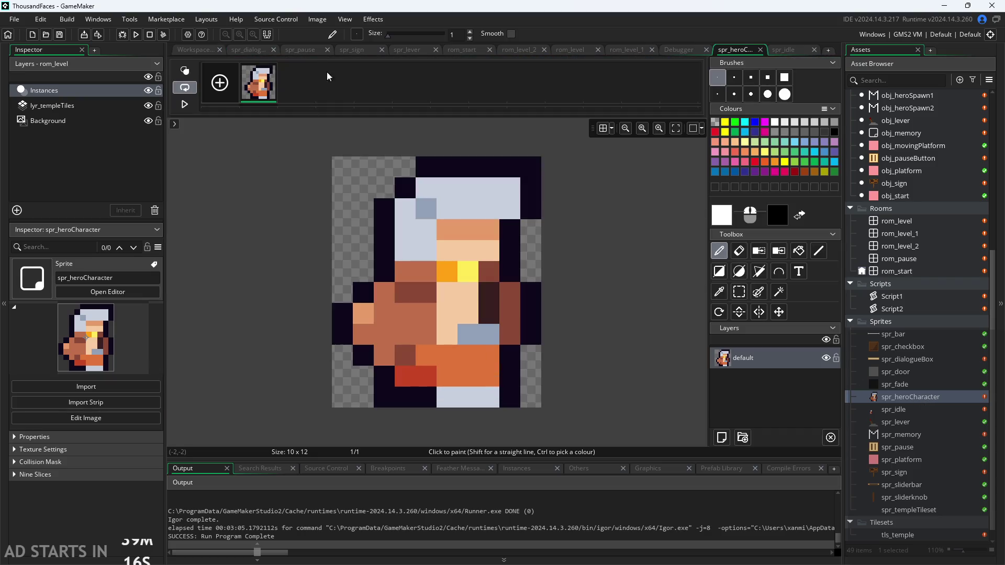
Start importing an image as a new spr_heroCharacter frame from the Image menu.
right_click(305, 84)
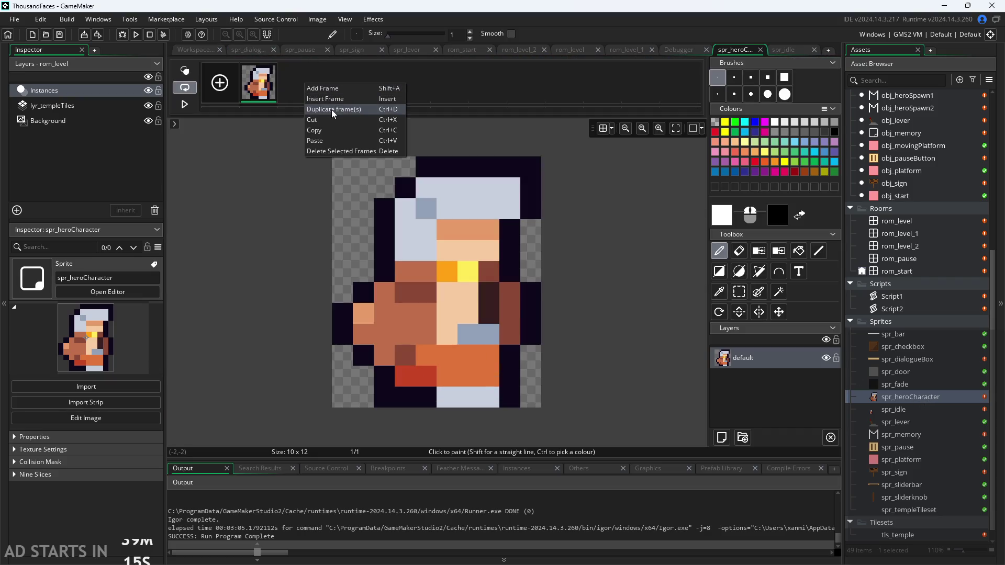
click(347, 74)
click(316, 21)
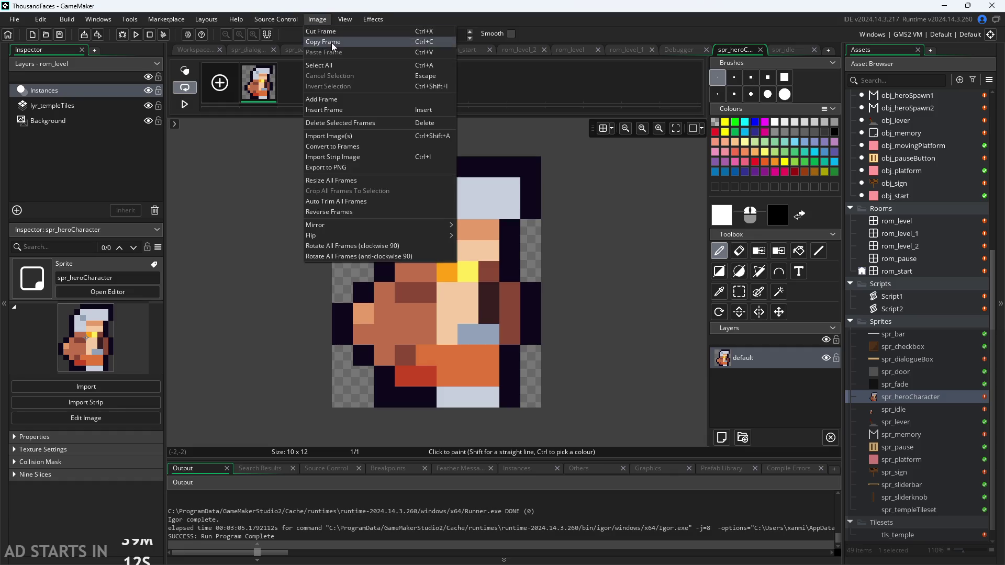
click(360, 136)
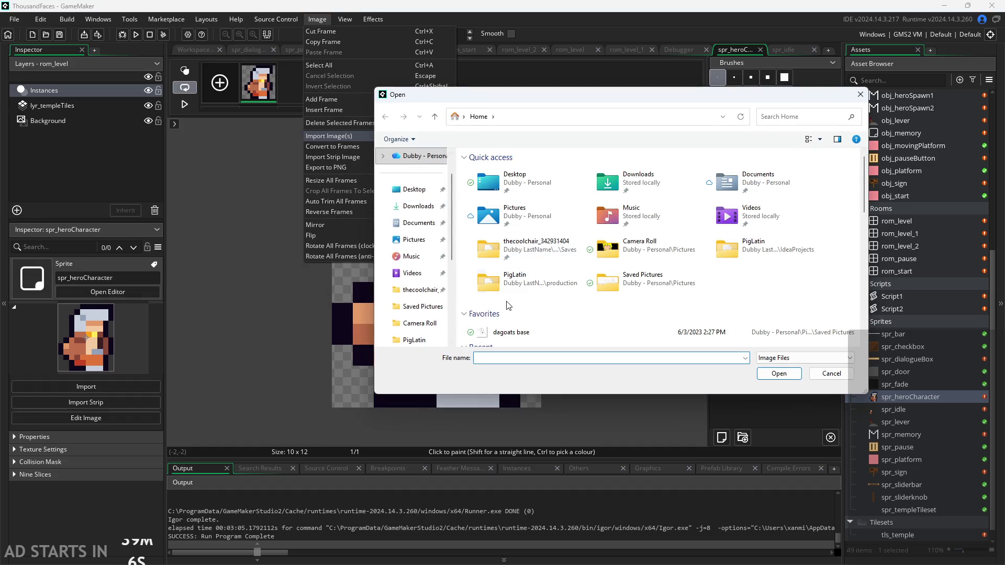
scroll(511, 311, down, 2)
double_click(527, 309)
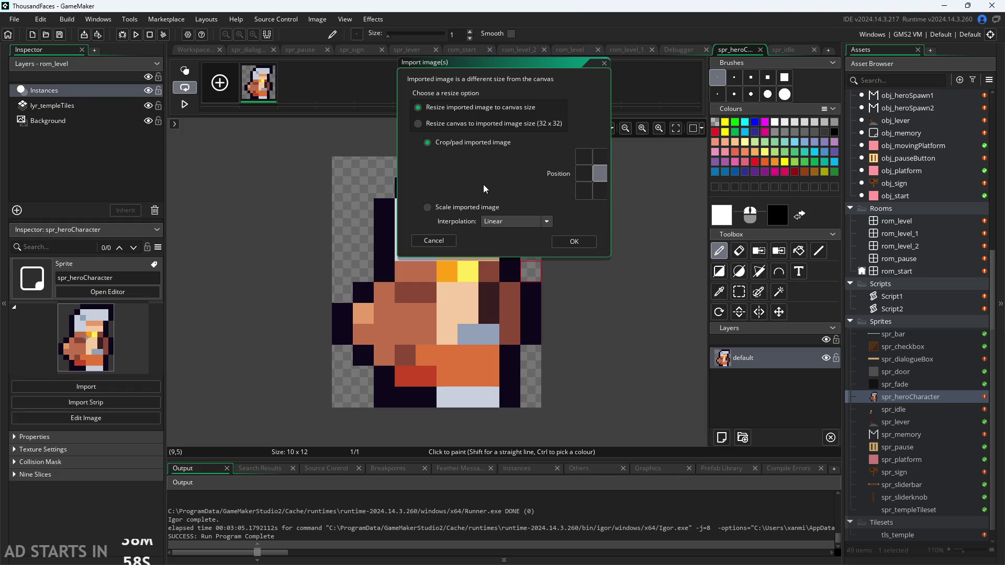
click(580, 193)
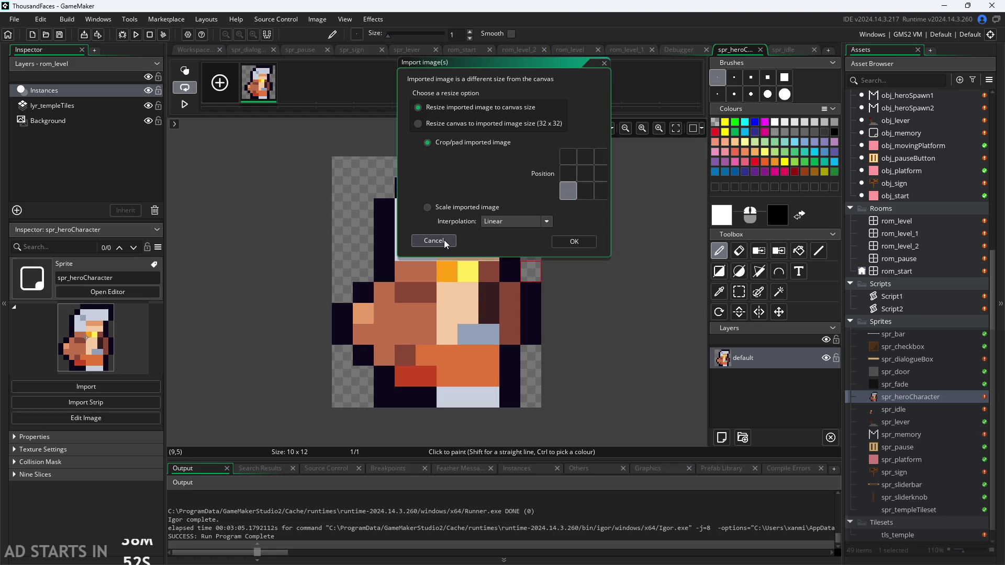
click(585, 242)
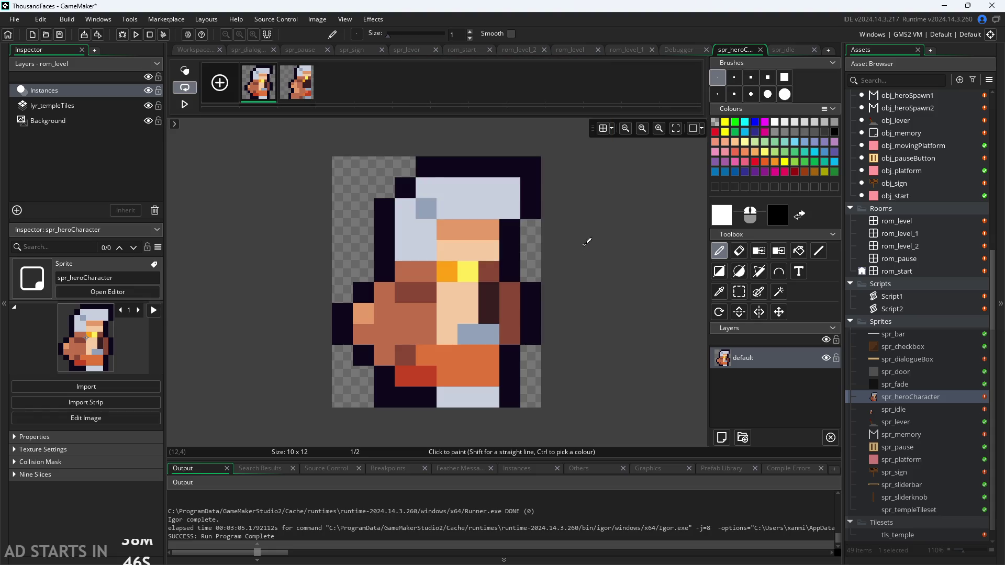
click(253, 92)
click(304, 83)
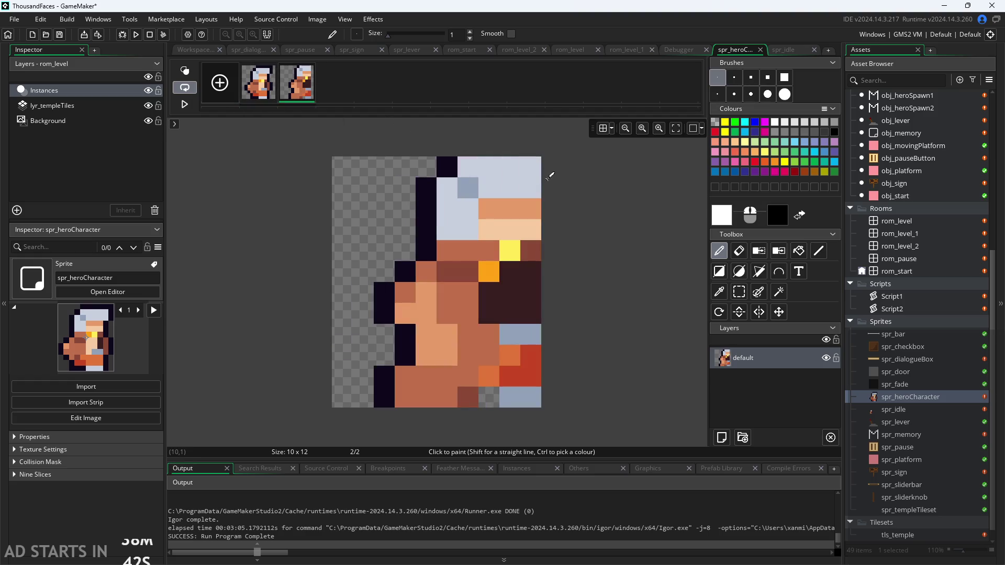
scroll(618, 208, down, 3)
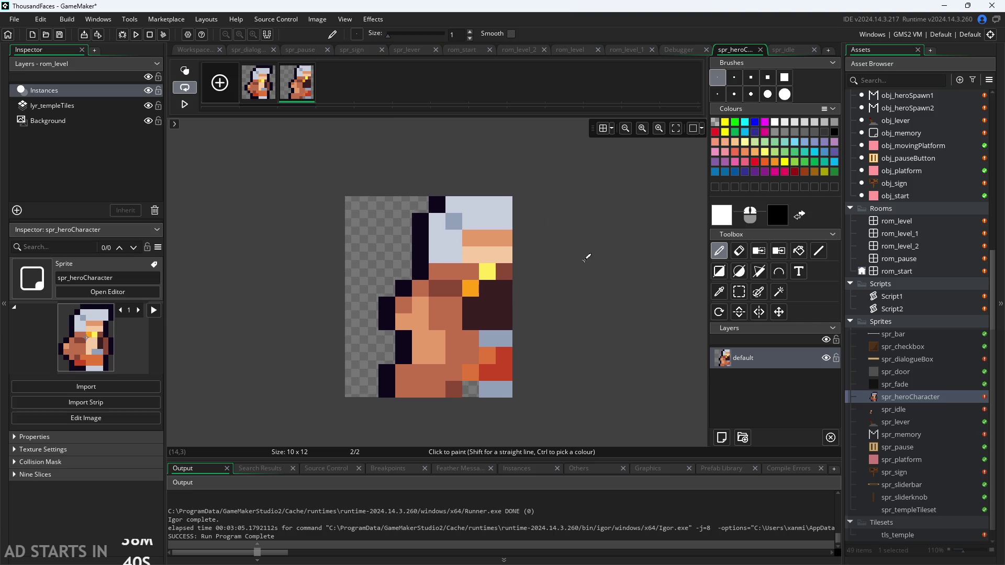
click(253, 93)
click(306, 89)
click(278, 92)
click(287, 87)
key(Delete)
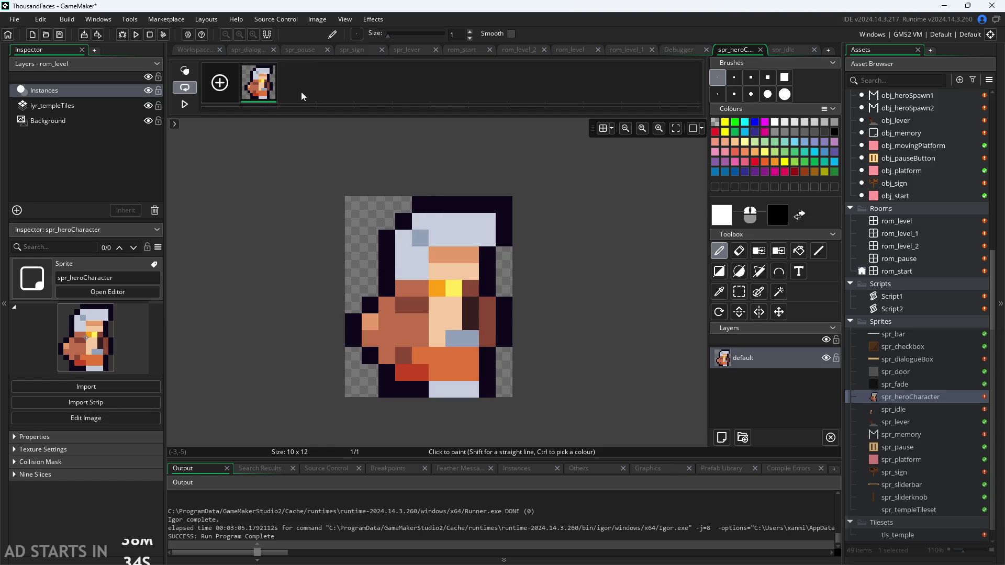
right_click(302, 93)
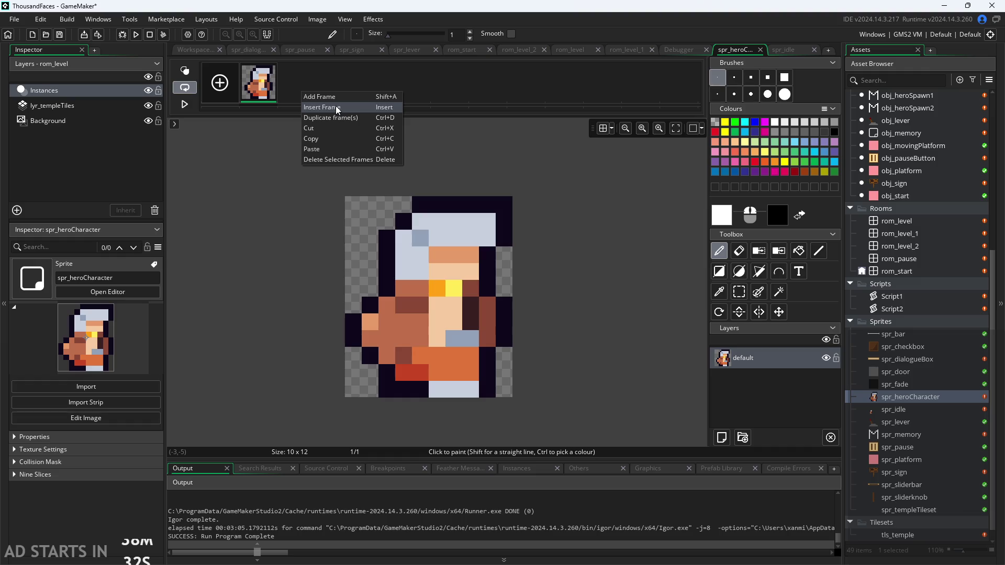
double_click(900, 407)
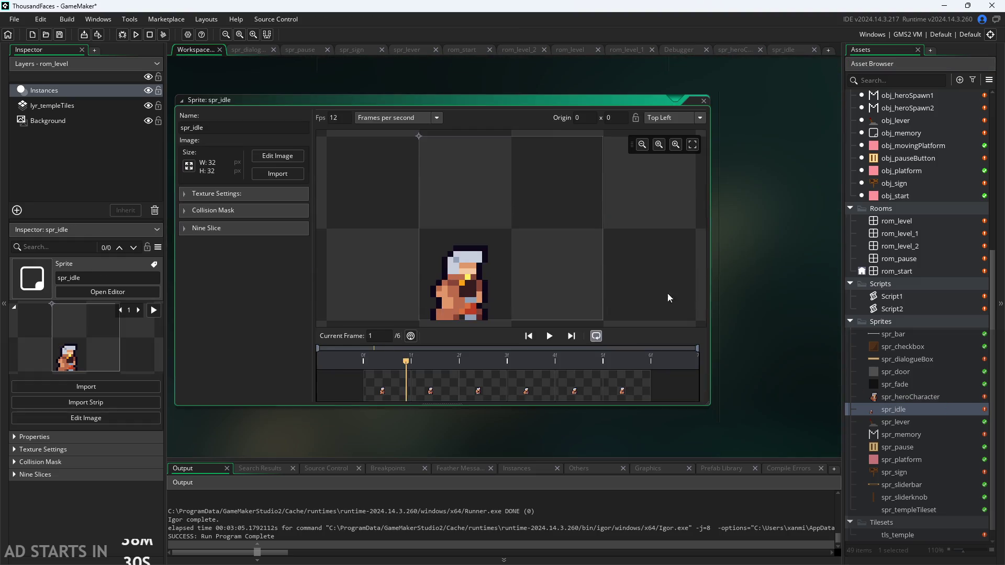
Resize the spr_idle canvas to 16×16 pixels, anchored bottom-left, without scaling the artwork.
click(188, 166)
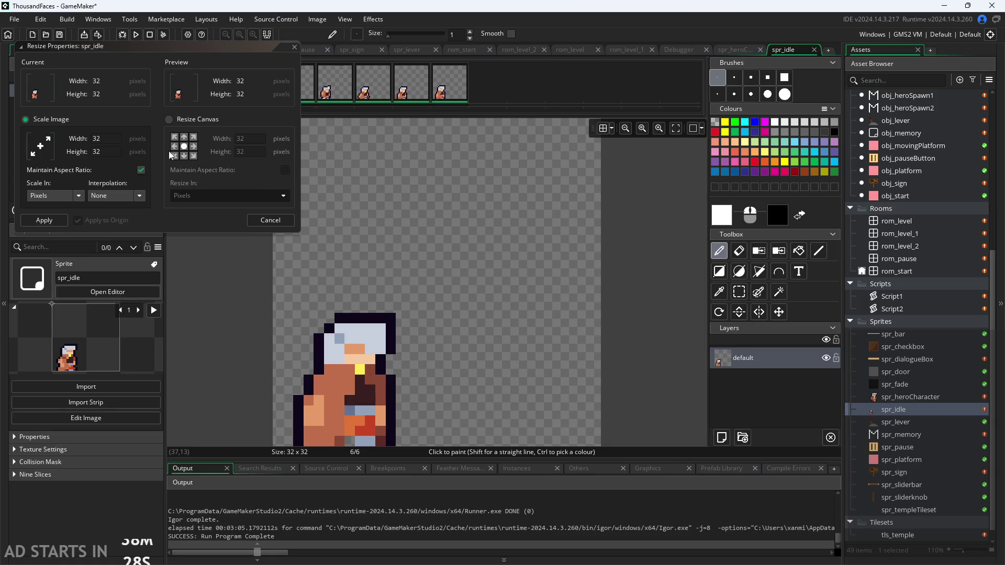
click(196, 121)
click(174, 156)
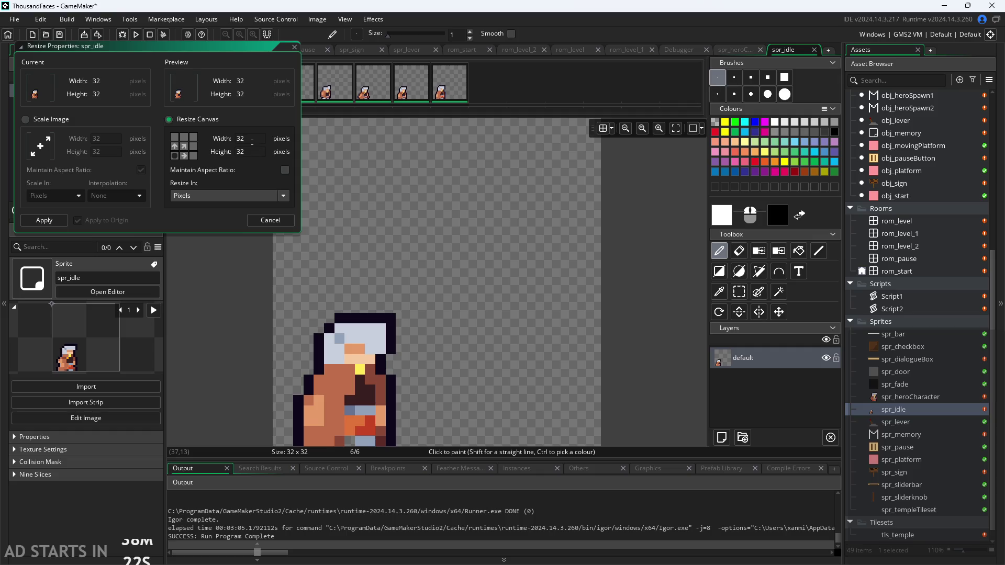
key(Tab)
text(16)
key(Tab)
text(8)
key(Tab)
key(shift+Tab)
text(16)
key(Tab)
text(6)
key(Tab)
click(44, 220)
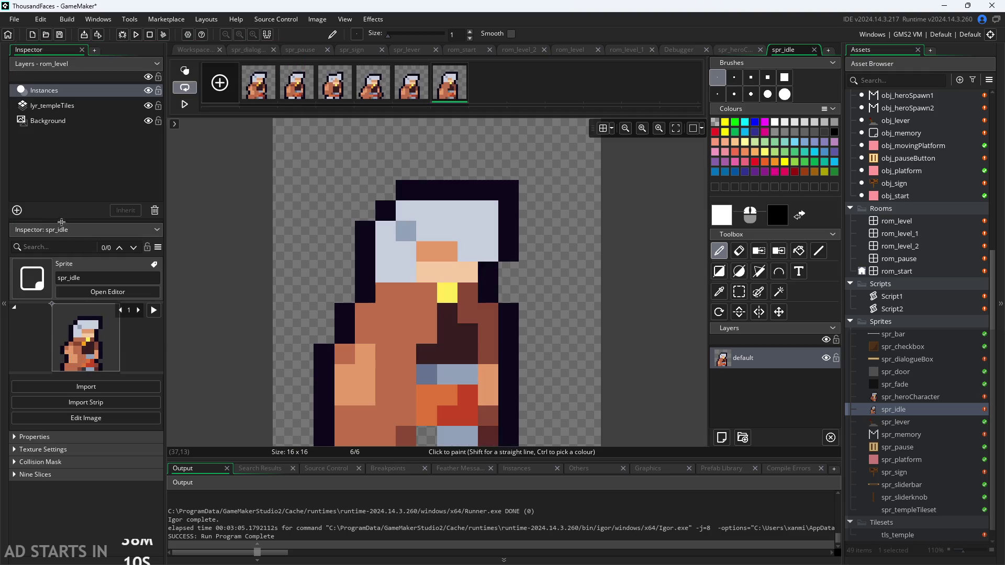
Browse the spr_idle frames and play, then pause, the animation preview.
scroll(631, 243, down, 3)
scroll(631, 243, up, 3)
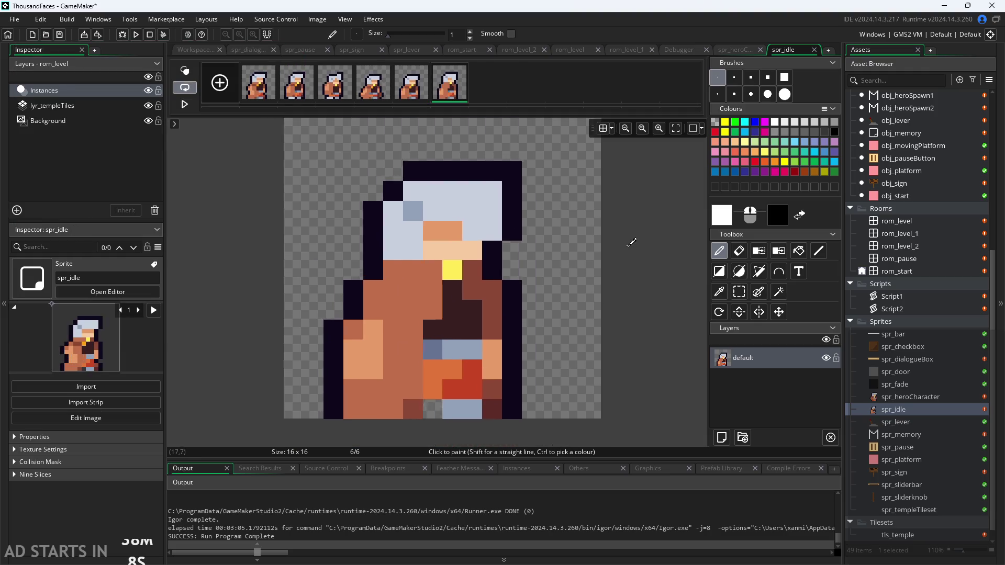
click(374, 97)
click(411, 96)
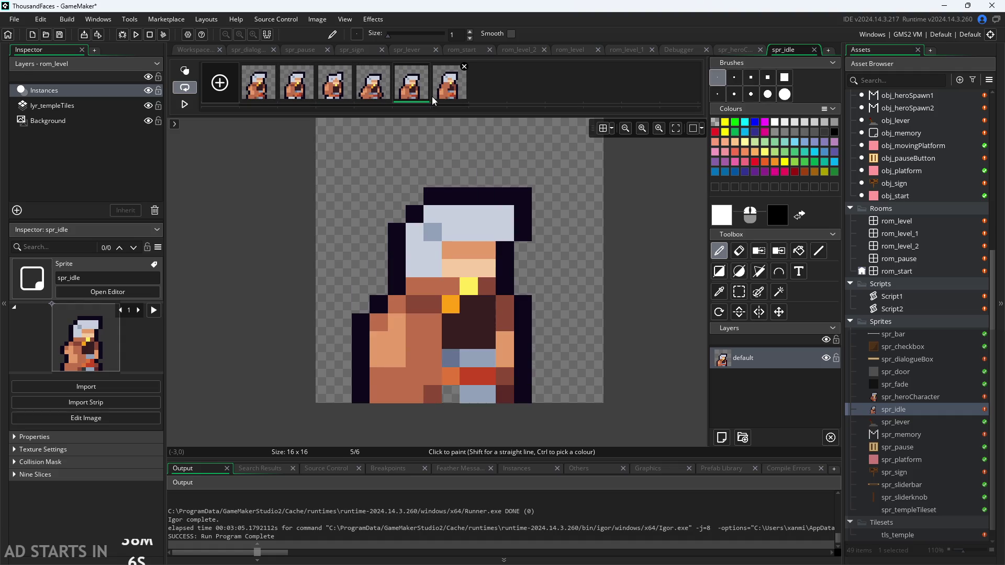
click(447, 97)
click(256, 95)
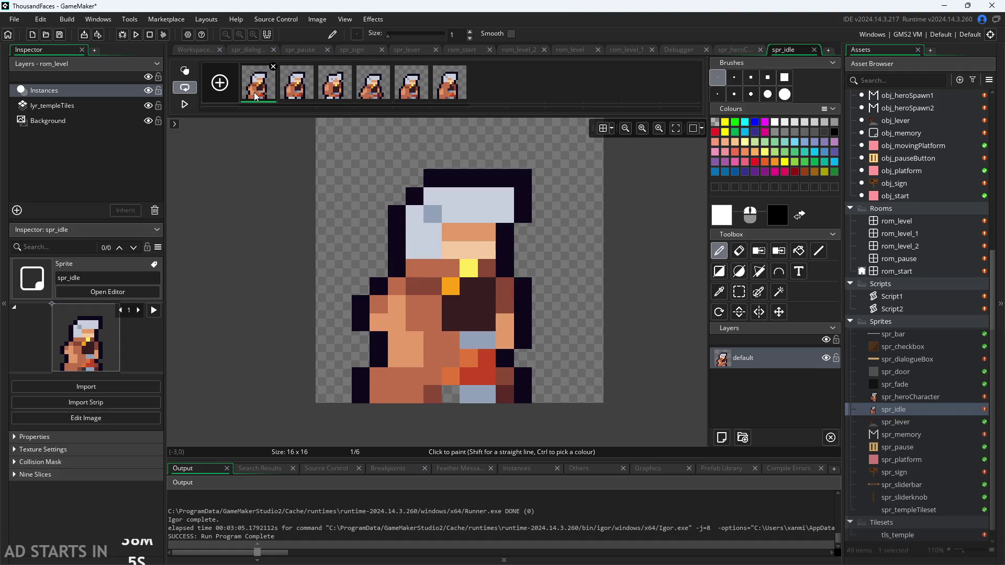
click(184, 104)
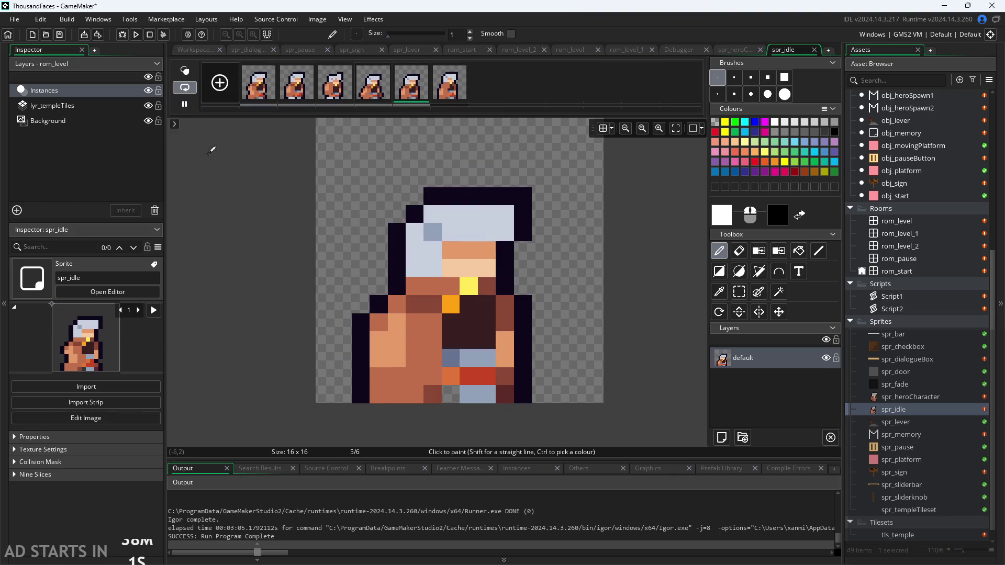
click(184, 104)
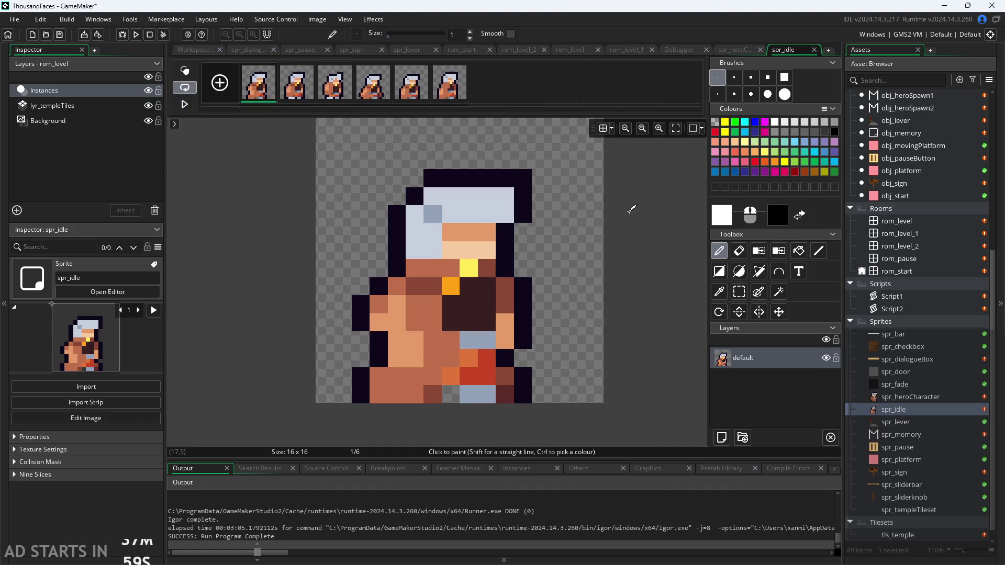
Select frames 1–6 and cut them, leaving a single blank frame.
shift+click(457, 98)
click(252, 94)
key(Left)
click(246, 93)
shift+click(452, 93)
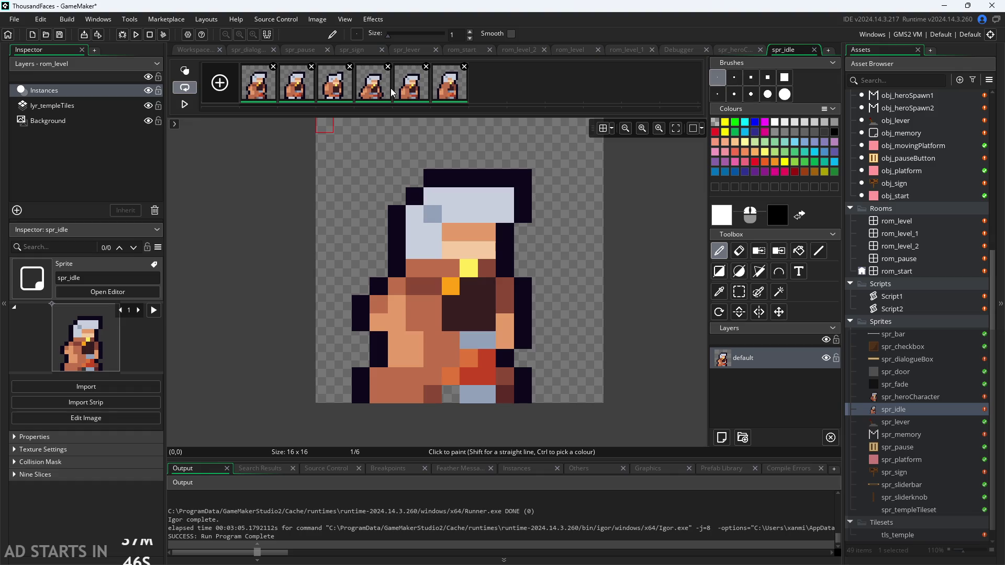
key(ctrl+z)
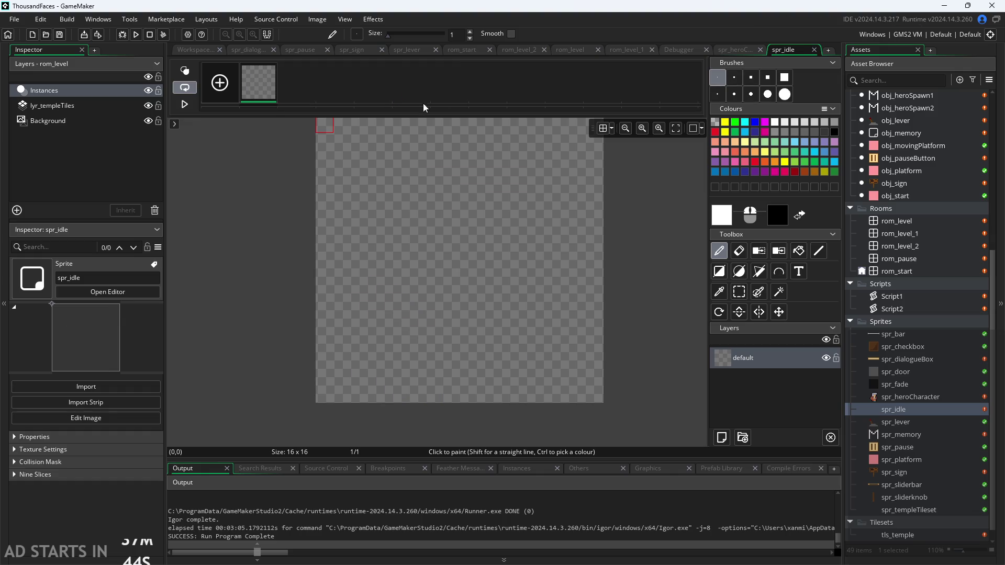
In spr_heroCharacter's image editor, delete its single frame and paste the six copied hero frames.
click(469, 142)
double_click(923, 397)
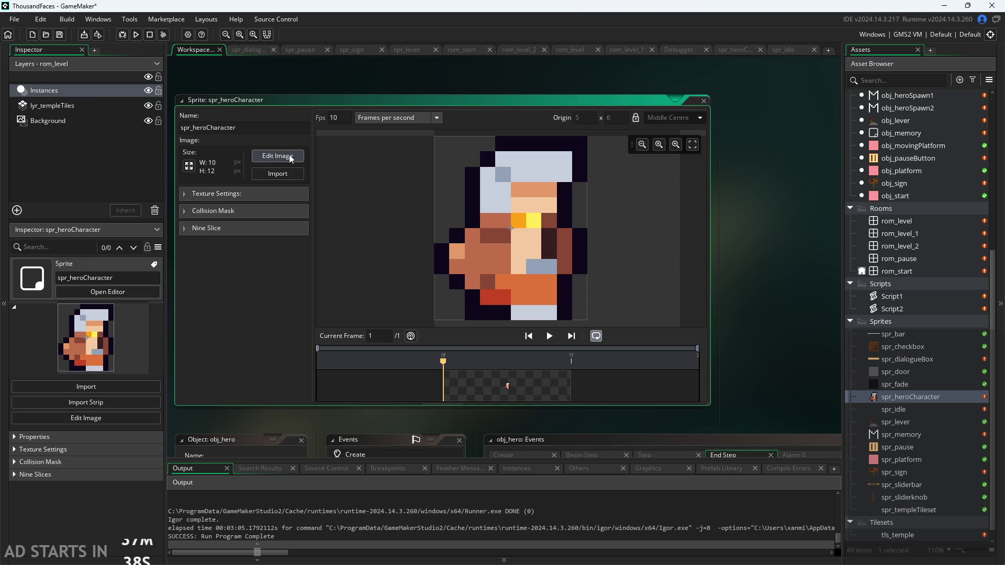
click(289, 155)
key(Delete)
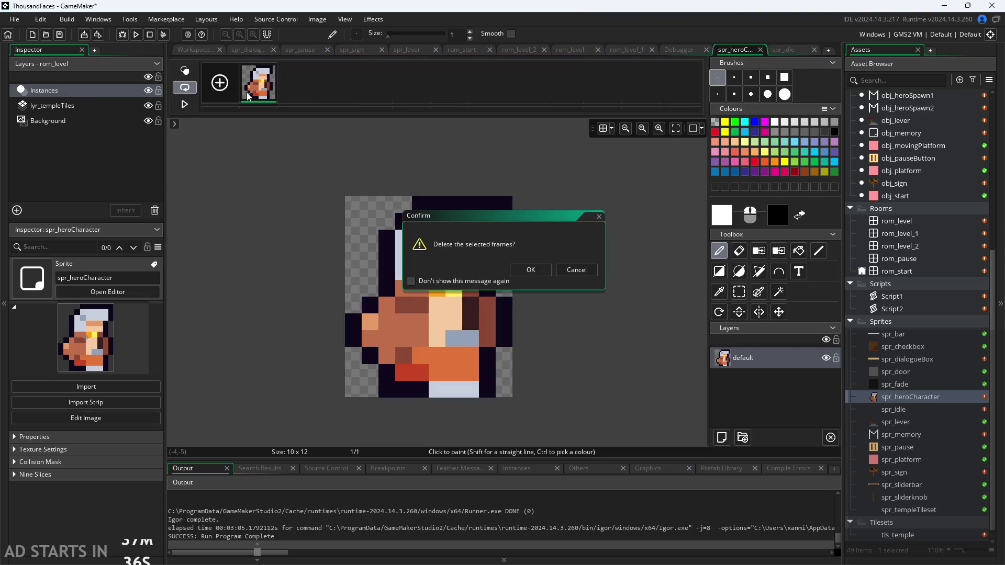
click(531, 269)
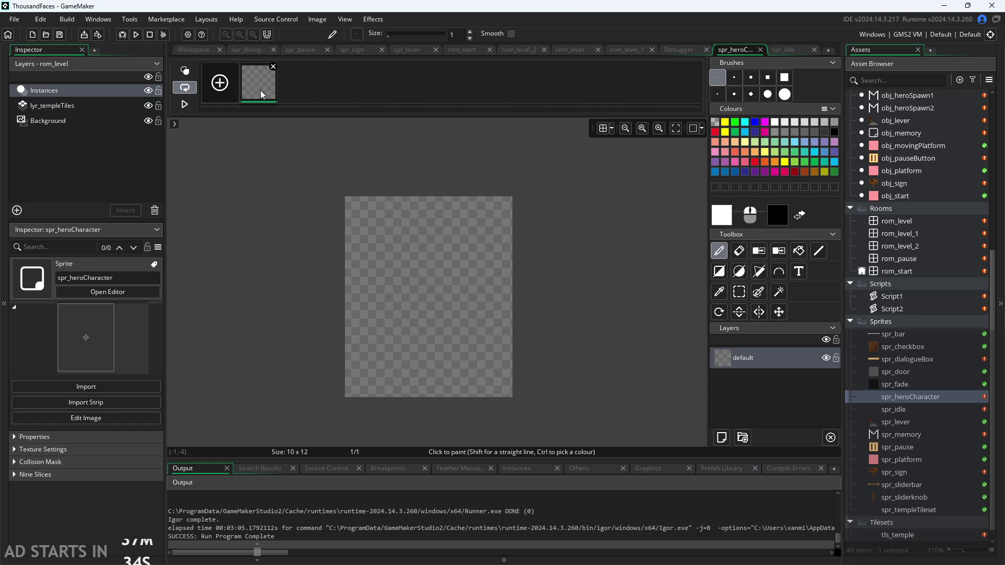
key(ctrl+v)
Delete the blank leading frame, leaving six 10×12 hero frames, and return to the workspace.
click(273, 67)
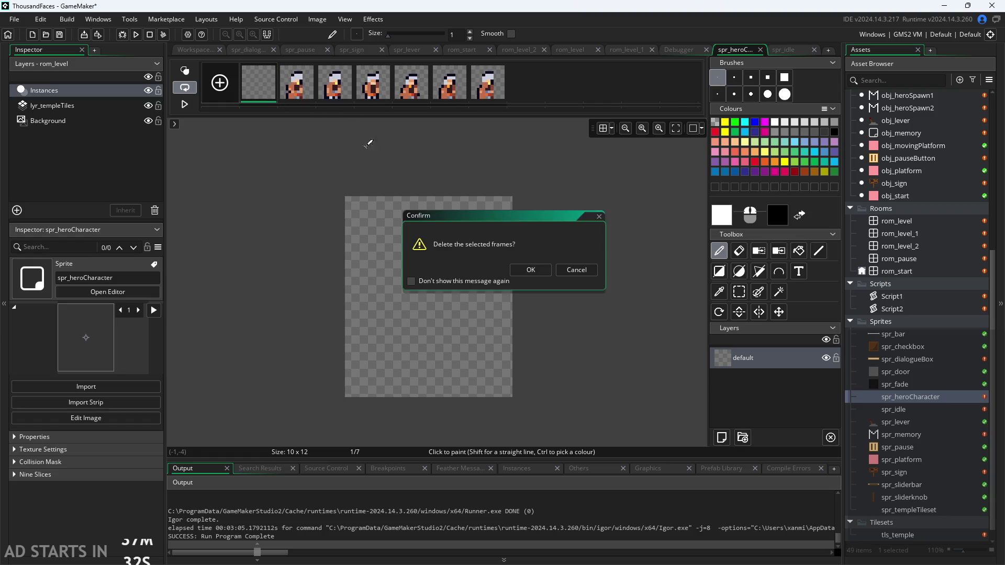
click(533, 270)
click(288, 97)
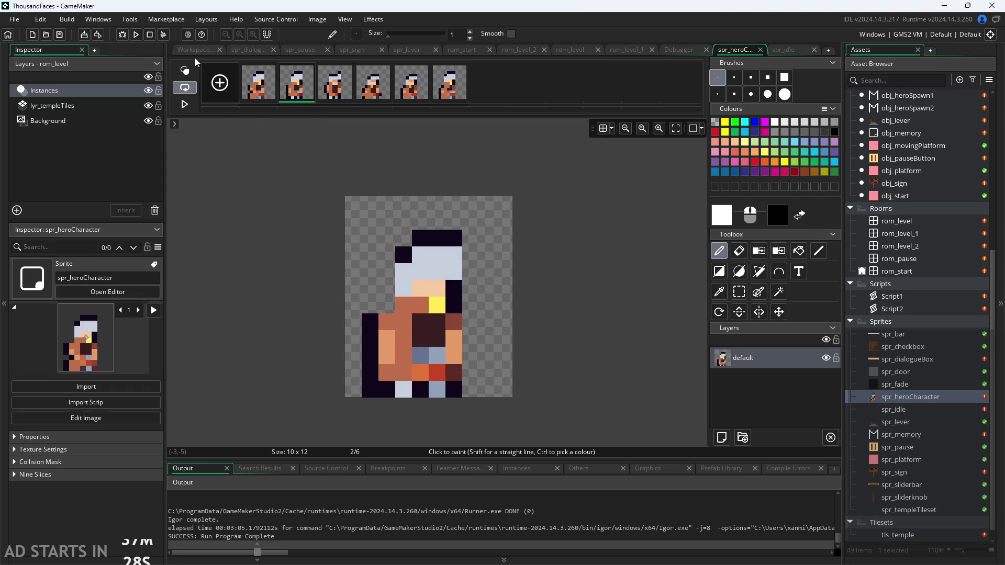
mouse_move(448, 88)
click(273, 67)
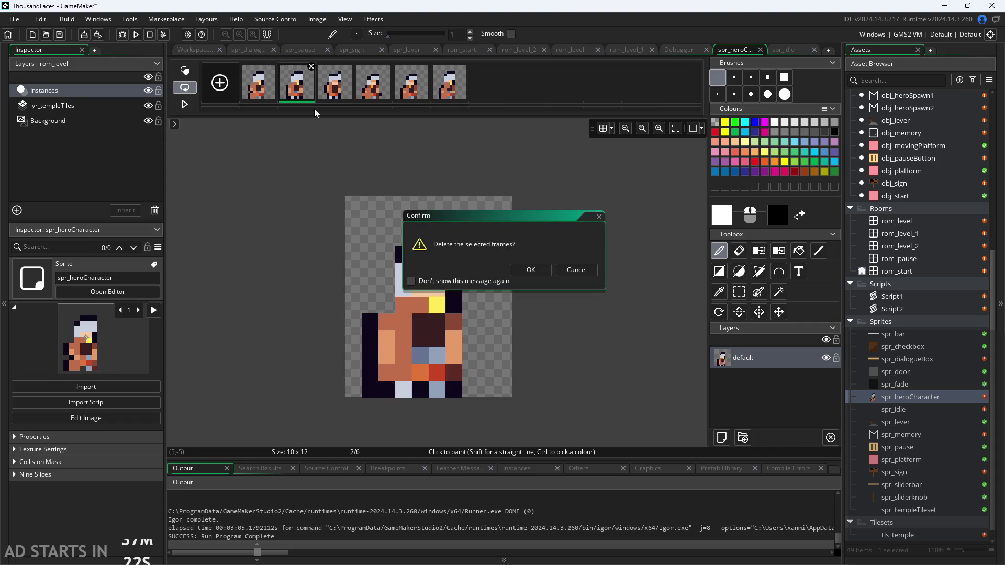
click(573, 272)
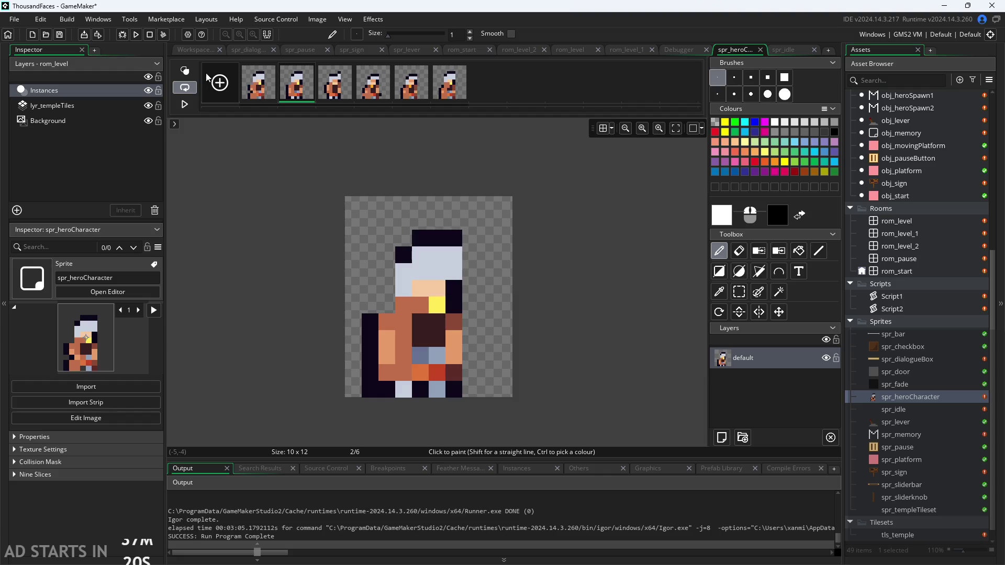
click(204, 50)
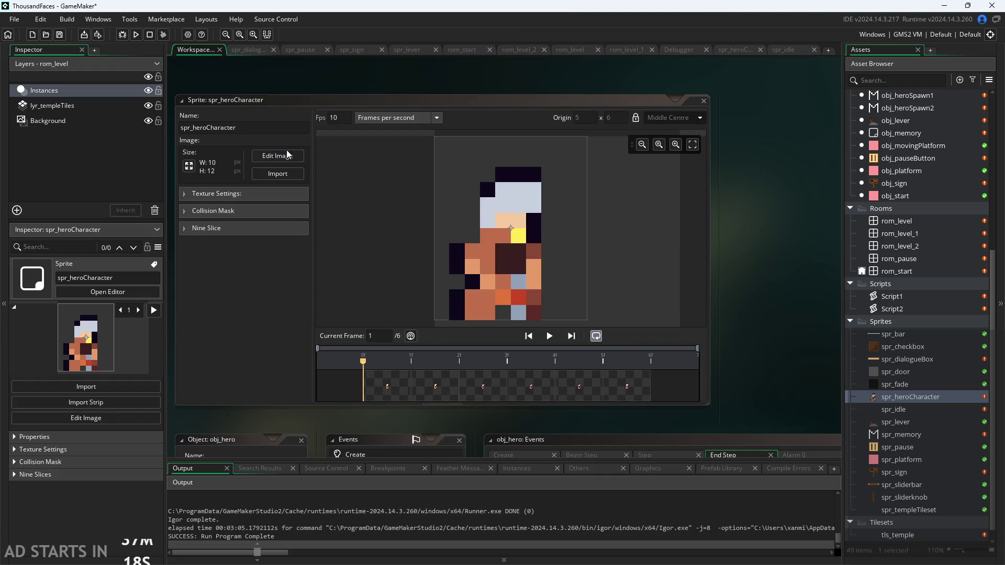
Resize spr_heroCharacter's canvas, not its scale, to 16×16 and apply it.
click(193, 165)
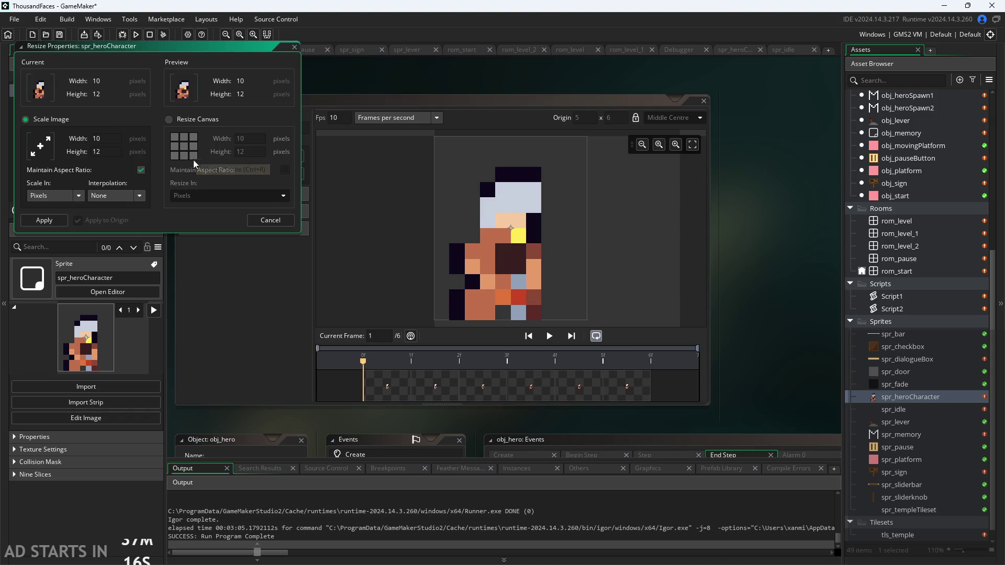
click(169, 120)
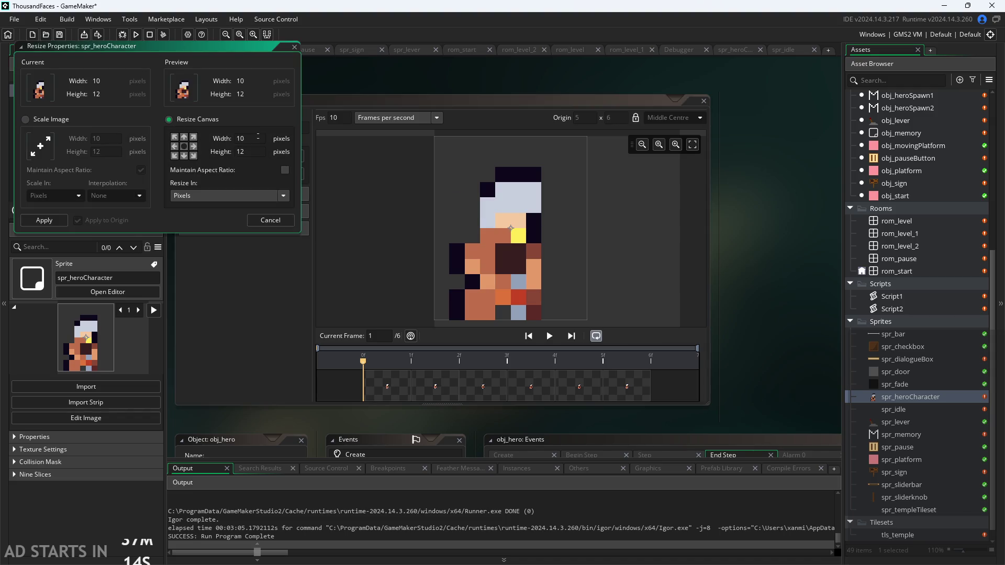
text(16)
key(Tab)
text(16)
key(Tab)
click(44, 220)
Delete all cropped frames, paste the six full hero frames, and remove the empty first frame.
click(278, 156)
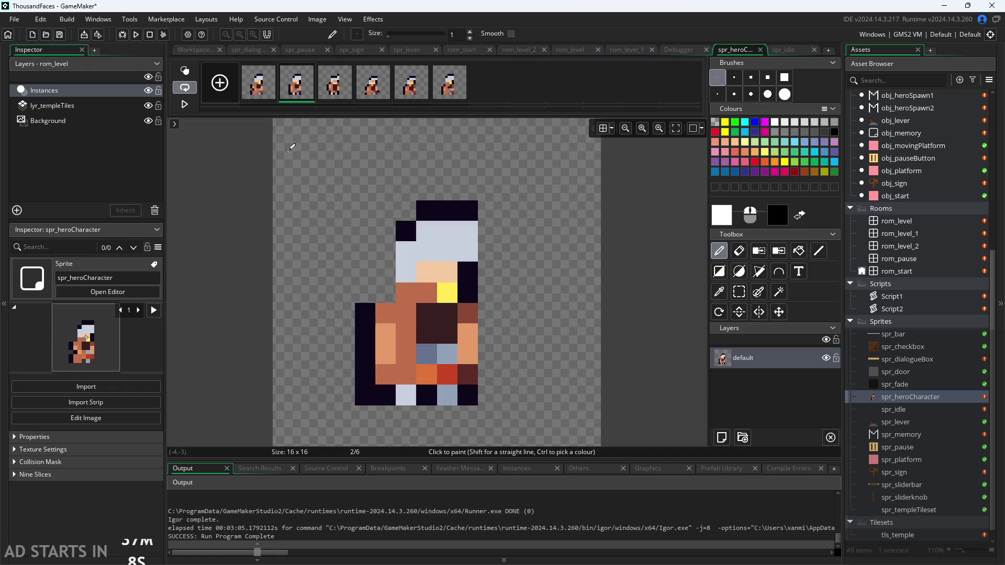
click(274, 67)
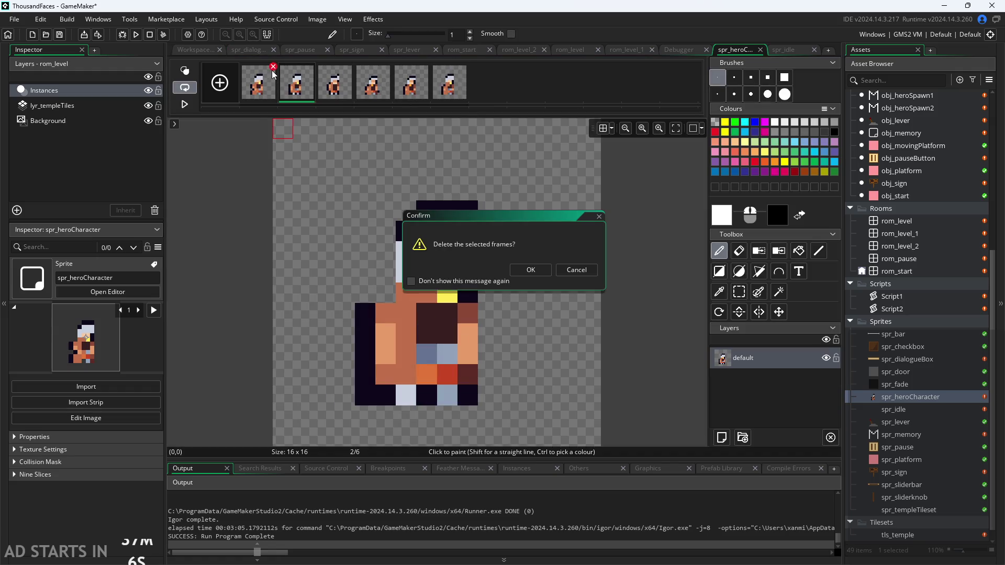
click(531, 270)
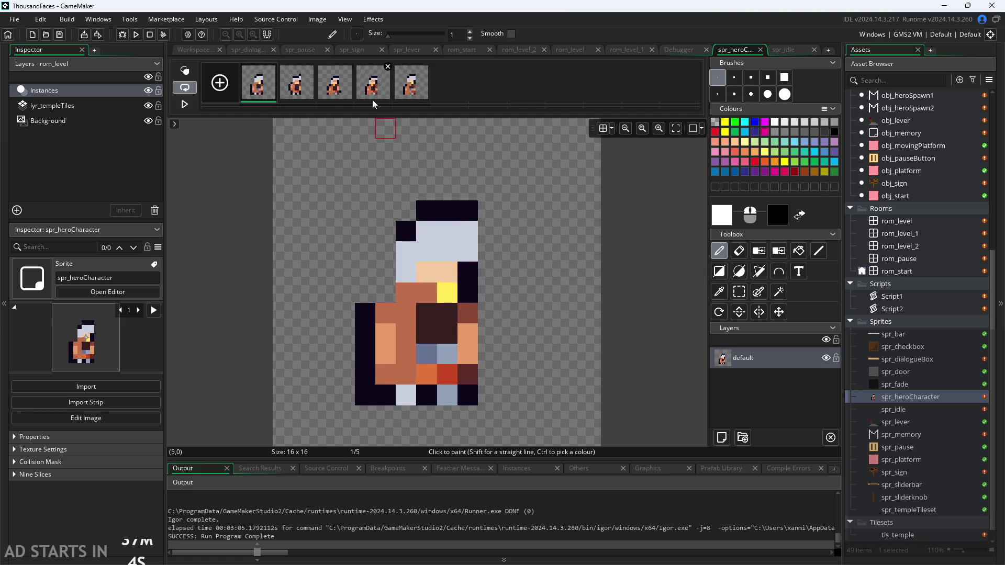
click(427, 67)
click(531, 270)
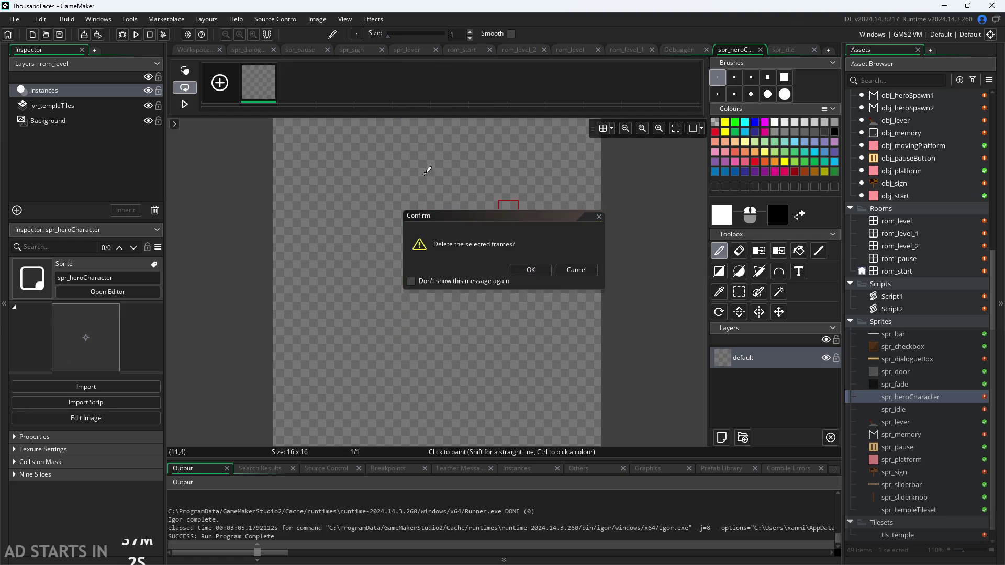
key(ctrl+v)
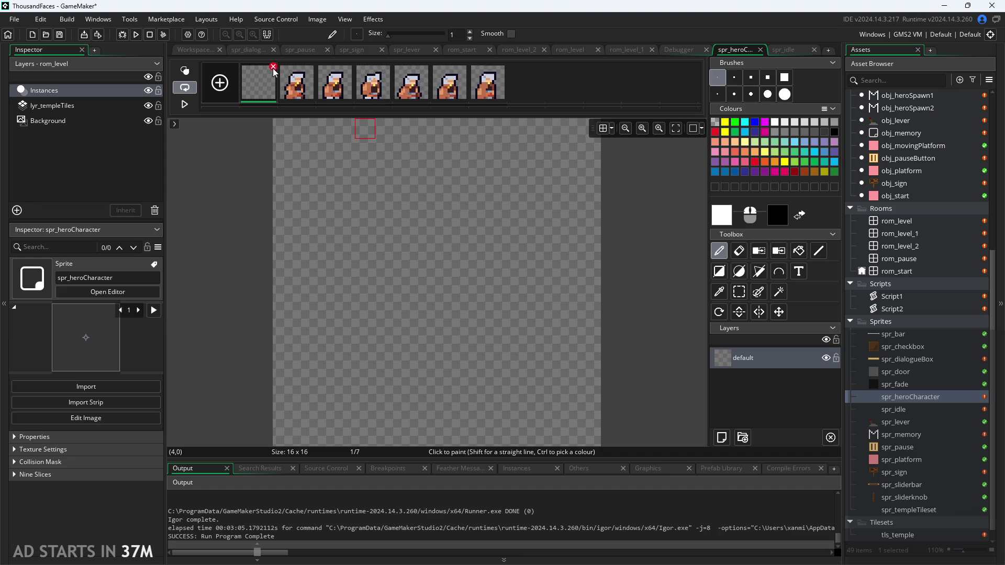
click(273, 67)
click(523, 272)
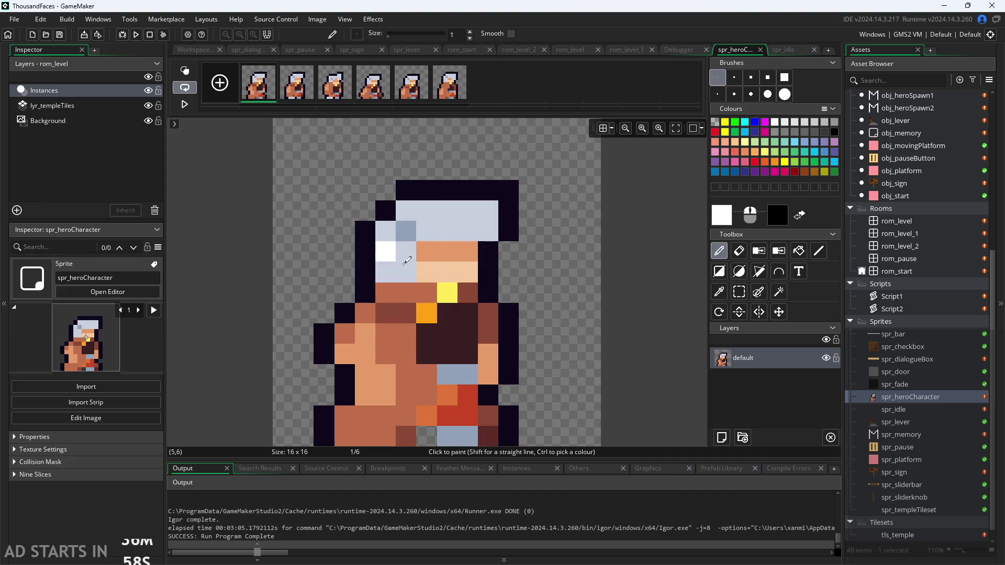
Step twice through the six pasted 16×16 frames to check them.
click(294, 85)
click(334, 87)
click(372, 87)
click(409, 99)
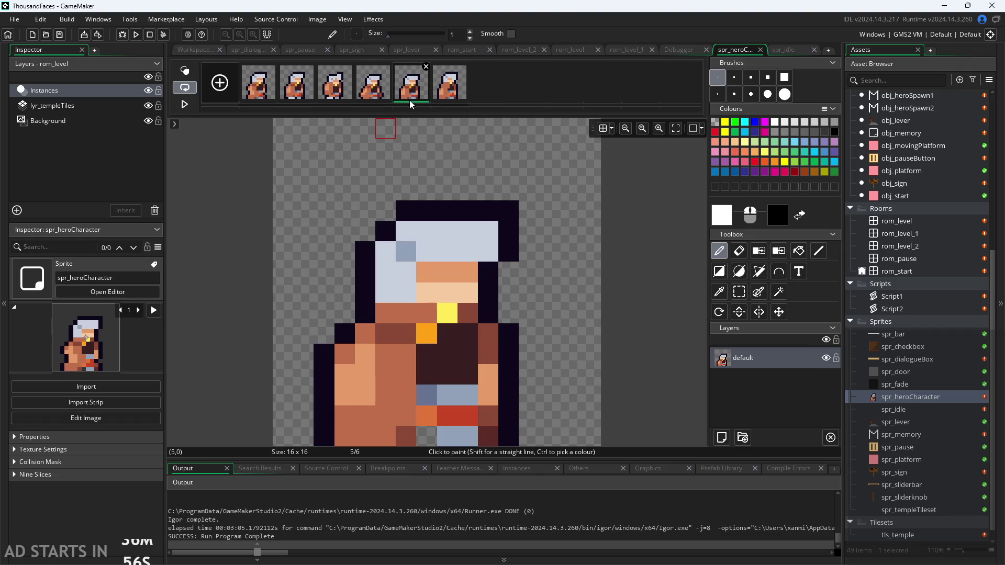
click(438, 100)
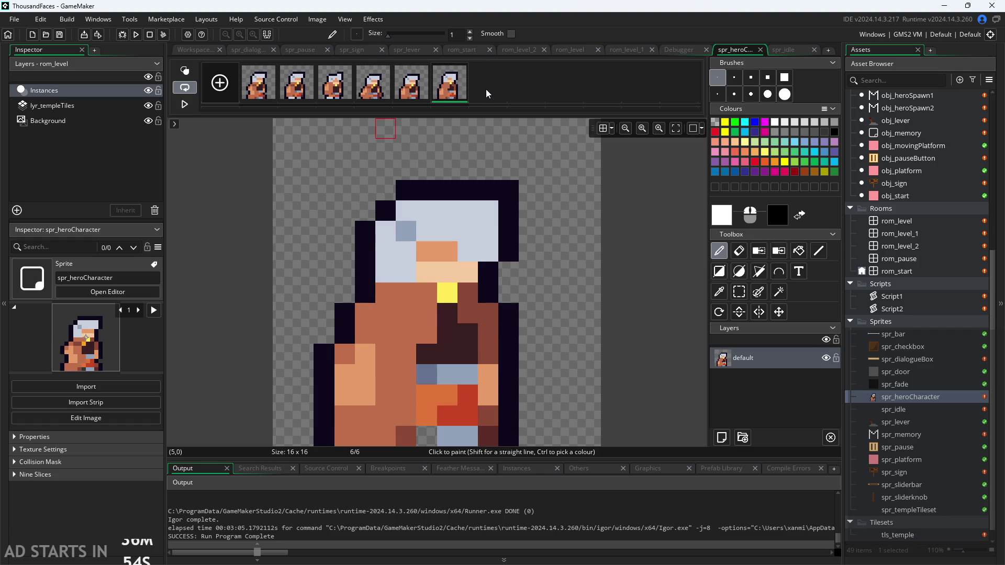
click(272, 90)
click(312, 87)
click(372, 89)
click(414, 90)
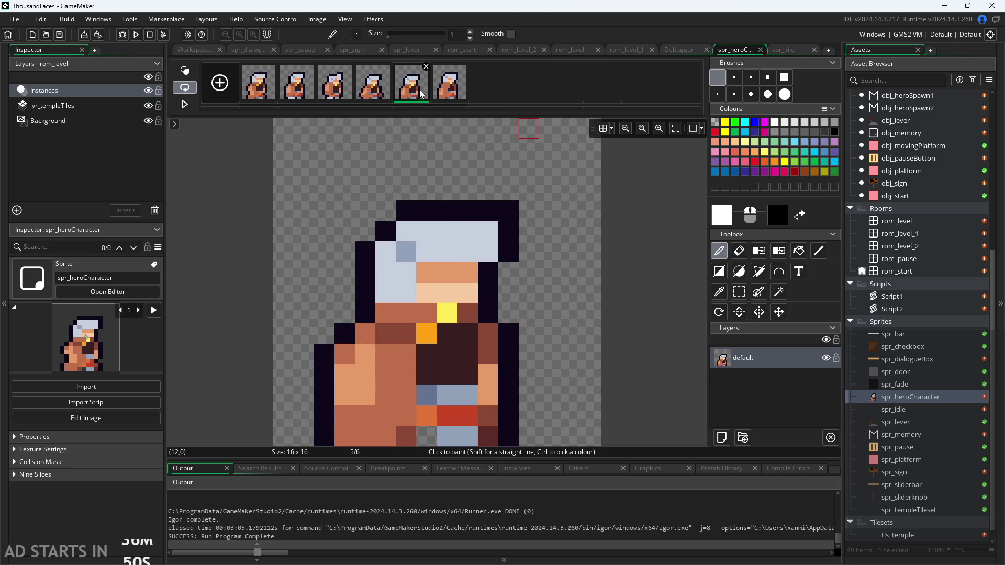
click(450, 89)
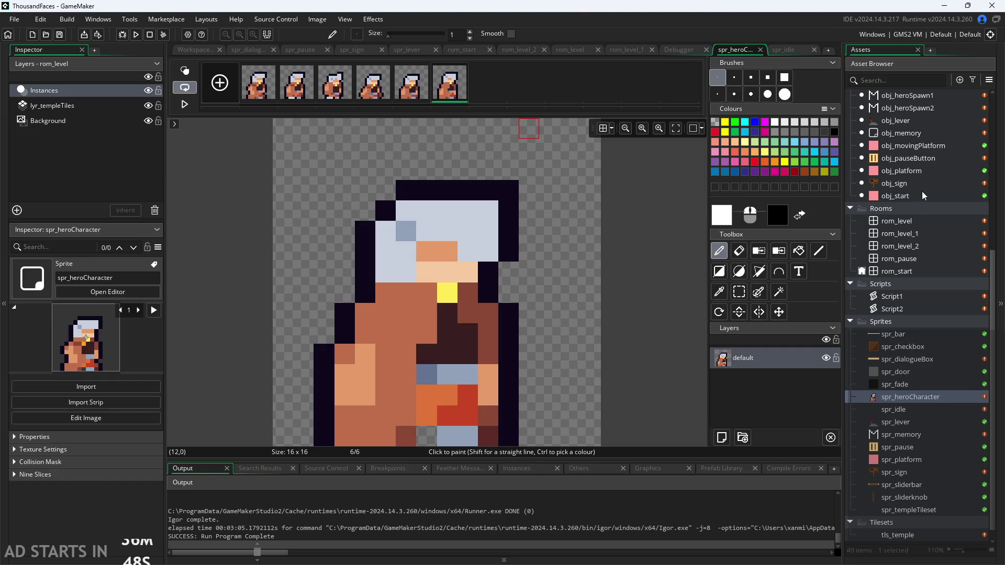
scroll(922, 195, up, 5)
double_click(916, 253)
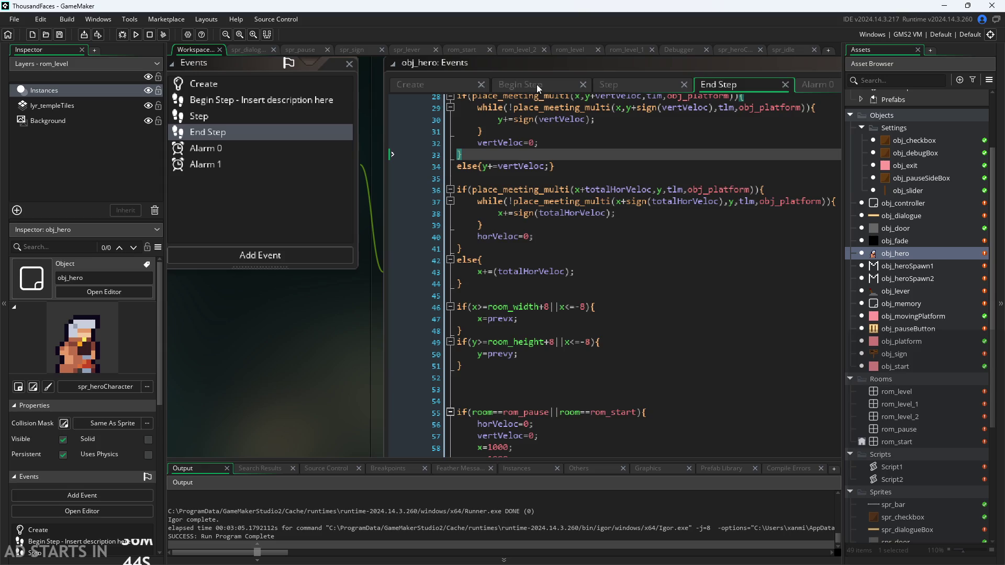
Scroll obj_hero's Step event code to its last line and place the caret after line 88.
click(609, 84)
scroll(473, 318, up, 10)
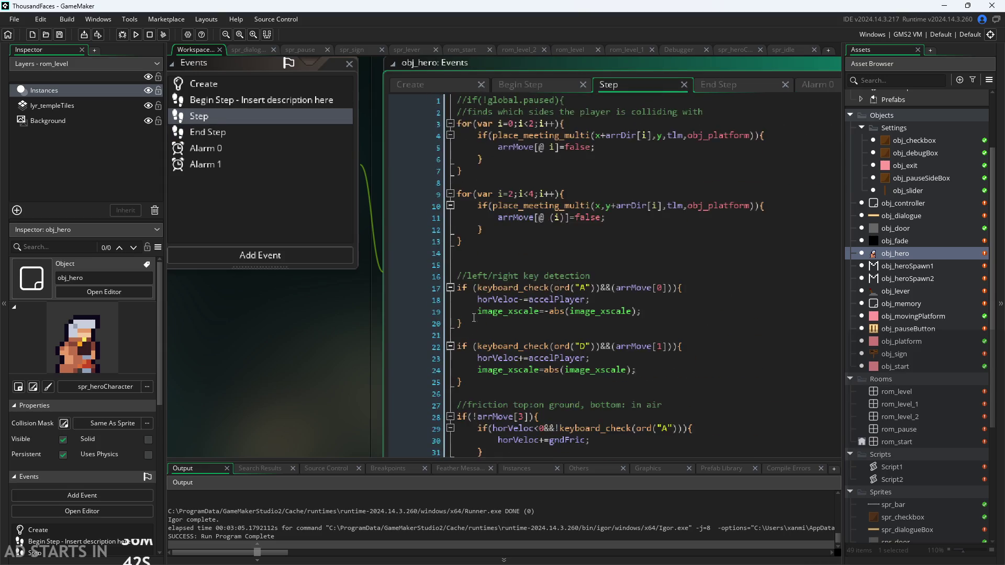
scroll(473, 318, down, 3)
scroll(489, 210, up, 3)
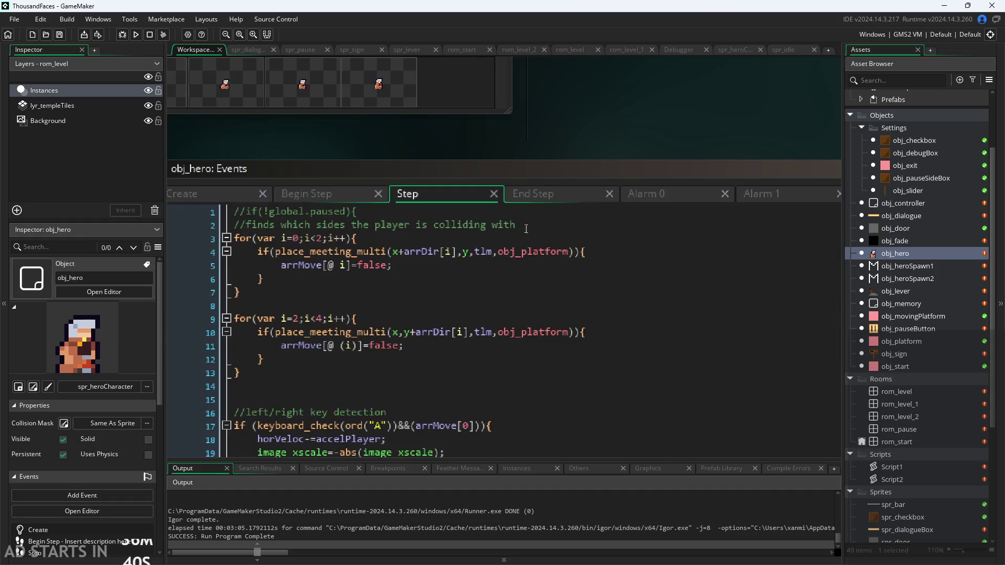
scroll(489, 209, down, 3)
scroll(390, 319, up, 1)
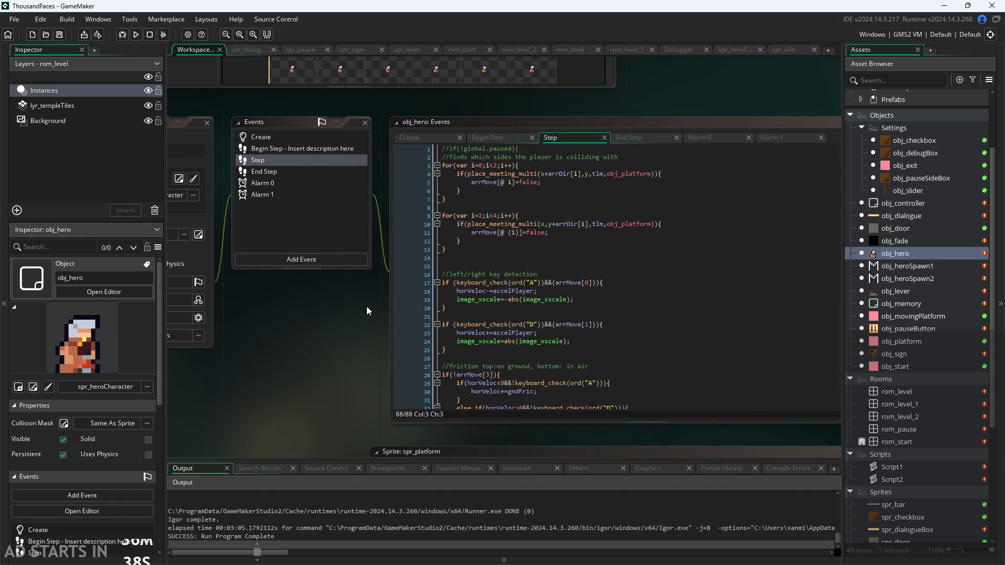
scroll(366, 306, down, 1)
scroll(534, 319, down, 10)
scroll(534, 319, down, 5)
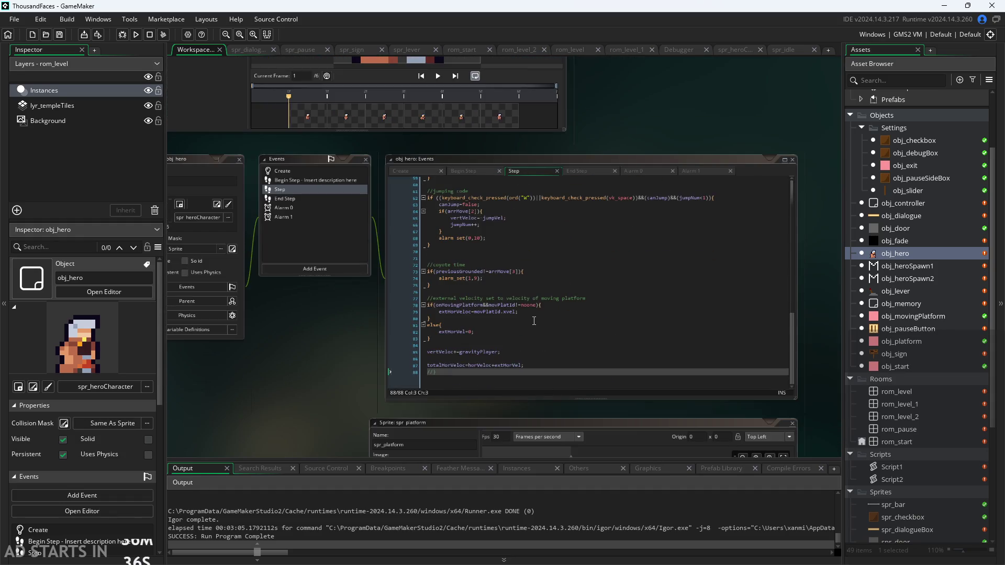
click(455, 372)
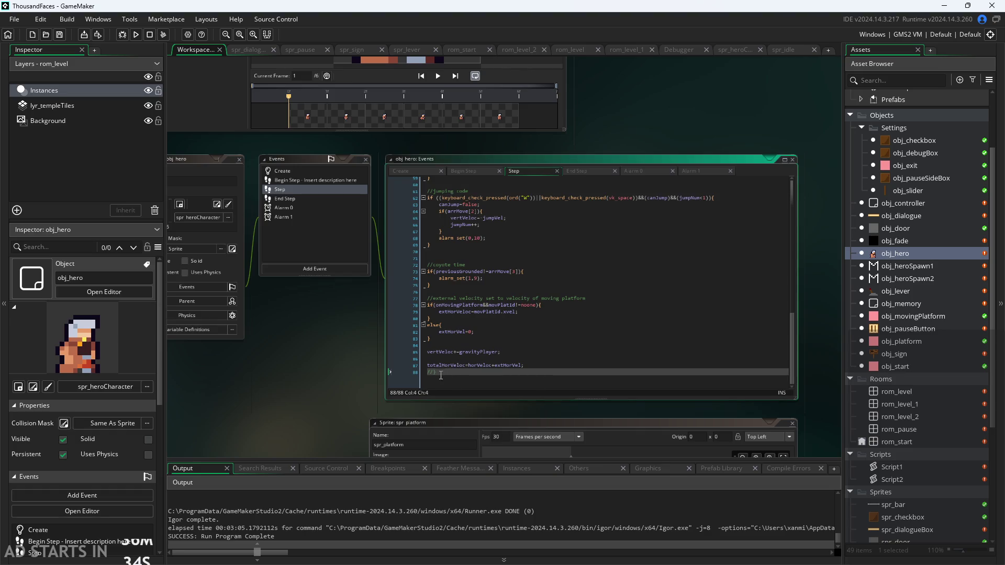
scroll(362, 382, up, 2)
scroll(471, 236, up, 5)
scroll(372, 333, down, 4)
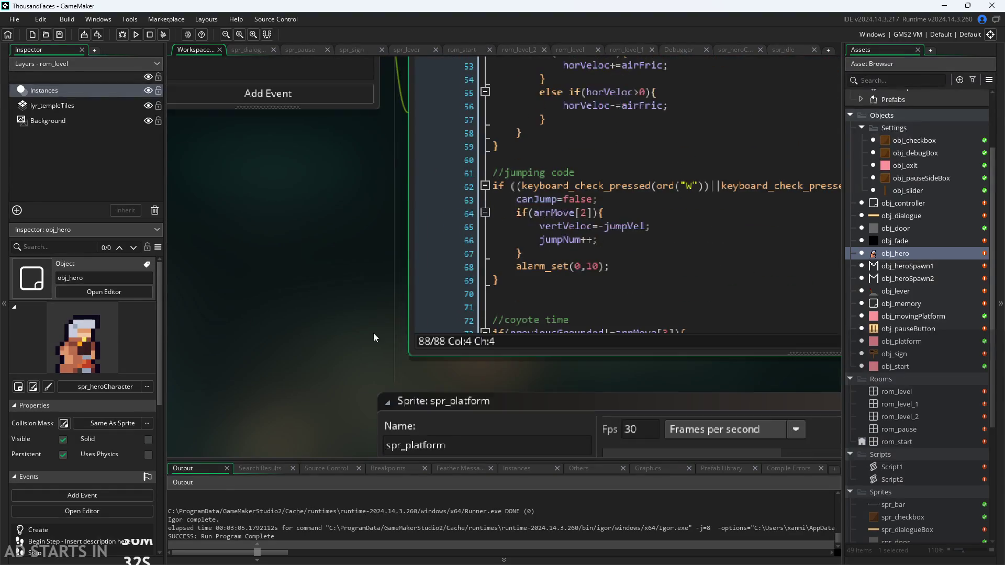
scroll(193, 362, up, 5)
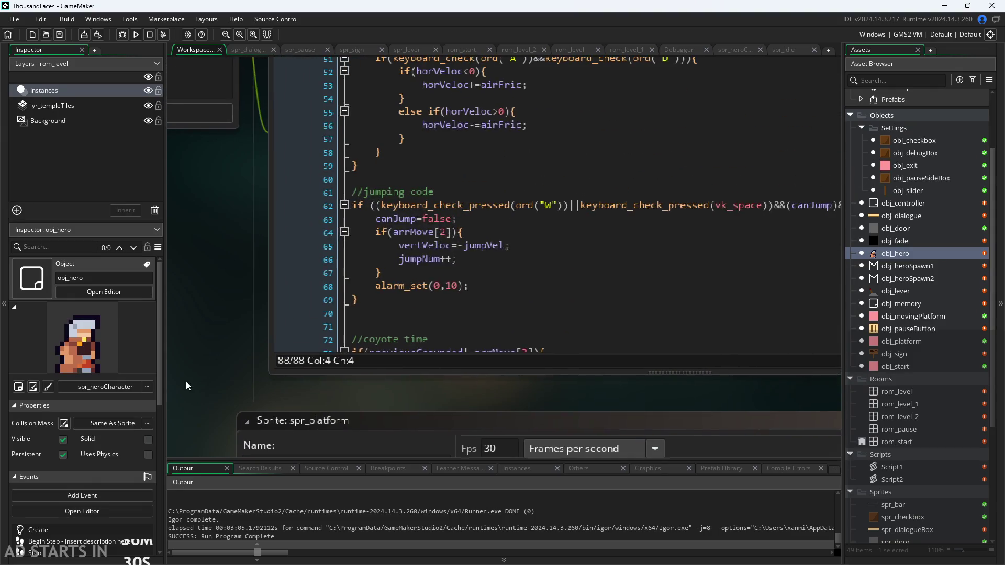
click(415, 325)
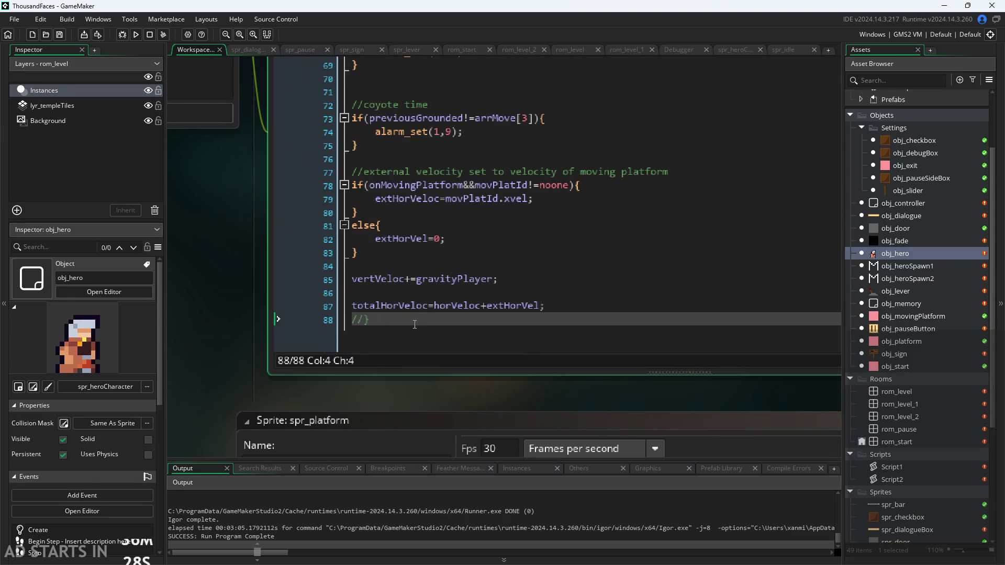
Add a new line after line 88, then erase a partly typed condition.
key(Return)
key(Return)
text(if()
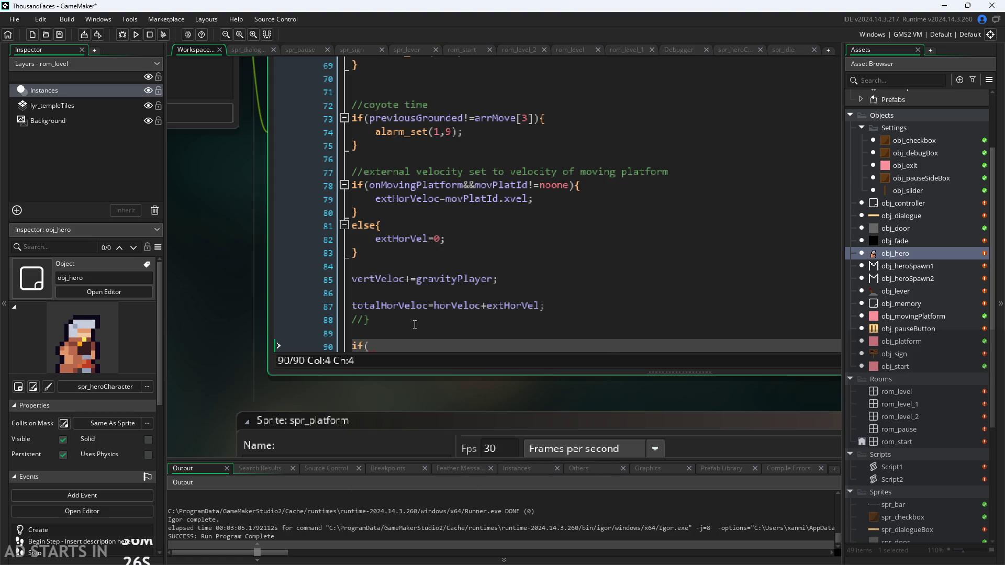
key(Escape)
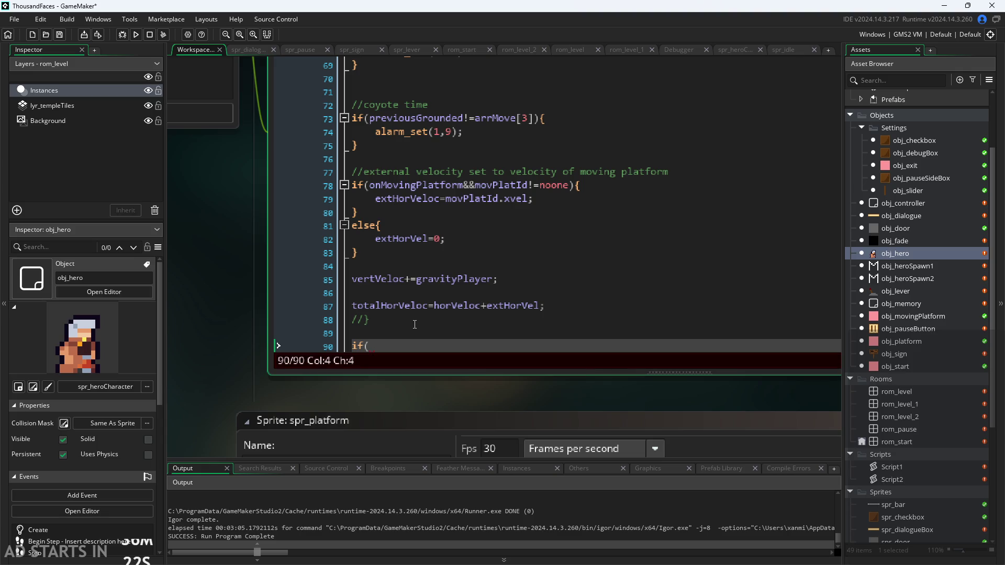
key(BackSpace)
key(BackSpace)
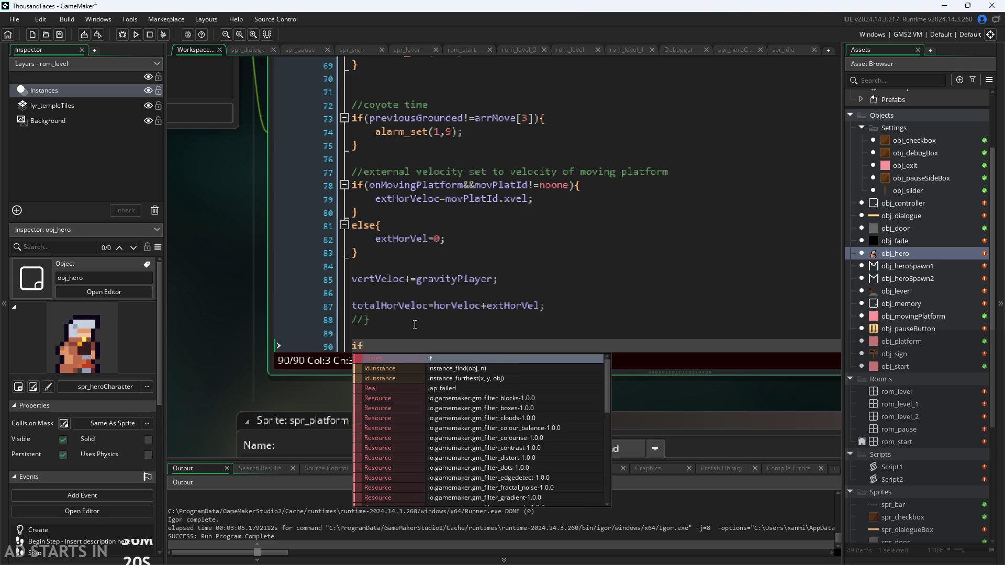
text((o)
key(BackSpace)
key(BackSpace)
key(BackSpace)
key(BackSpace)
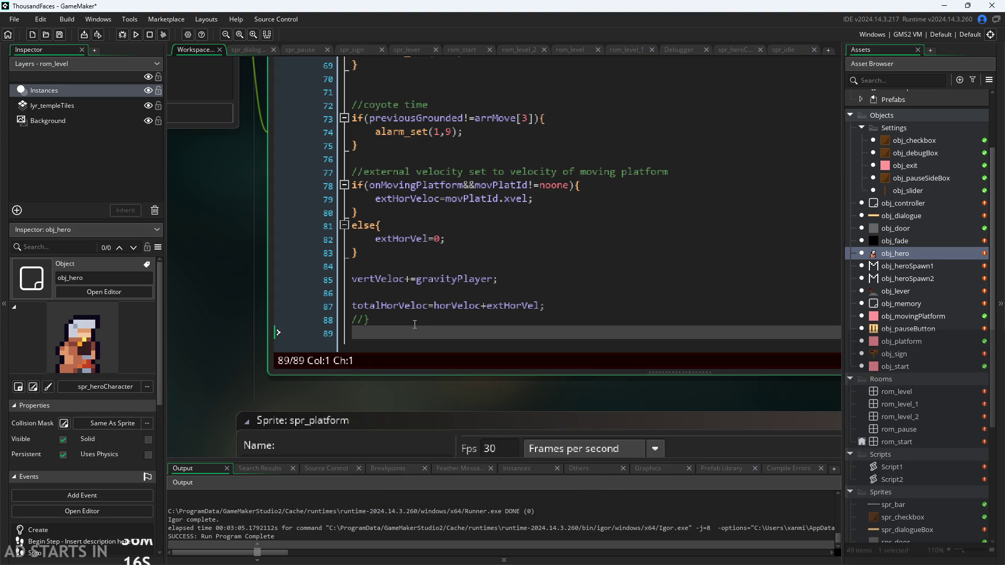
Insert blank lines after line 87 and begin an if(keyboar condition on line 89.
click(579, 304)
key(Return)
key(Return)
key(Return)
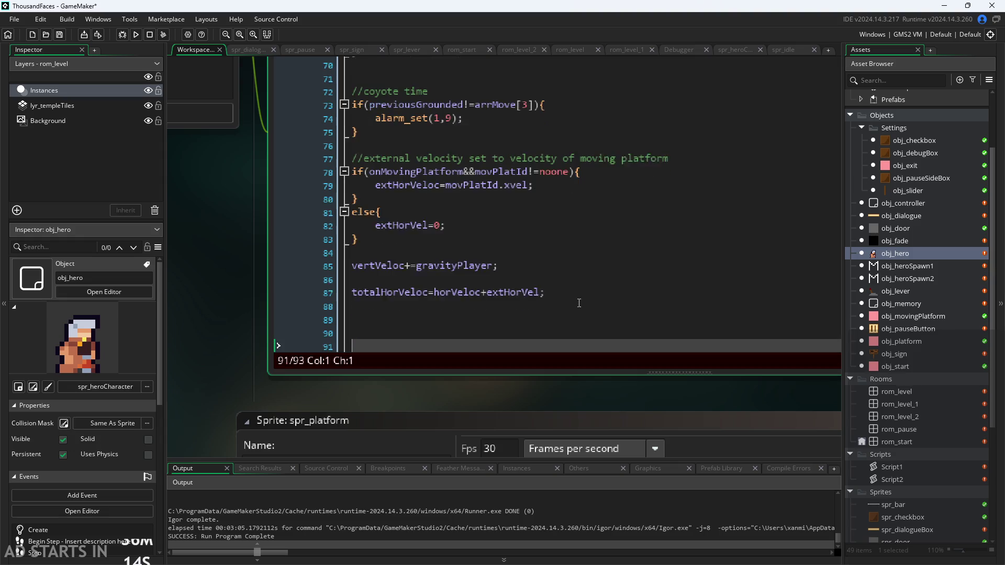
click(579, 303)
text(o)
key(BackSpace)
text(if)
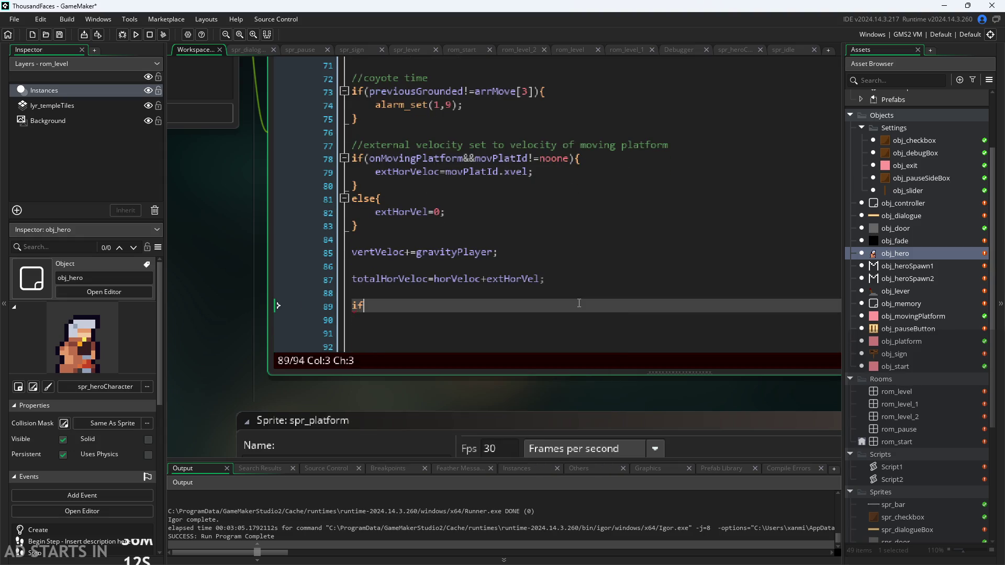
text((no_k)
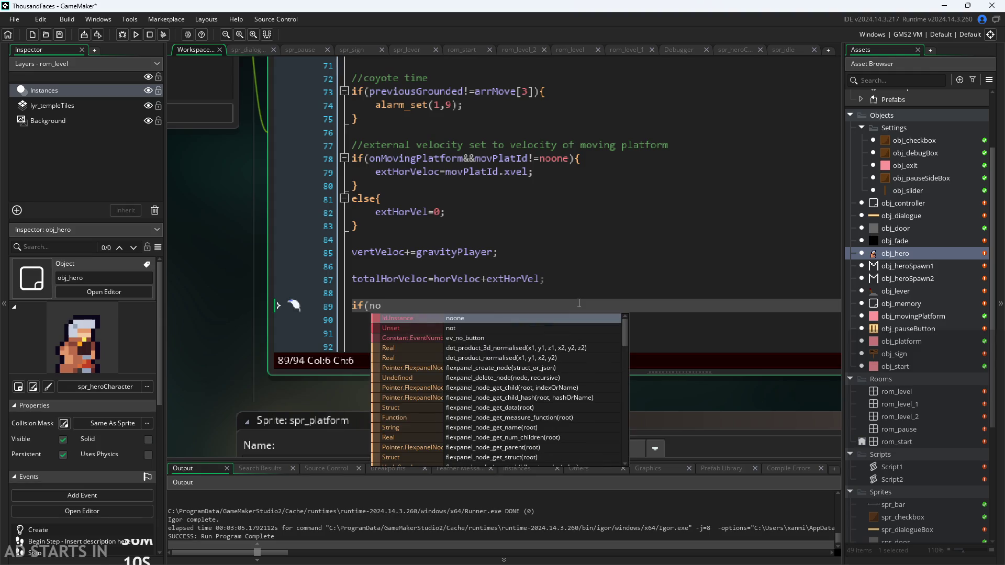
key(BackSpace)
key(BackSpace)
key(BackSpace)
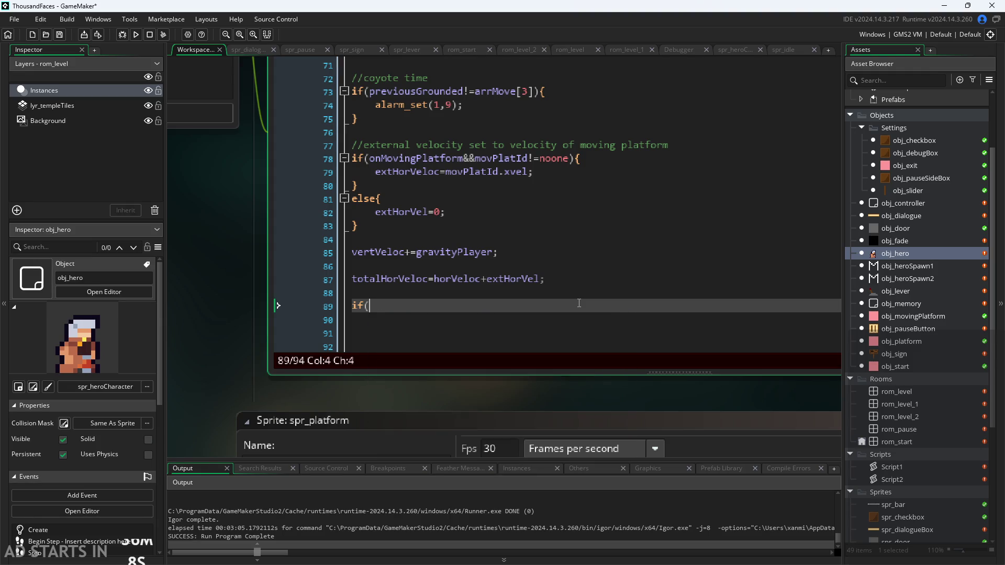
text(keyboar_)
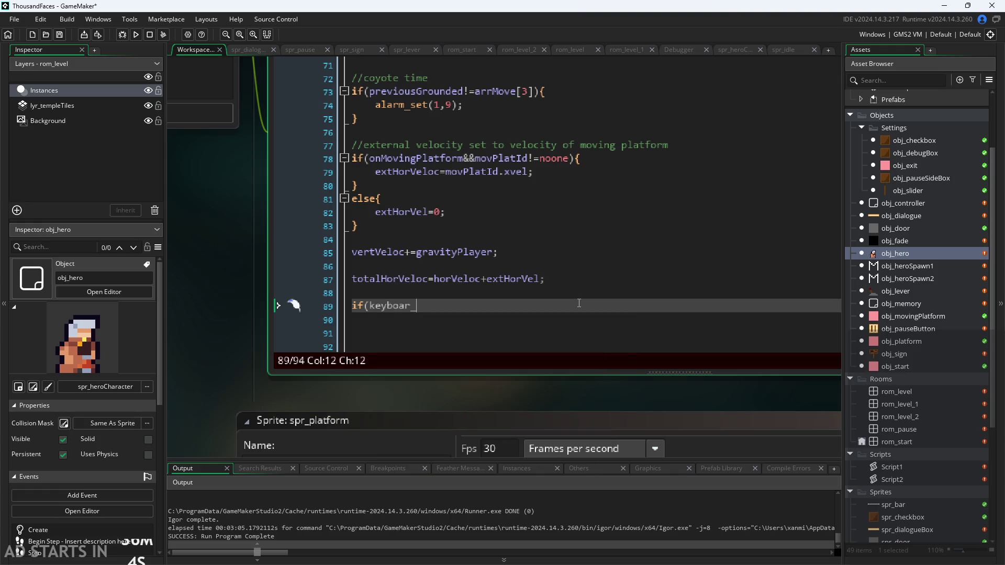
key(BackSpace)
Complete the condition as if(!keyboard_check(vk_anykey)) on line 89 and select it for clearing.
scroll(550, 323, down, 3)
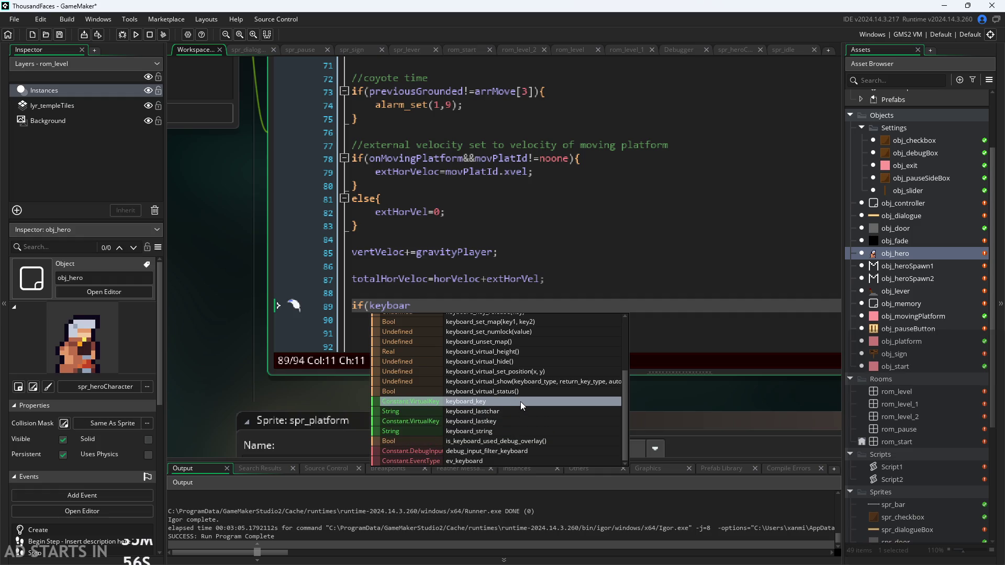
scroll(520, 401, up, 1)
scroll(520, 401, up, 1)
scroll(520, 401, up, 1)
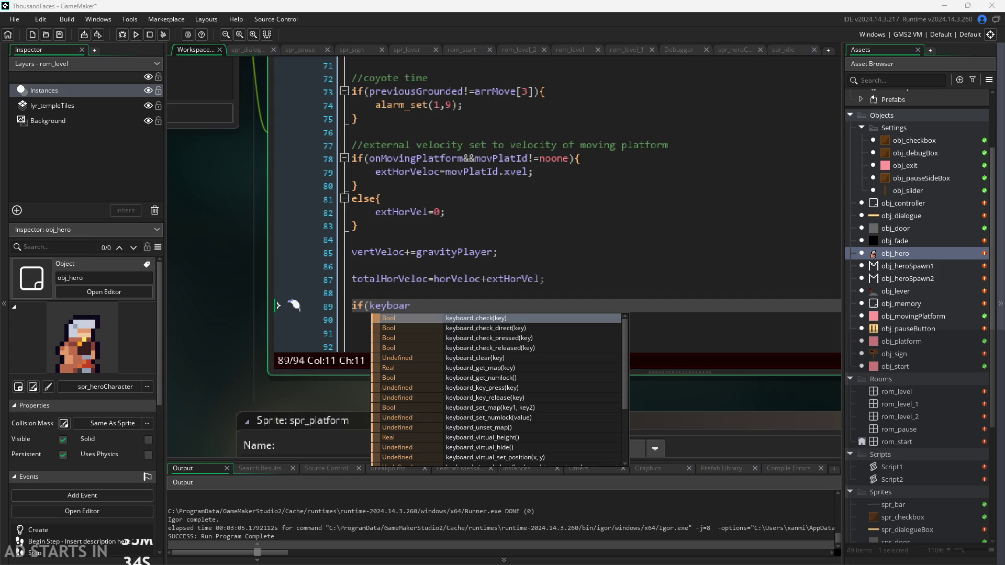
click(457, 318)
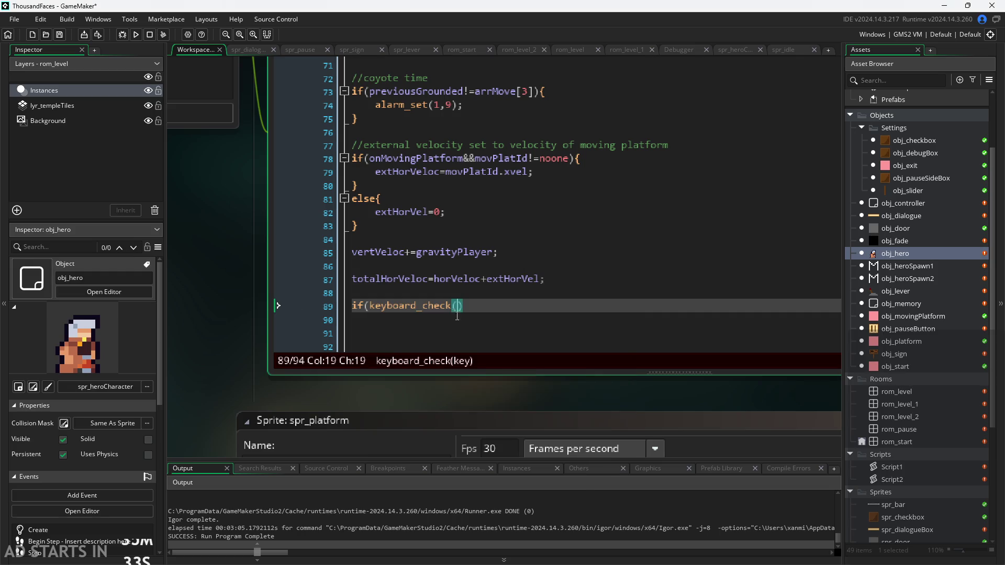
text(vk_an)
key(Return)
key(End)
text())
key(Left)
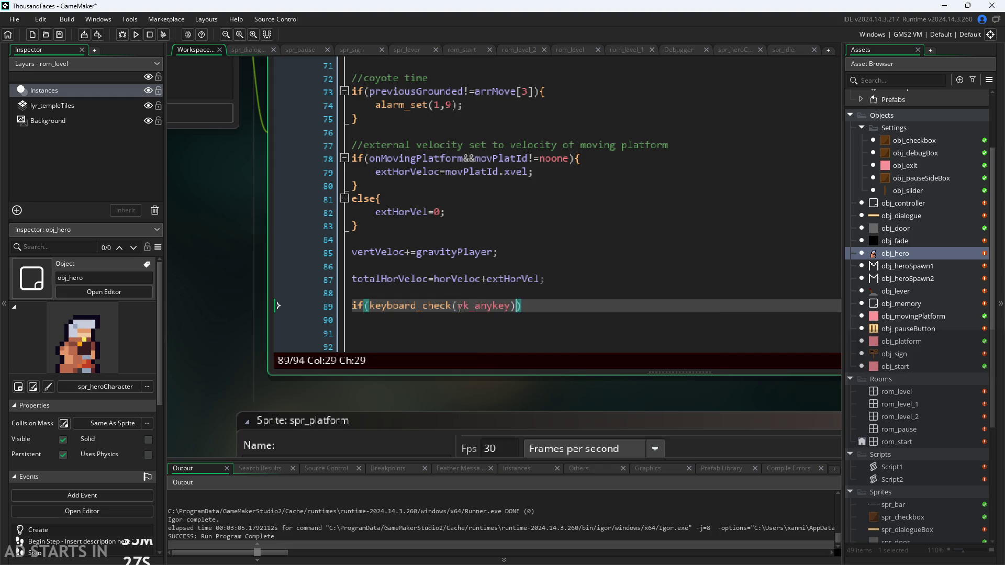
key(Left)
key(ctrl+Left)
key(ctrl+Left)
key(ctrl+Left)
key(ctrl+Left)
text(!)
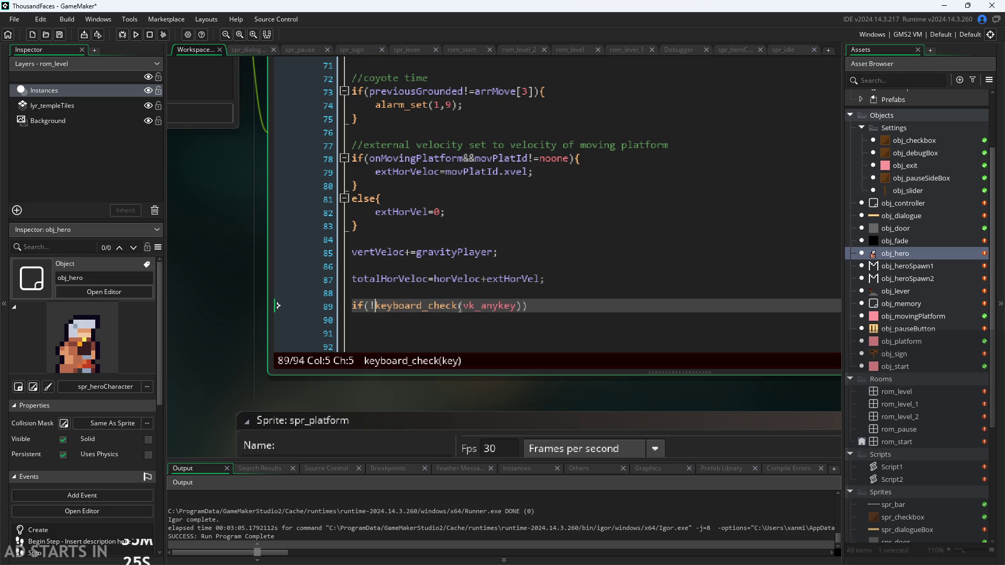
drag(551, 304, 262, 303)
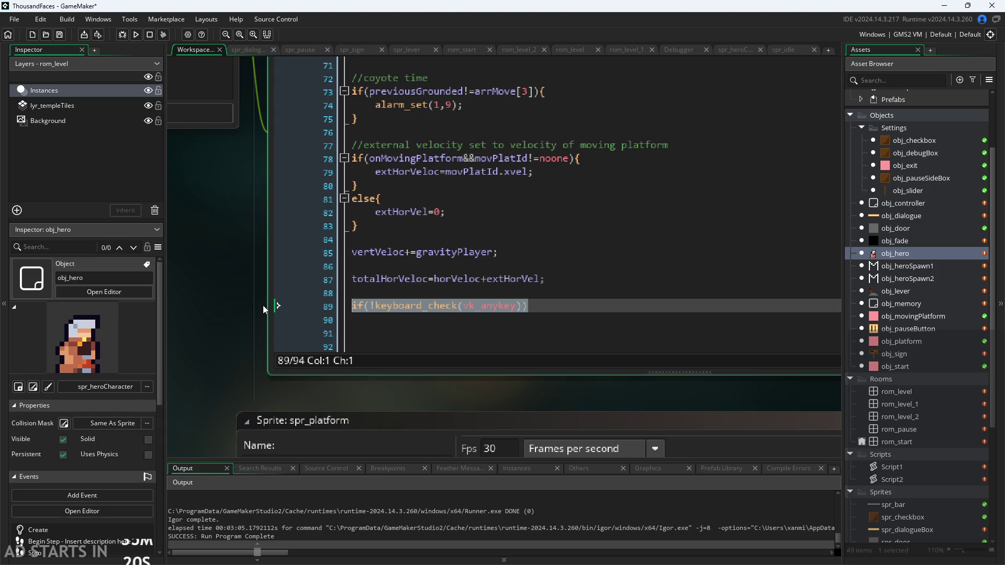
Type a first condition, if(velocity!=0, on line 89.
text(if()
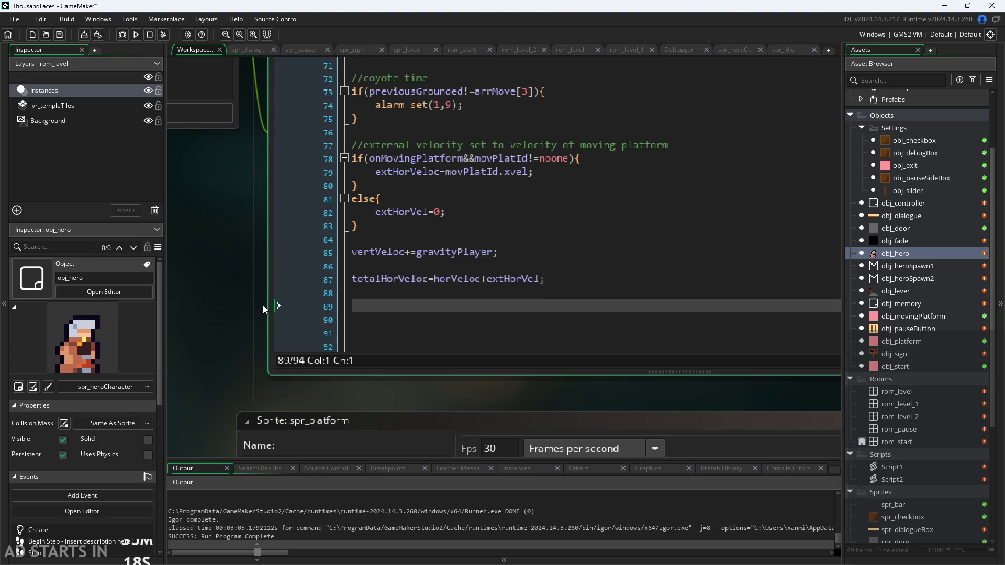
key(BackSpace)
text((veloci)
text(ty>)
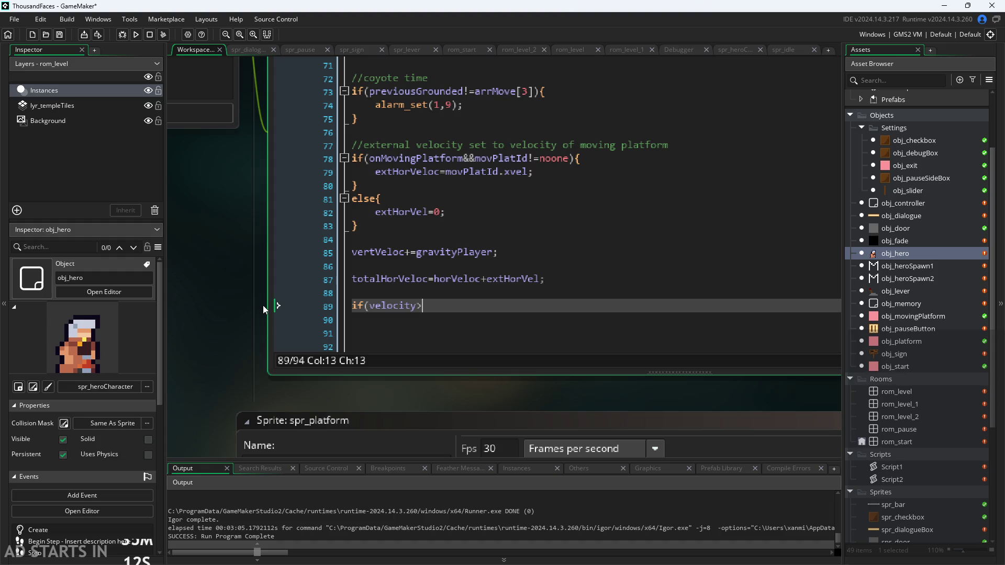
key(BackSpace)
text(!=0)
scroll(263, 306, down, 3)
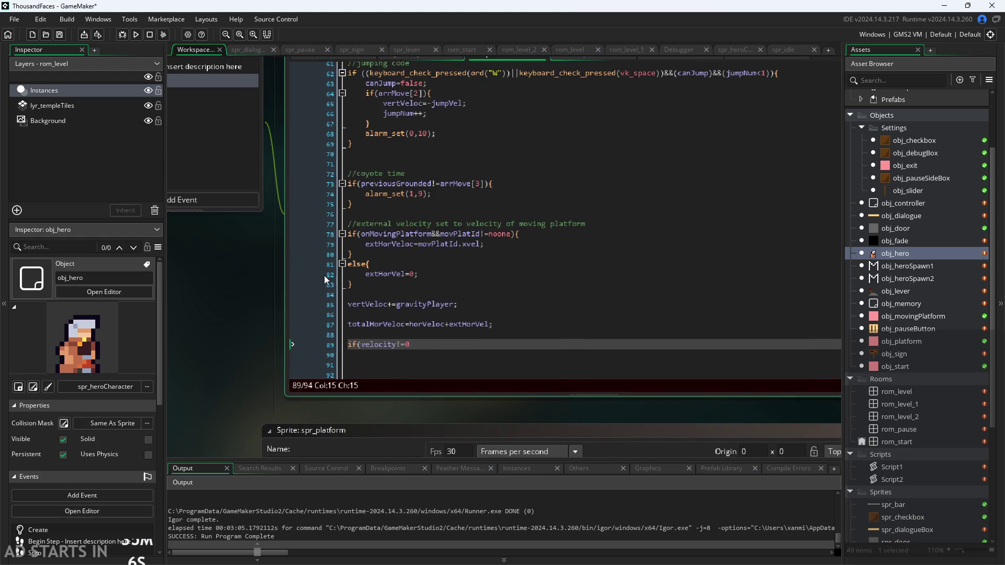
scroll(325, 279, down, 2)
scroll(376, 350, up, 5)
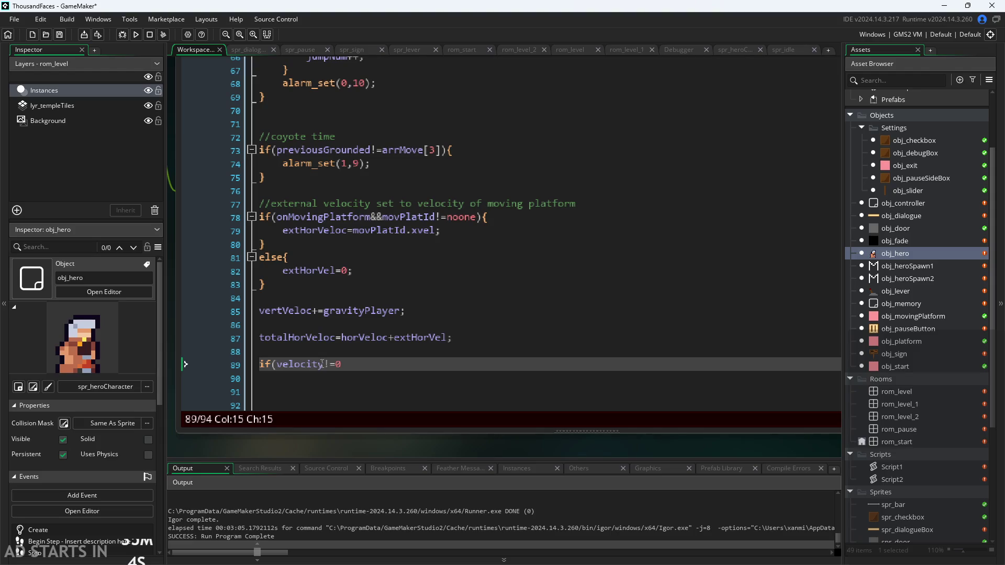
Rewrite it as an if(horVeloc==0&&vertVeloc==0){ } standing-still block.
double_click(281, 366)
text(ho)
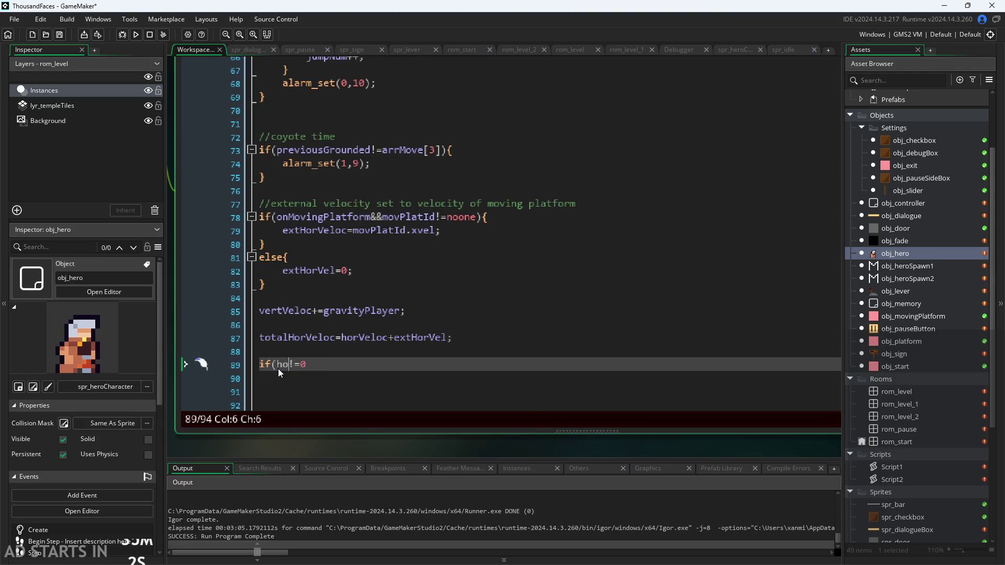
text(rVeloc)
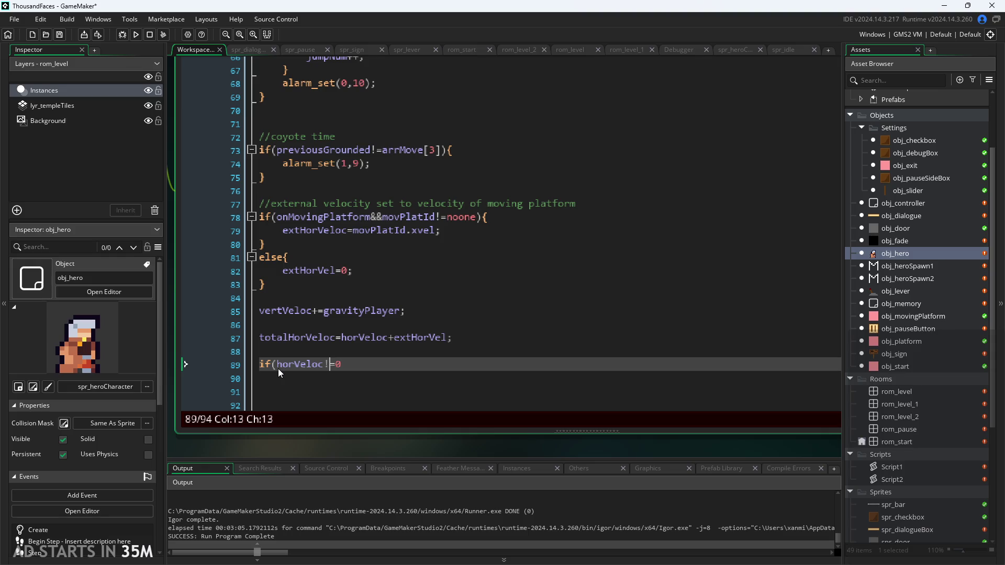
key(BackSpace)
text(=)
key(Right)
key(Right)
text(&&vert)
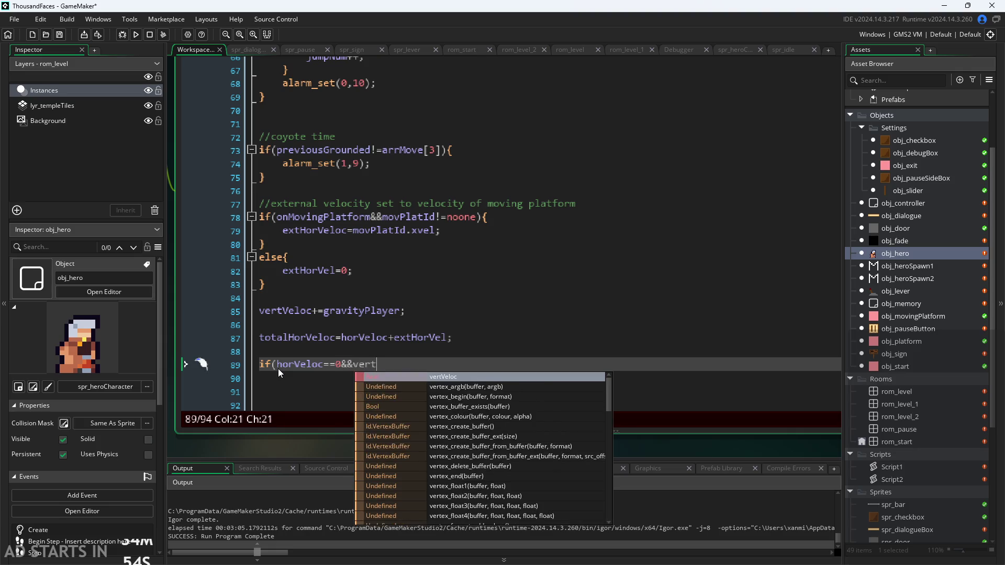
key(Return)
text(==0){)
key(Return)
key(Return)
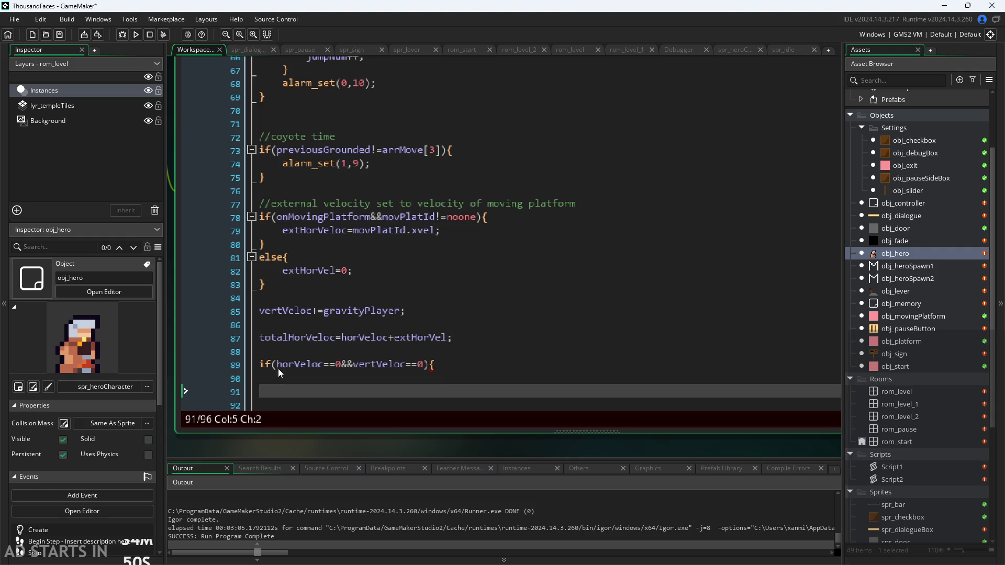
text(})
Begin an if(image_index== check inside the block, then open spr_heroCharacter.
click(334, 379)
text(sprite)
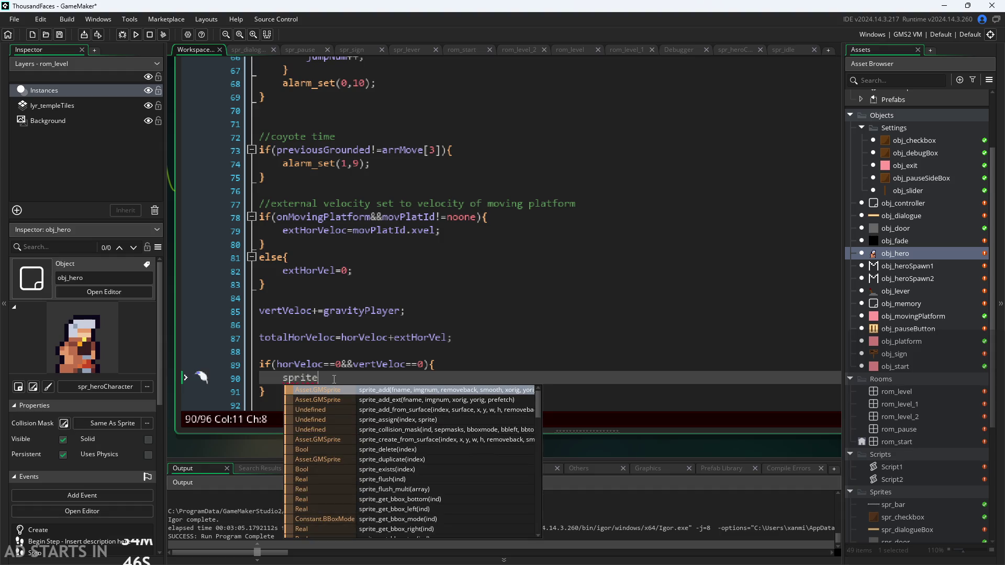
text(_i)
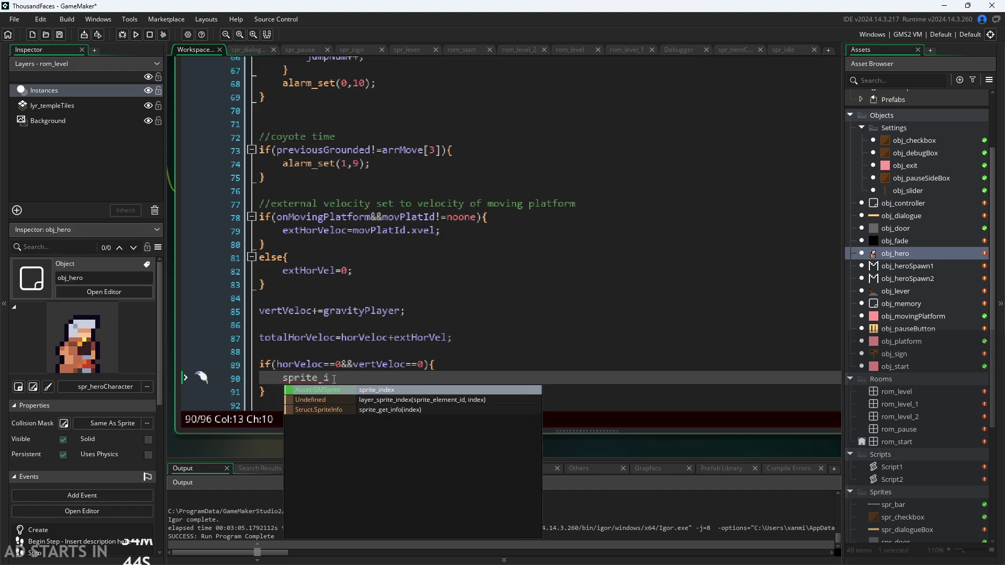
text(d)
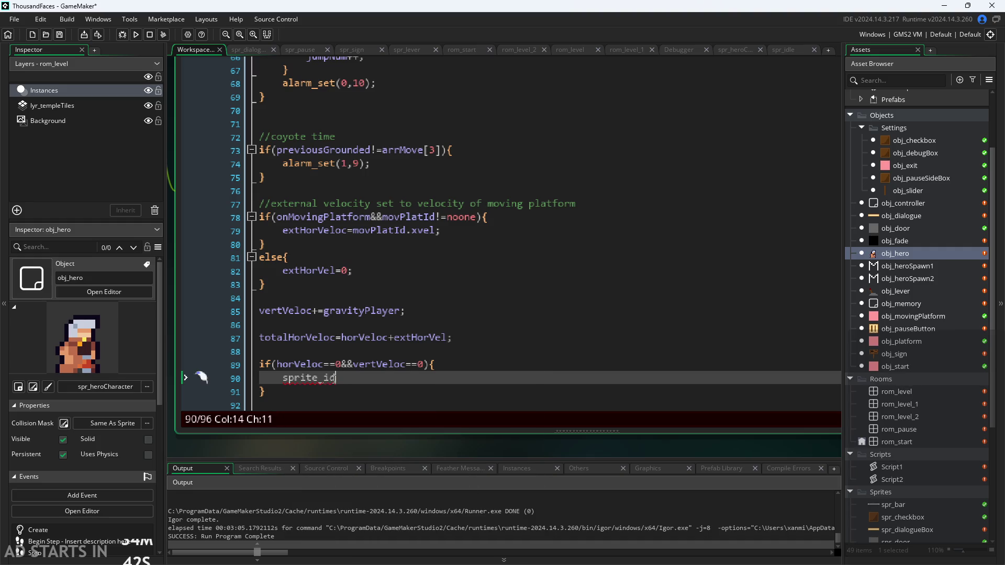
key(BackSpace)
key(BackSpace)
key(BackSpace)
key(BackSpace)
key(BackSpace)
key(BackSpace)
text(if(image)
key(BackSpace)
key(BackSpace)
key(BackSpace)
key(Down)
key(Down)
key(Down)
key(Return)
text(==)
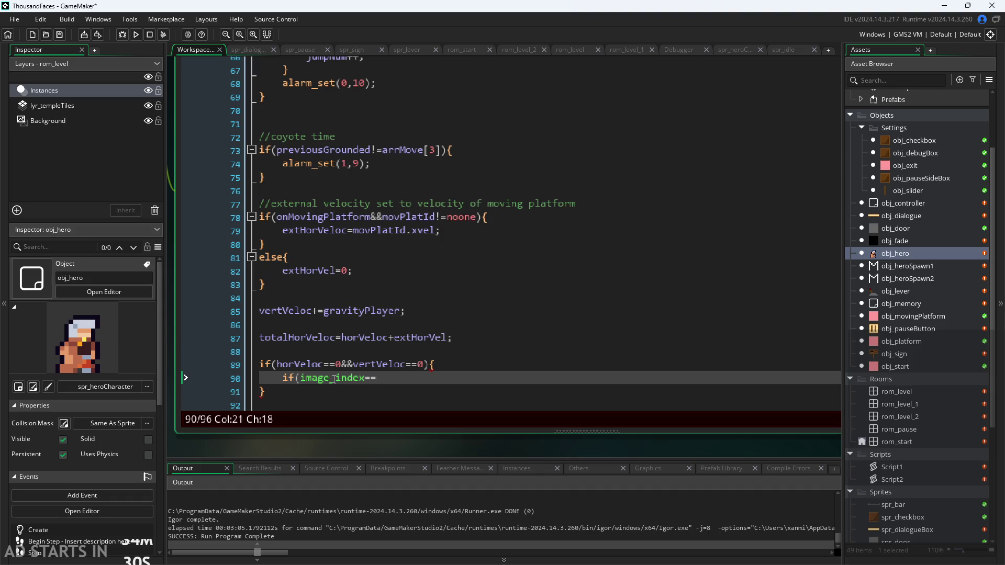
scroll(911, 462, down, 5)
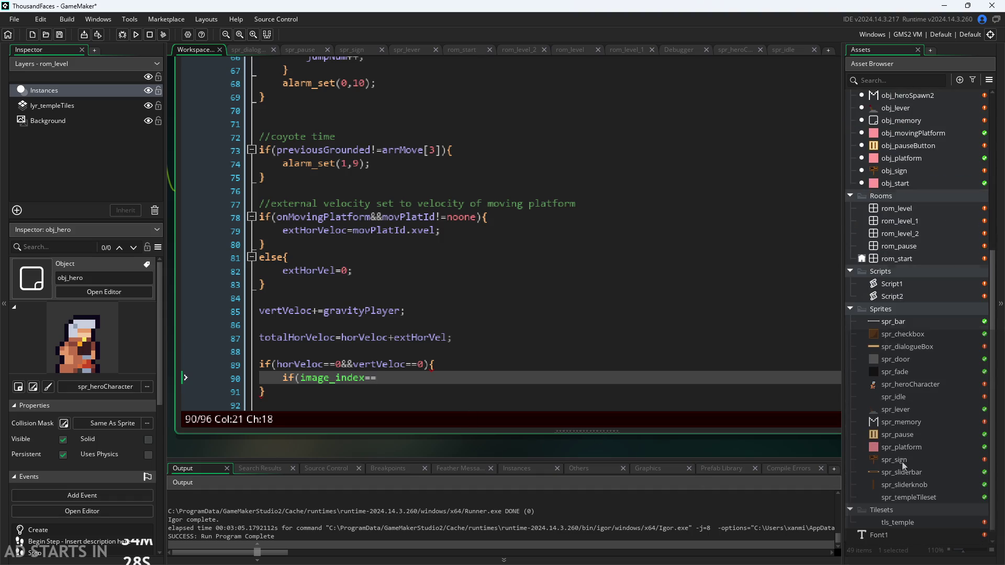
double_click(916, 384)
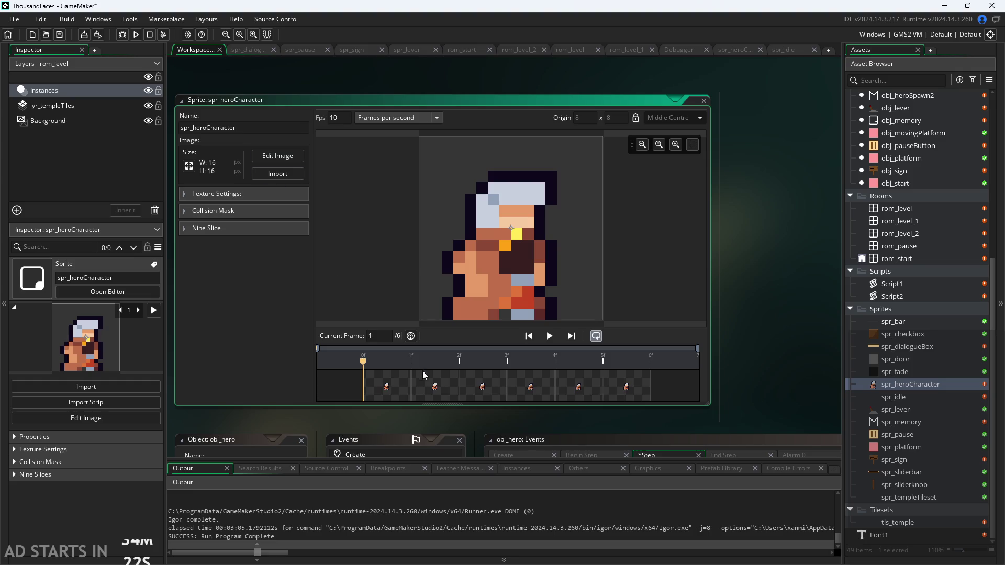
Play spr_heroCharacter's animation preview and scrub frames 3 to 6, then return to obj_hero.
click(550, 337)
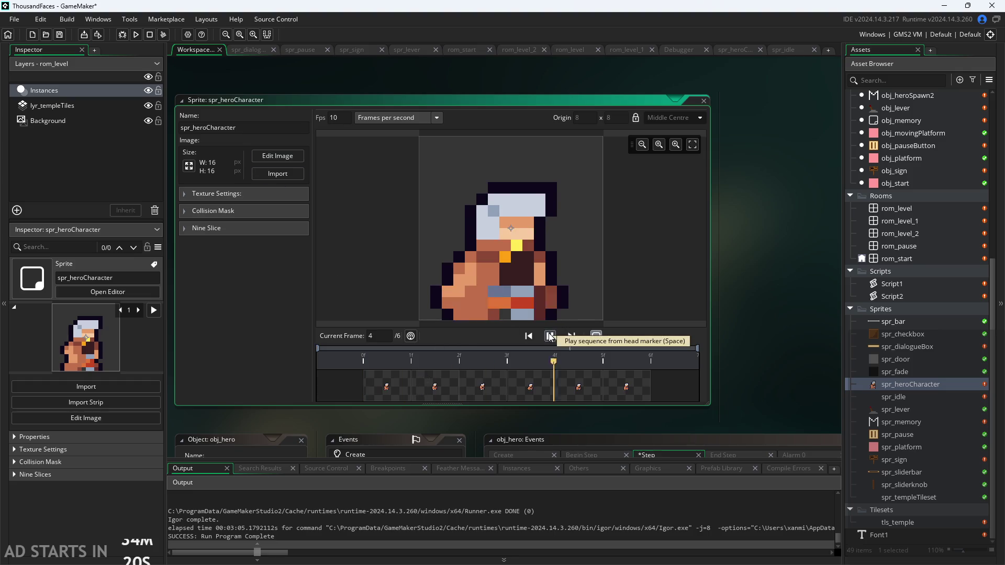
click(623, 389)
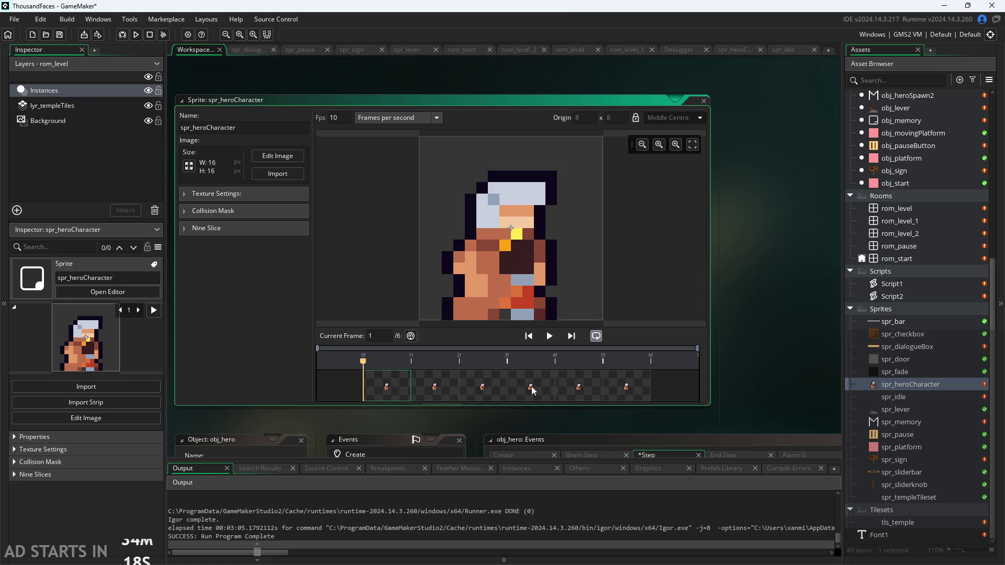
click(488, 389)
drag(487, 389, 683, 387)
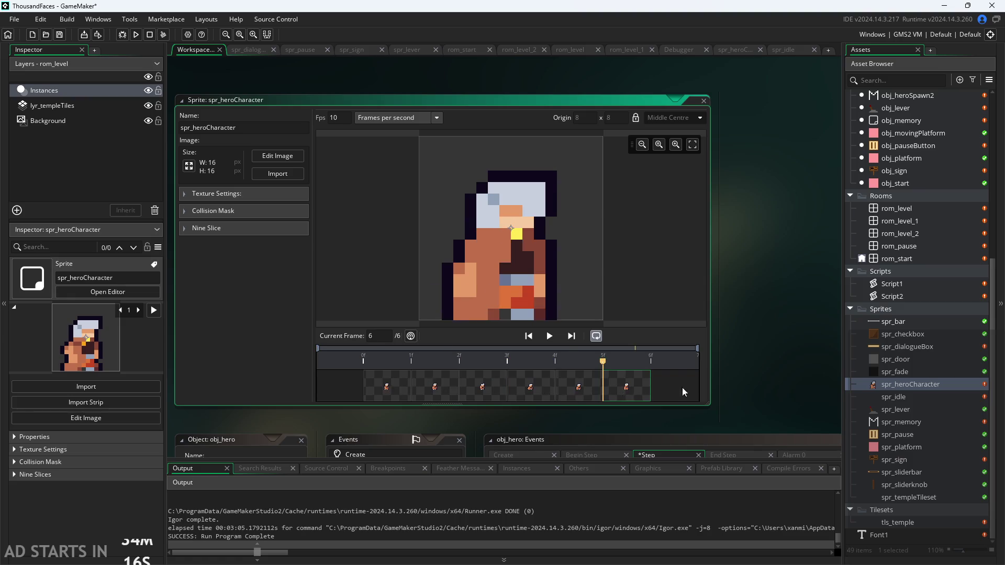
double_click(909, 211)
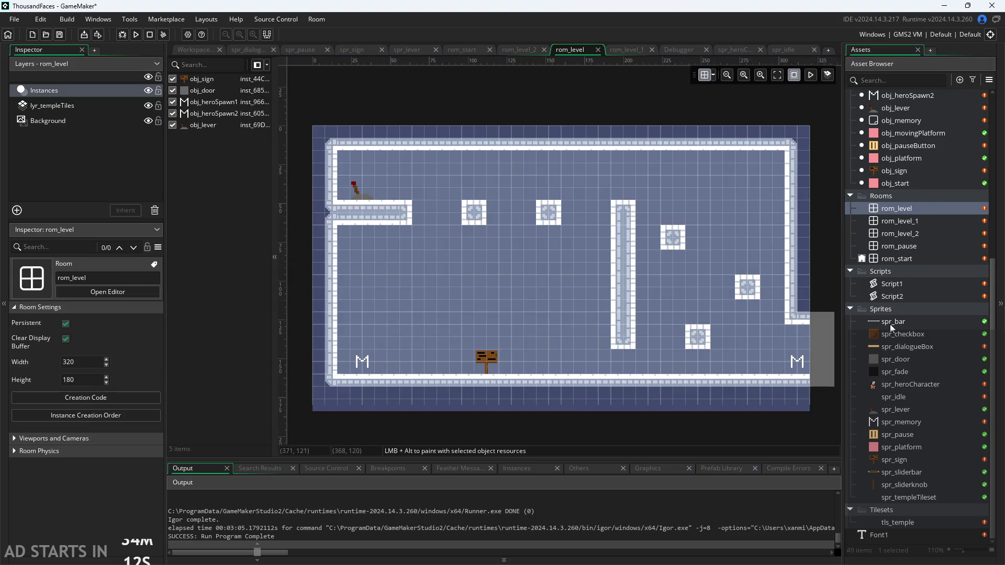
double_click(906, 384)
scroll(904, 238, up, 5)
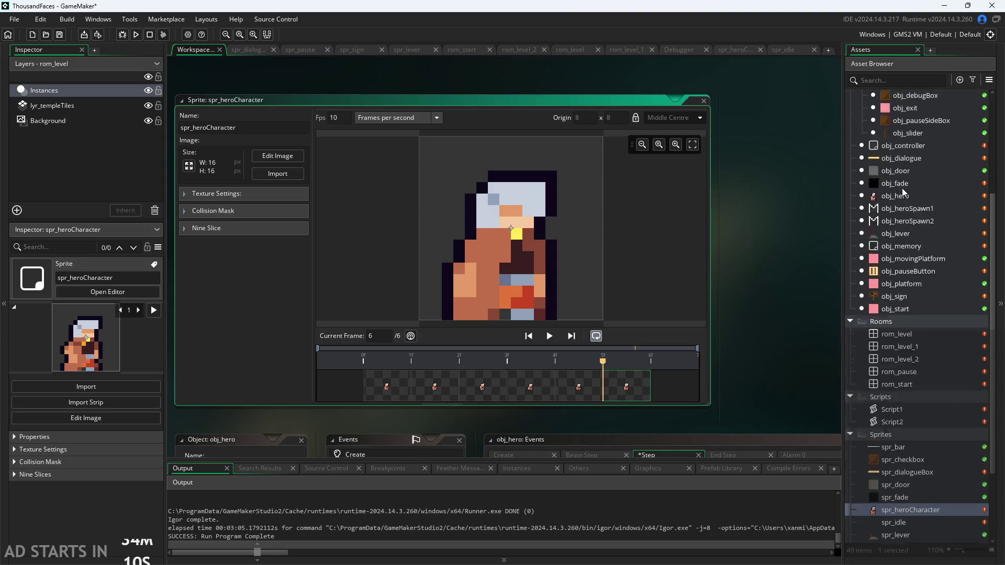
double_click(896, 241)
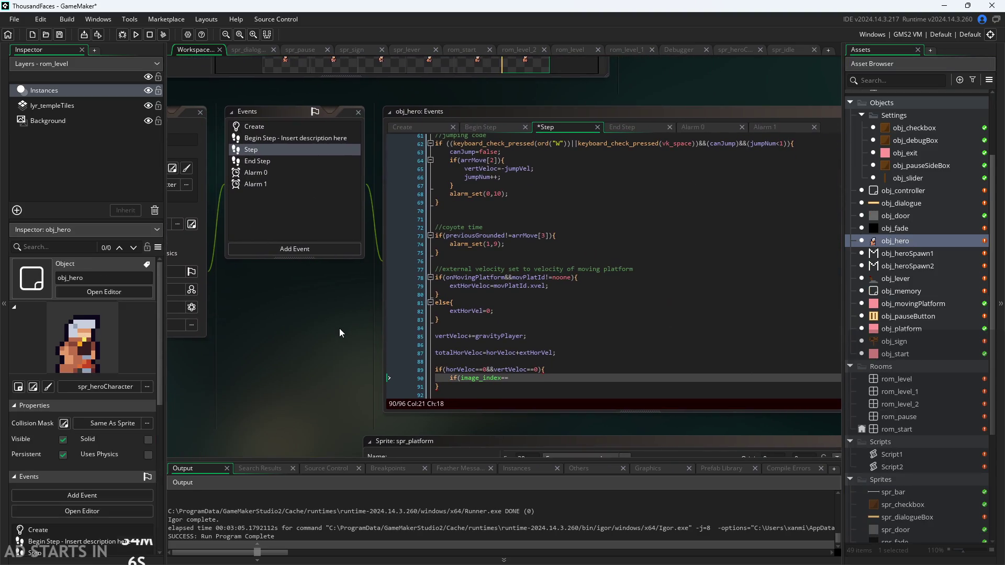
Complete the check as if(image_index==5){image_index=0;} inside the standing-still block.
scroll(339, 328, up, 3)
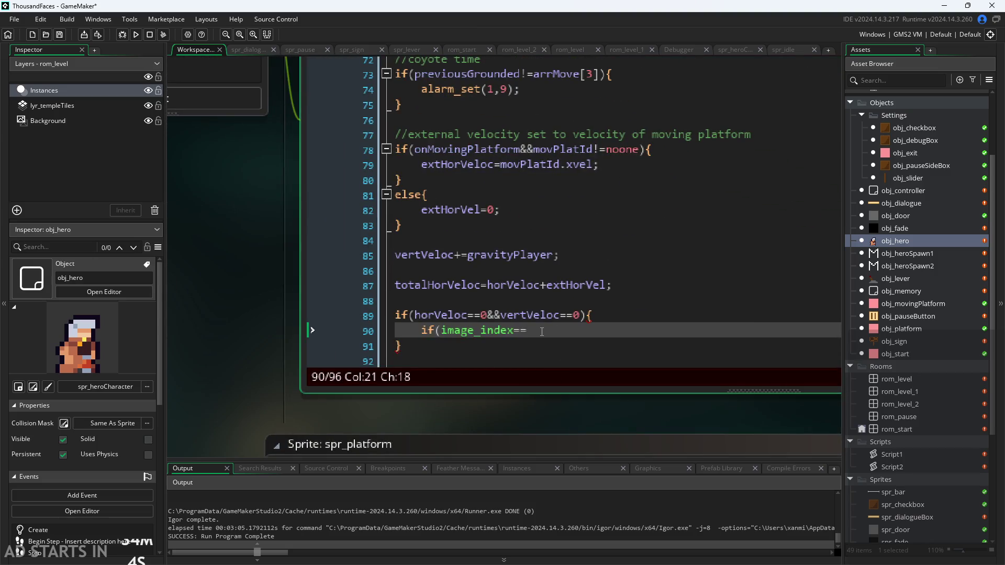
text(5){)
key(Return)
text(image_index)
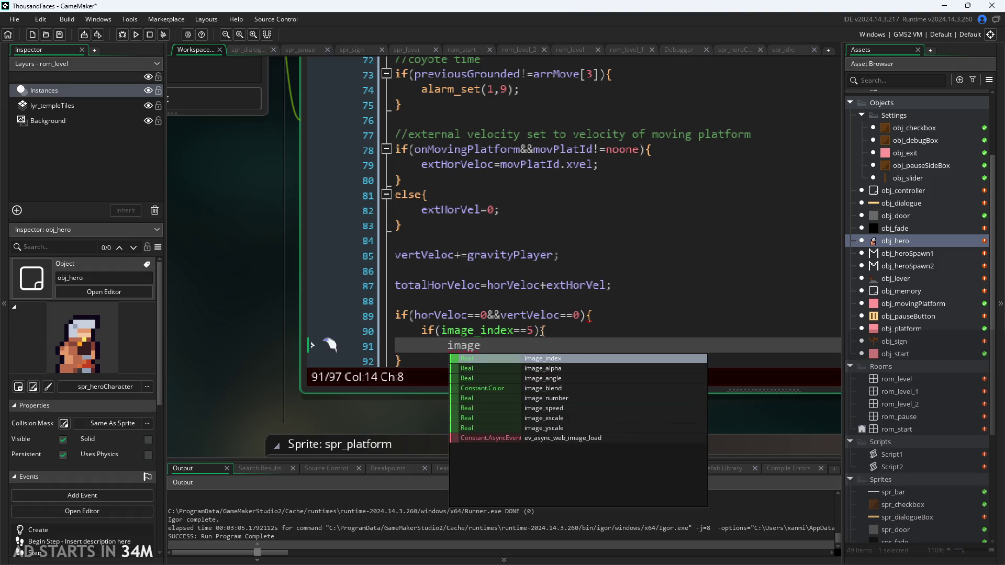
key(Return)
text(=0;)
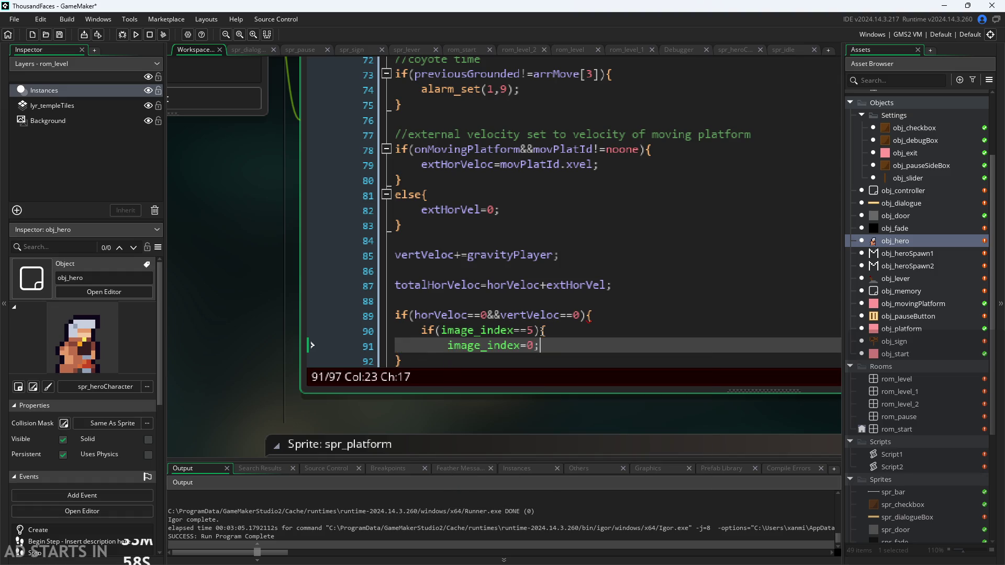
key(Return)
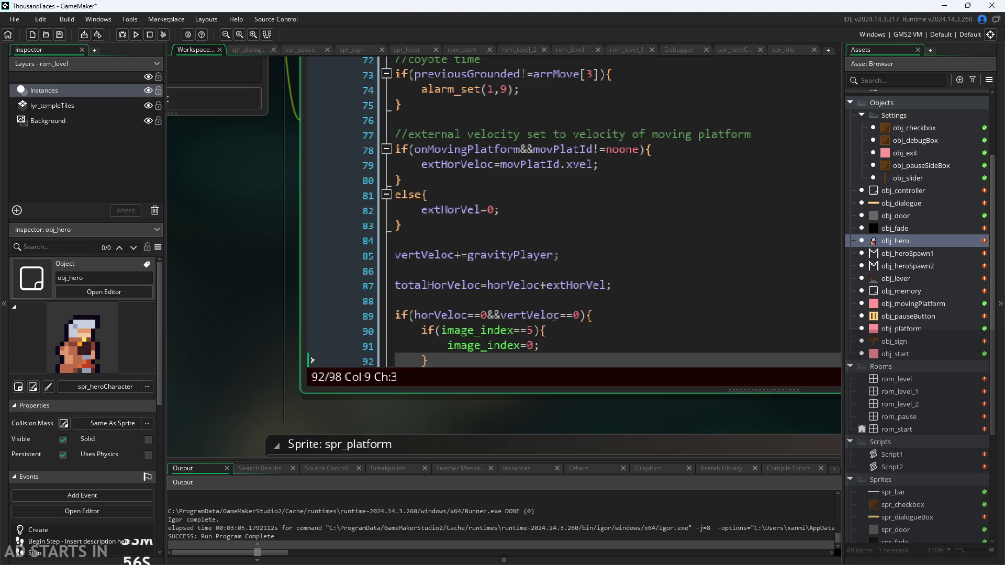
Add else{image_index++} after the block and run the game to test it.
scroll(524, 300, down, 2)
key(Return)
text(else{image_index)
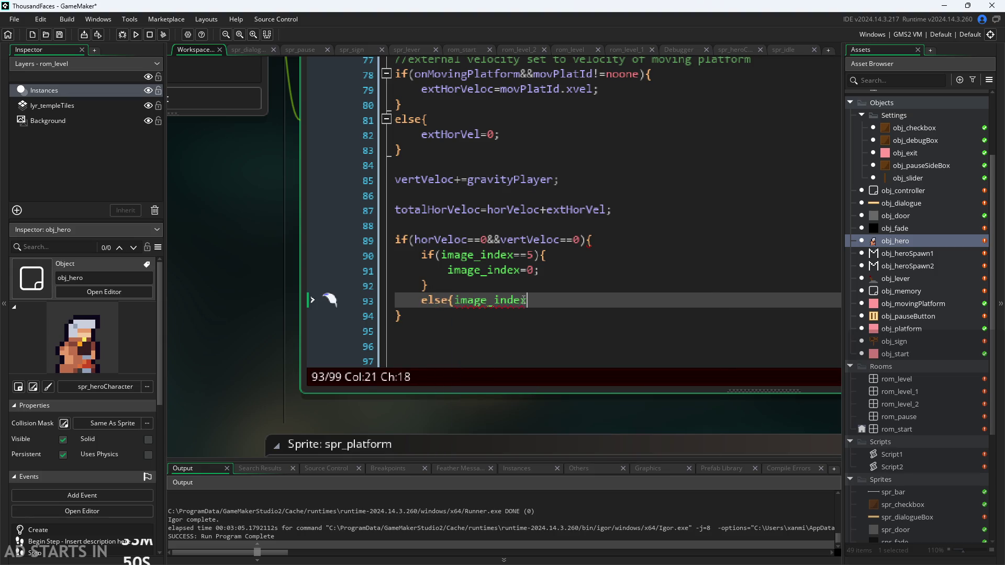
text(++)
text(})
click(262, 333)
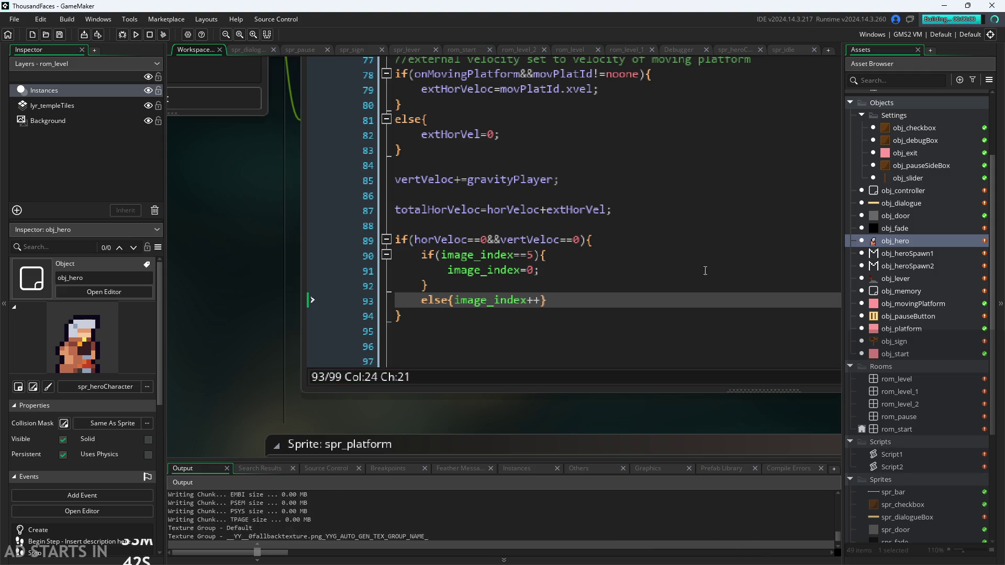
key(Right)
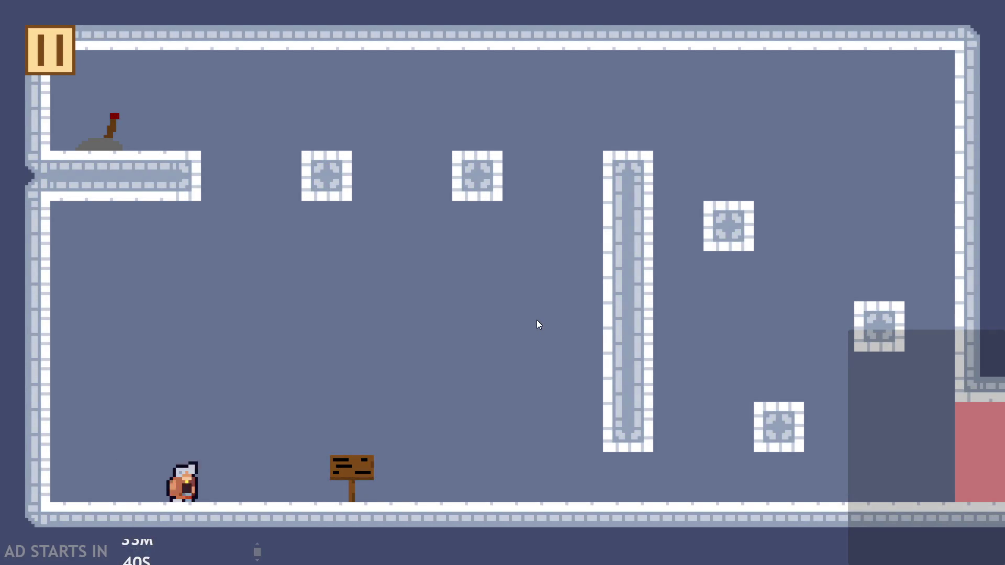
key(Up)
key(Left)
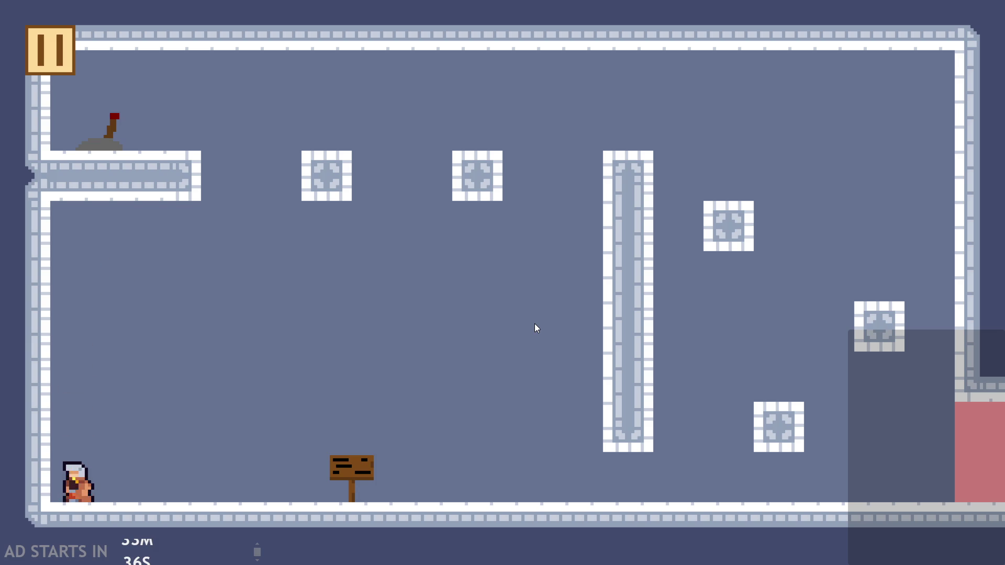
key(Up)
key(Right)
key(Up)
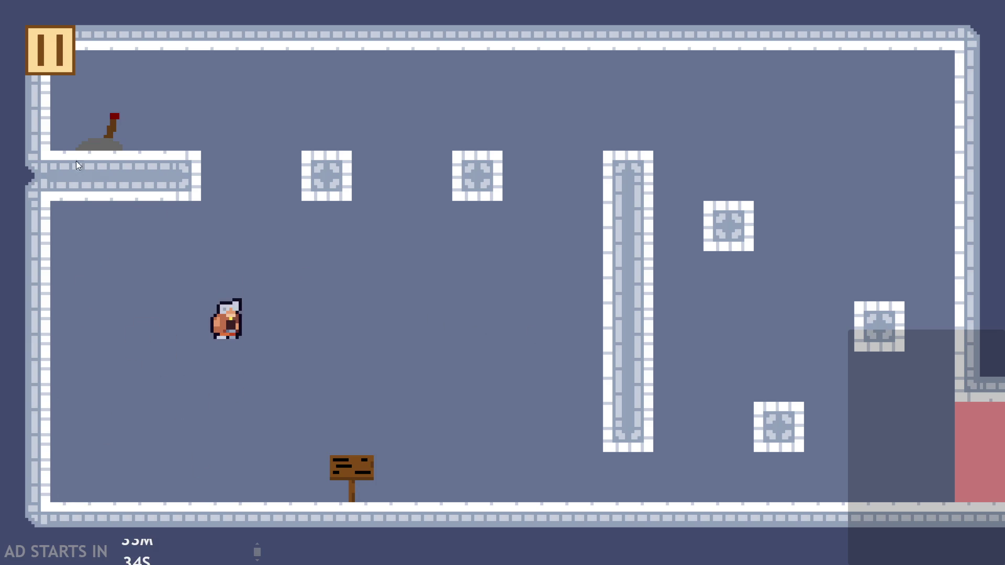
click(34, 54)
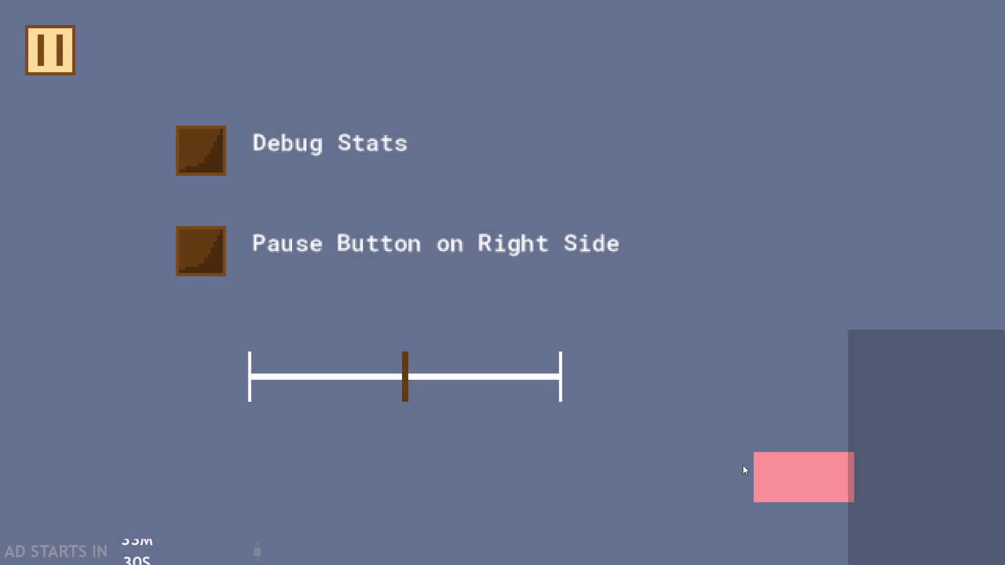
click(766, 470)
click(581, 311)
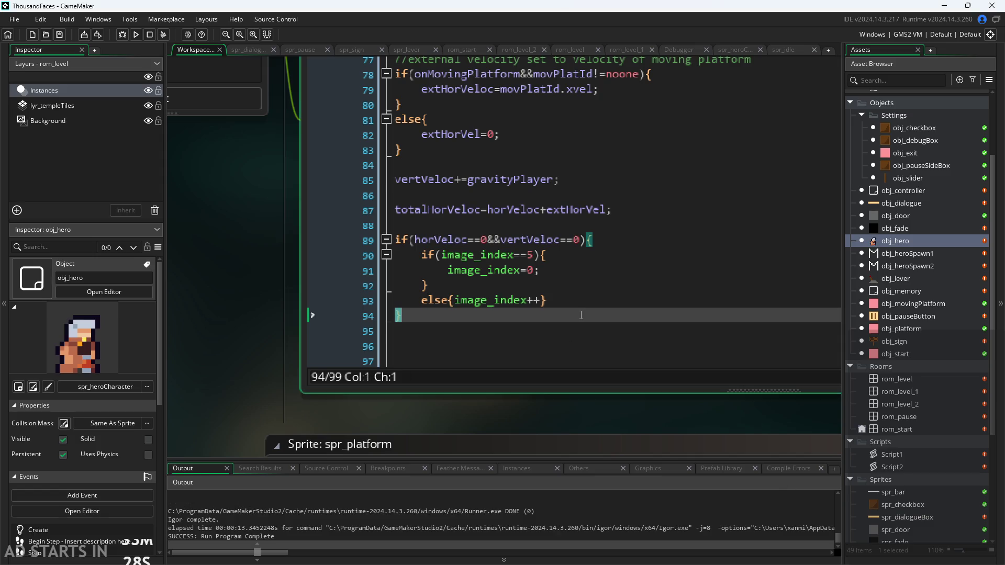
Add an empty else if(horVeloc!=0&&vertVeloc==0){ } branch below the if block.
key(End)
key(Return)
text(else )
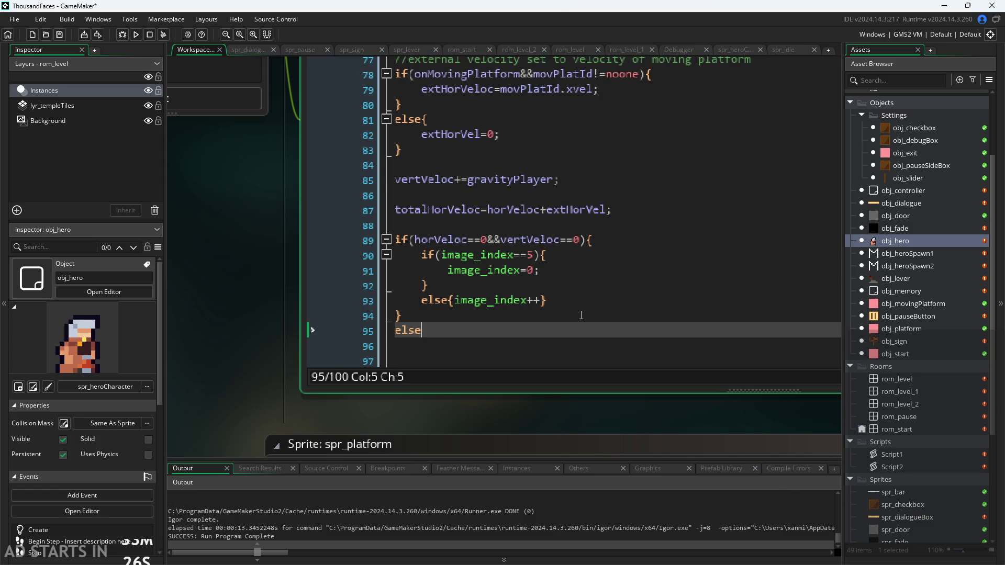
text(if{)
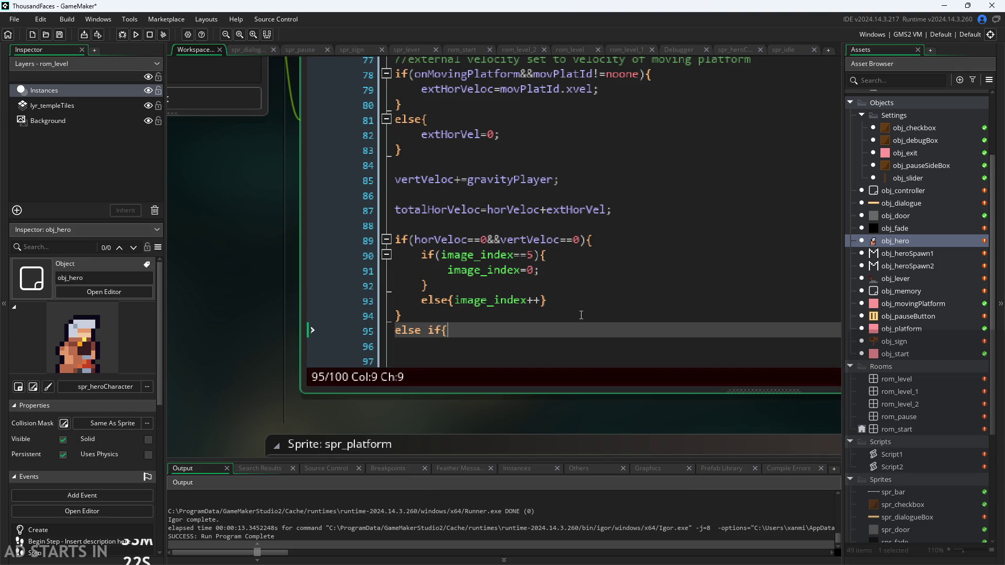
text(horVeloc)
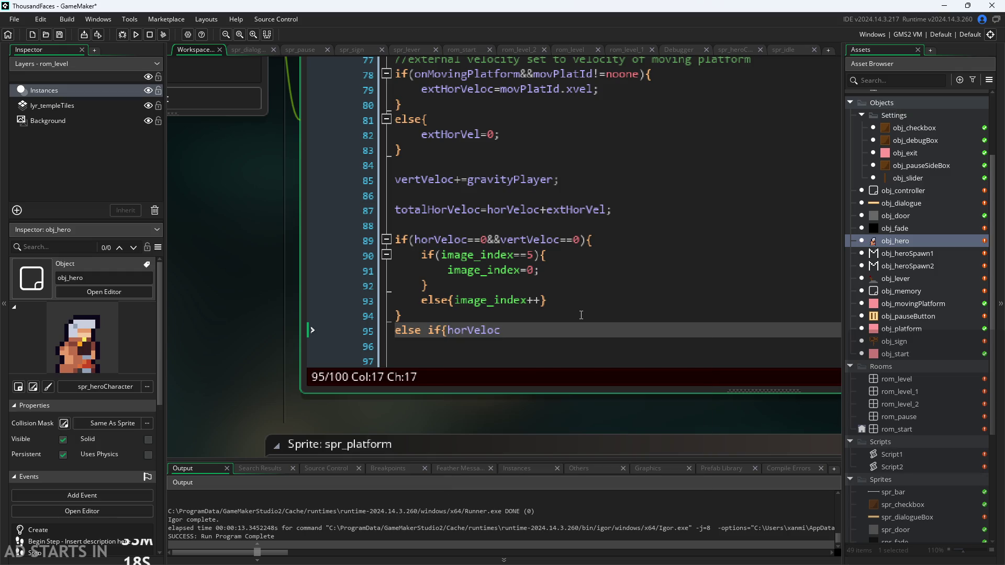
text(!=0)
text(&&)
text(vertVeloc==0;)
key(BackSpace)
text())
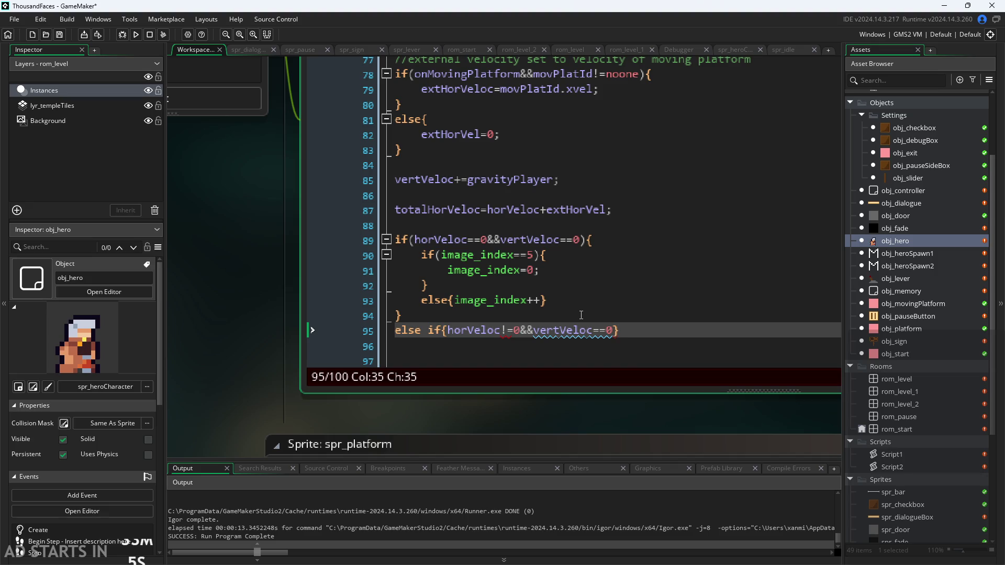
click(450, 335)
key(BackSpace)
text(()
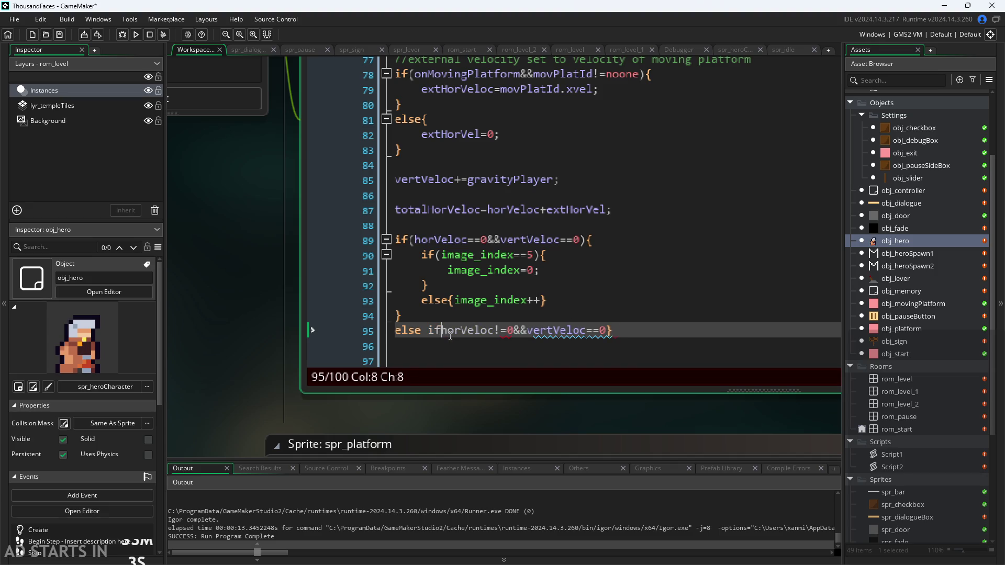
key(BackSpace)
text(){)
key(Return)
key(Return)
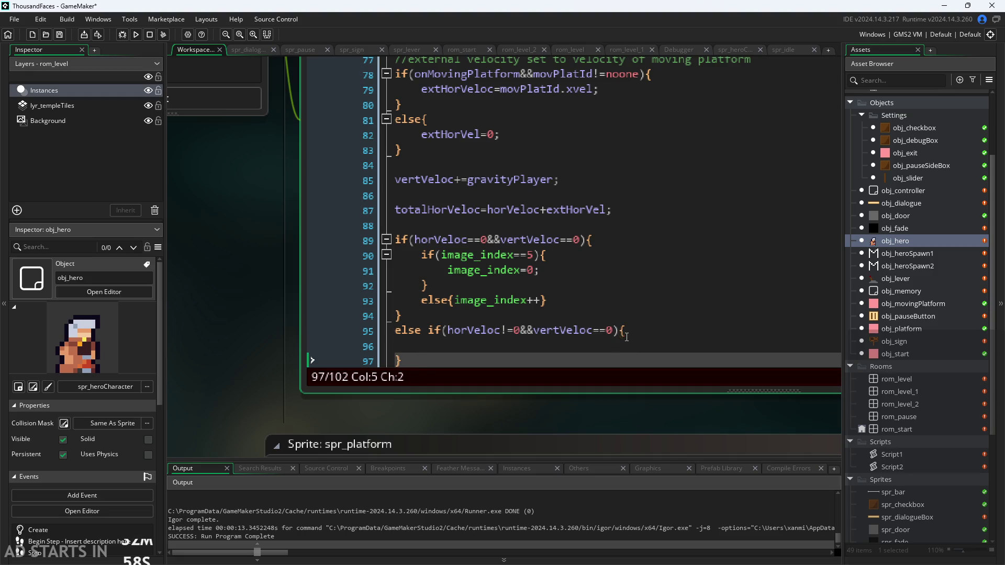
key(BackSpace)
key(BackSpace)
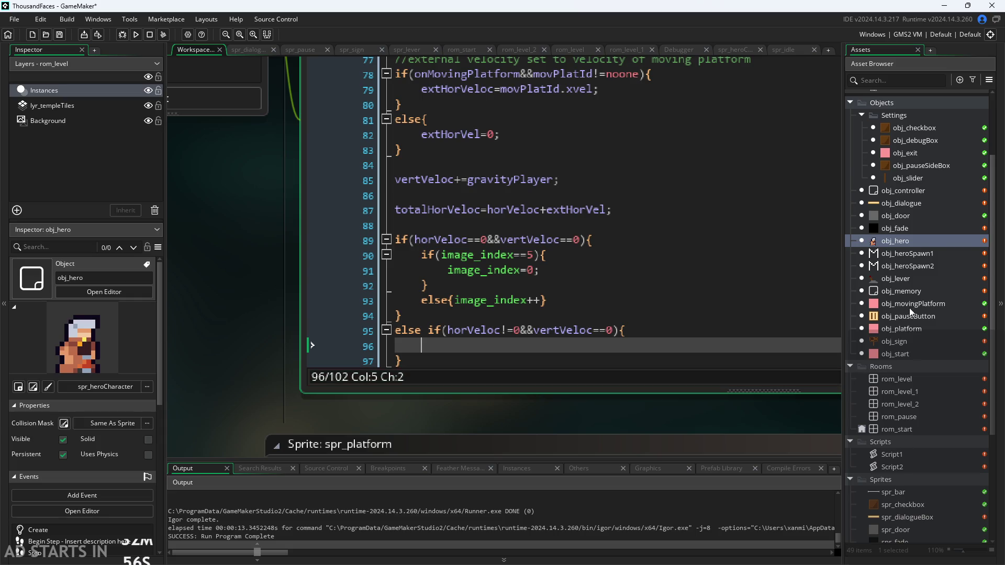
Select spr_heroCharacter in the Asset Browser's Sprites list to show its properties.
scroll(910, 369, down, 5)
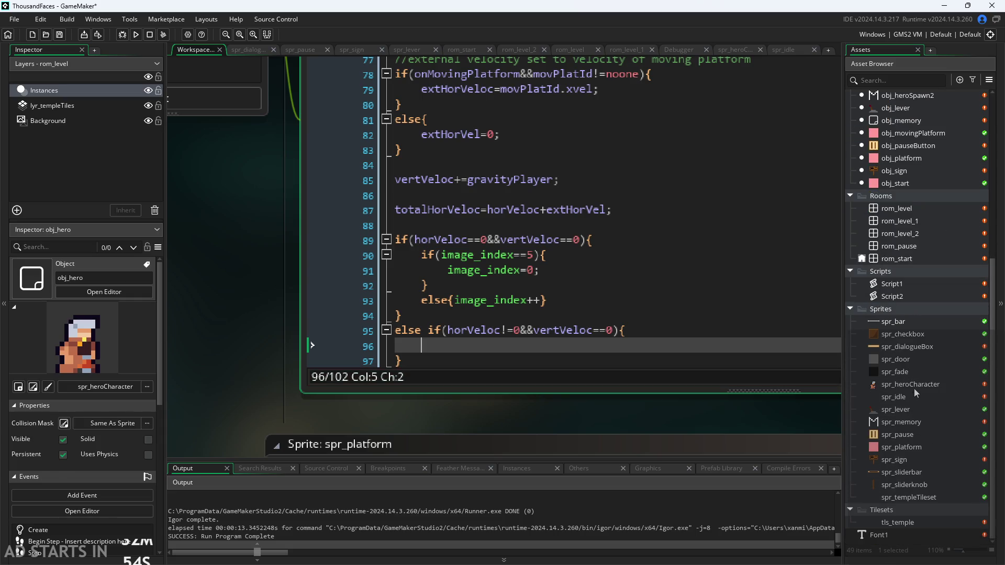
click(913, 386)
right_click(916, 308)
click(740, 419)
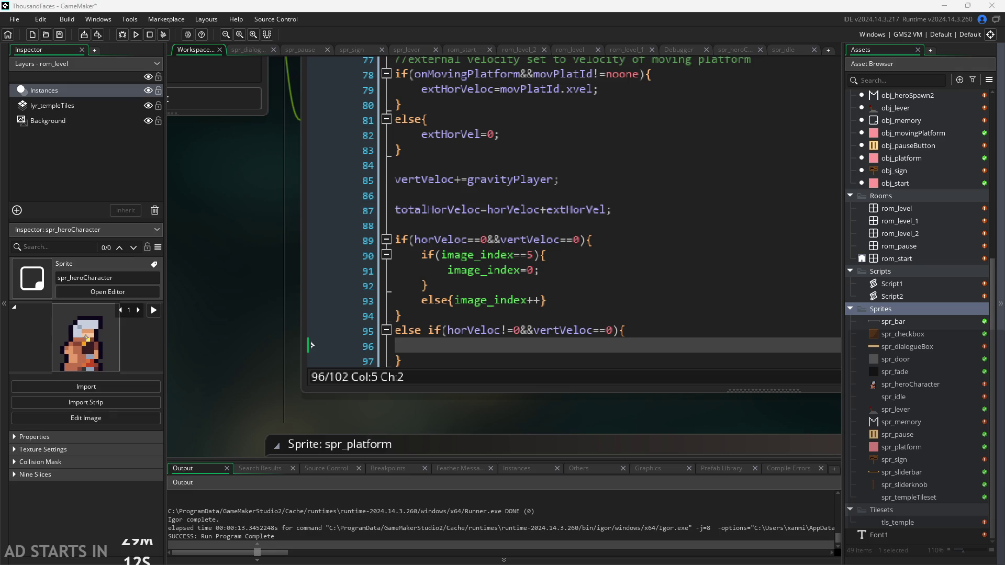
right_click(904, 310)
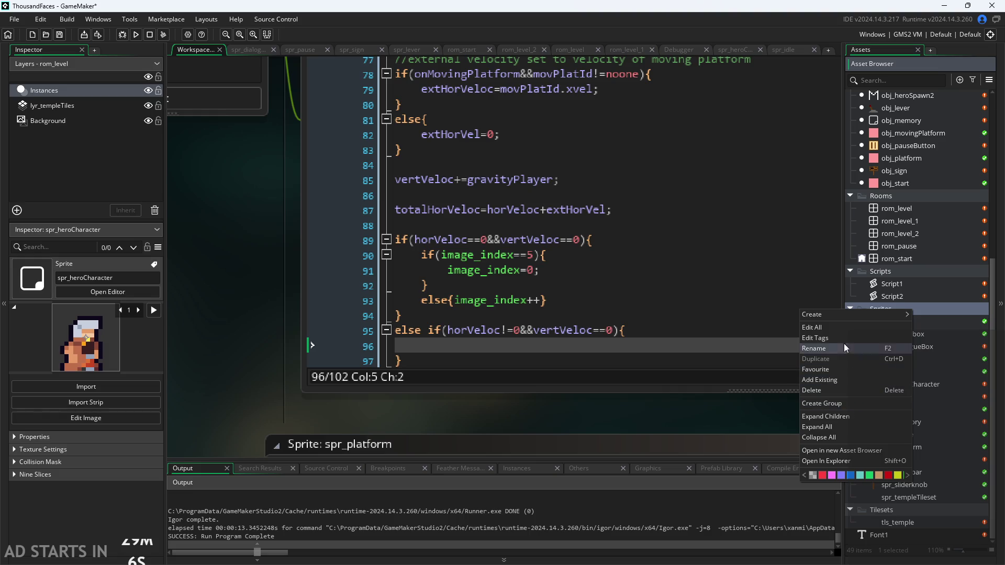
Create sprite spr_run from the six-frame run strip image, then reopen spr_heroCharacter's editor.
click(755, 431)
right_click(920, 321)
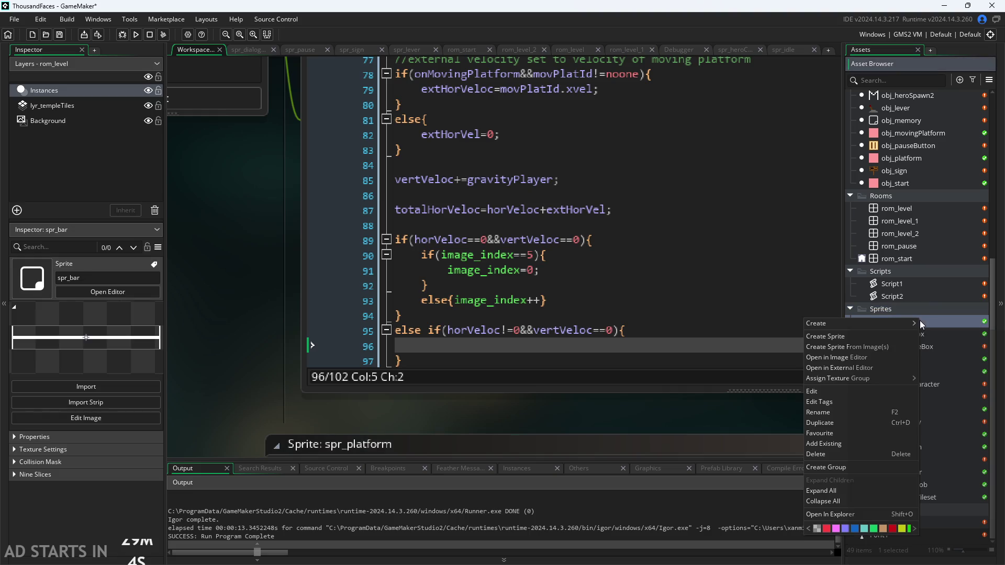
click(894, 347)
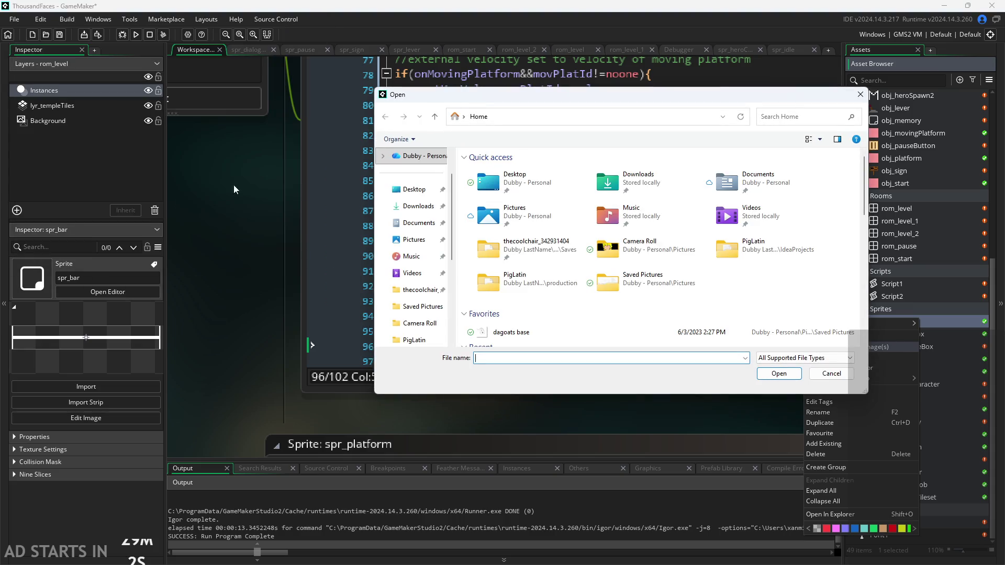
scroll(502, 314, down, 2)
double_click(520, 293)
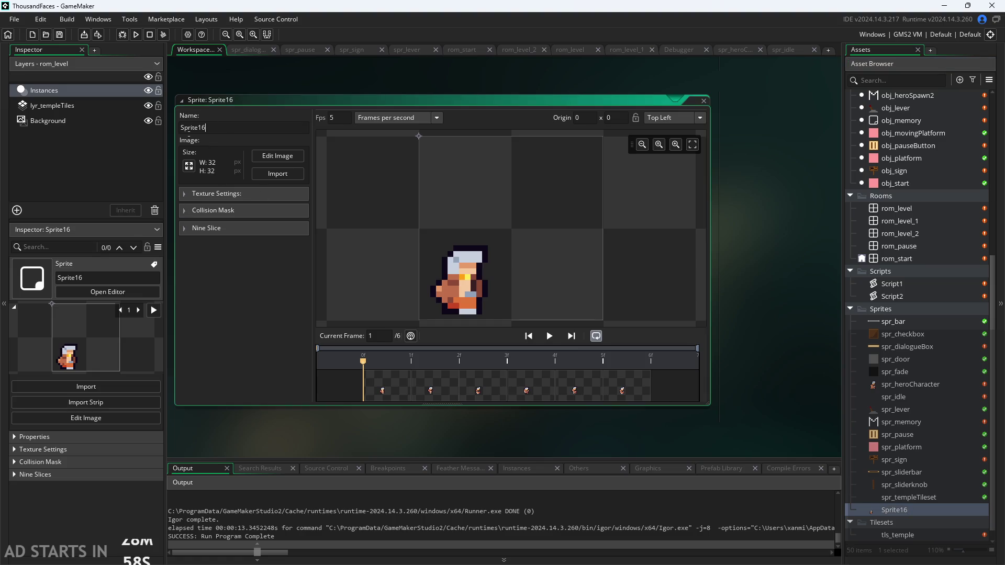
text(spr_)
text(run)
double_click(919, 385)
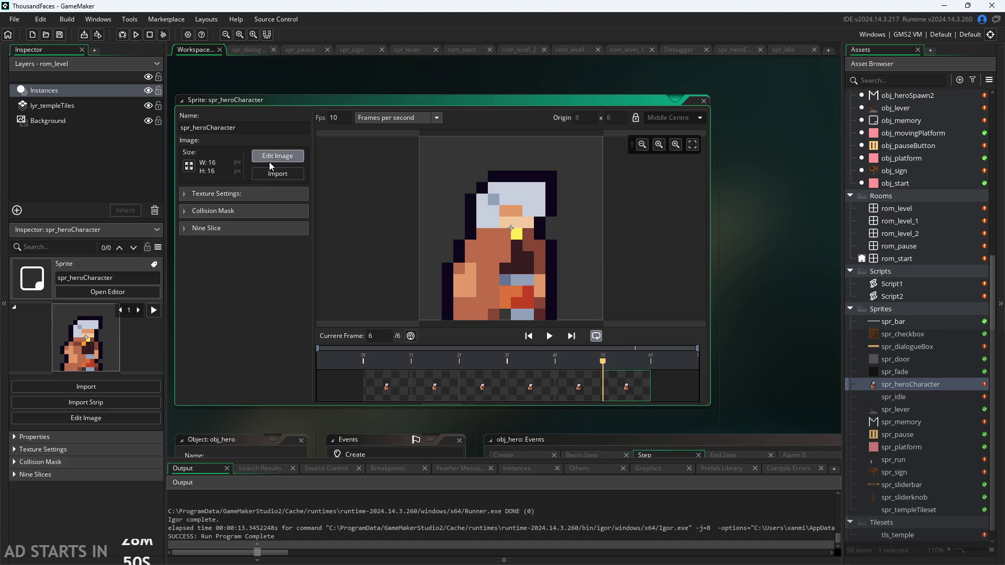
Select all six 32×32 frames of spr_run in the image editor, then return to spr_heroCharacter.
click(277, 156)
double_click(915, 460)
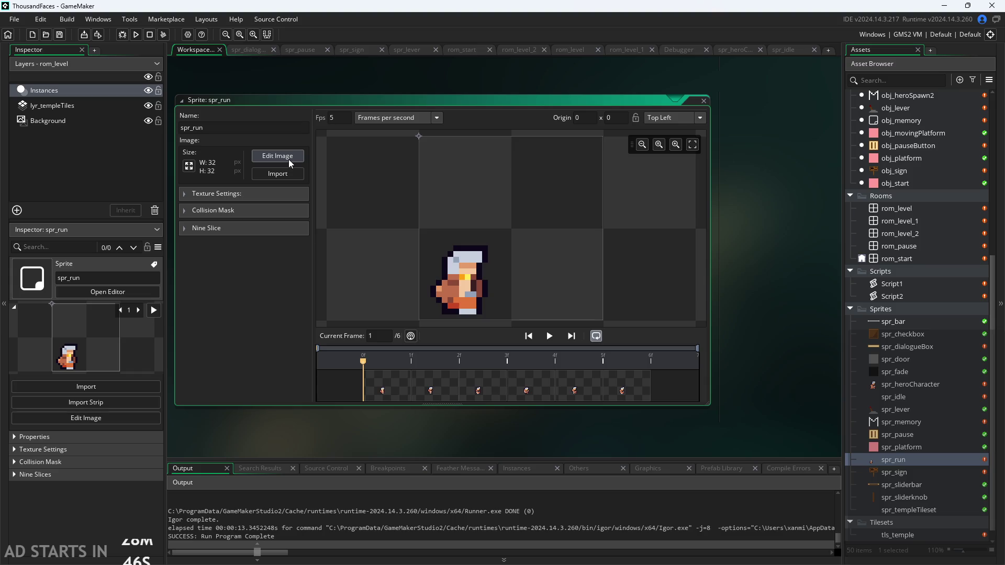
click(278, 156)
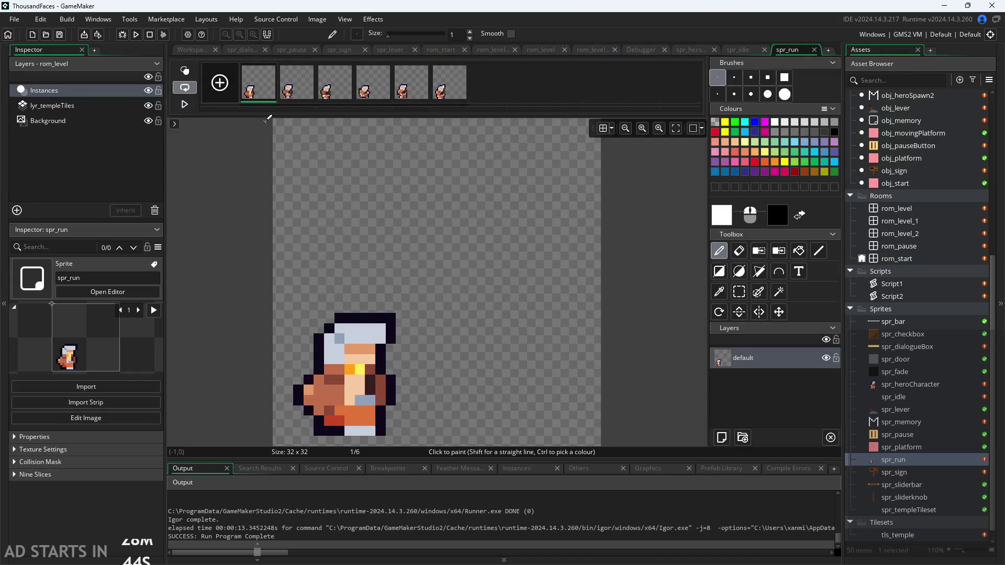
shift+click(464, 92)
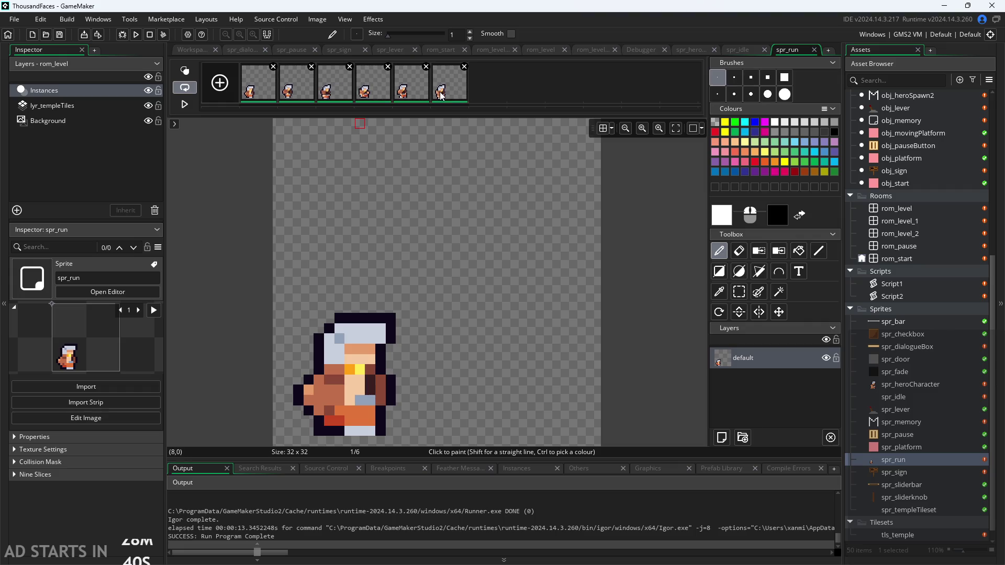
double_click(910, 384)
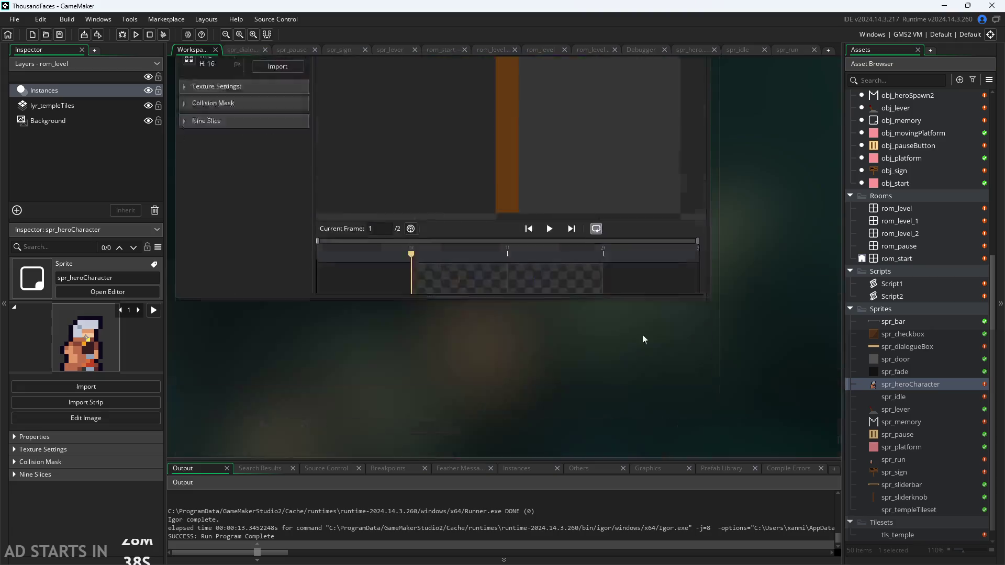
Paste the run frames after frame 6 of spr_heroCharacter, then delete the pasted frames again.
click(280, 157)
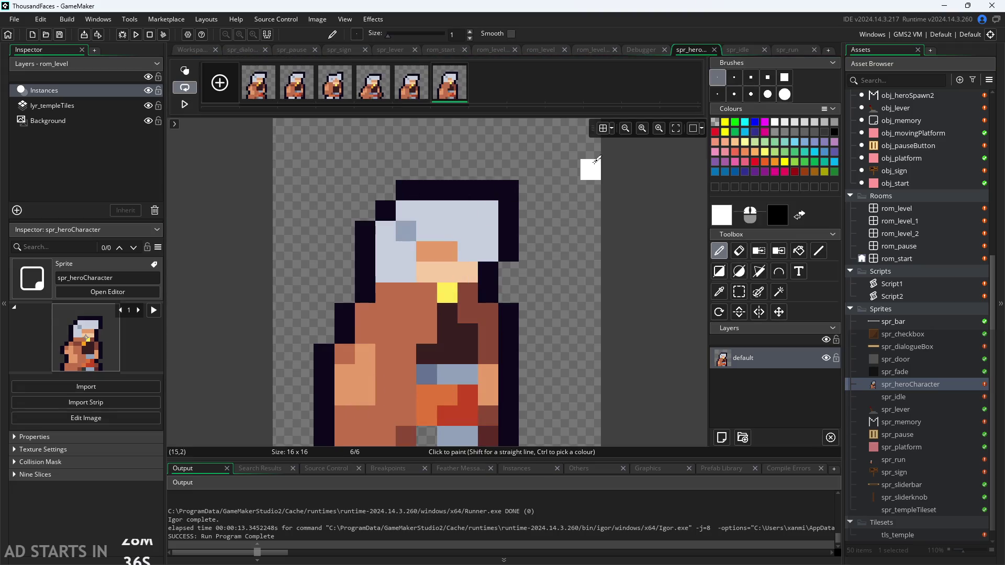
right_click(484, 76)
click(528, 133)
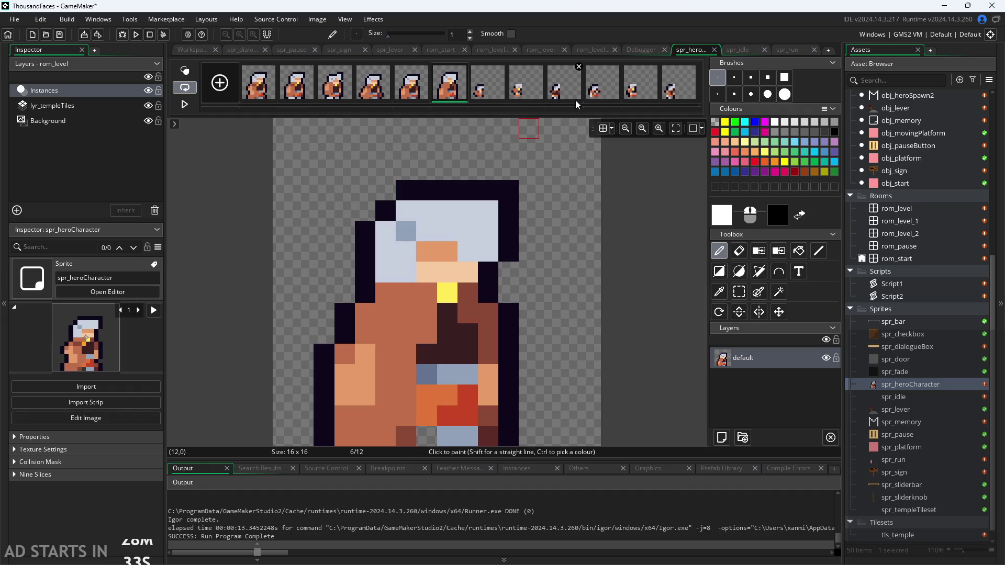
click(502, 67)
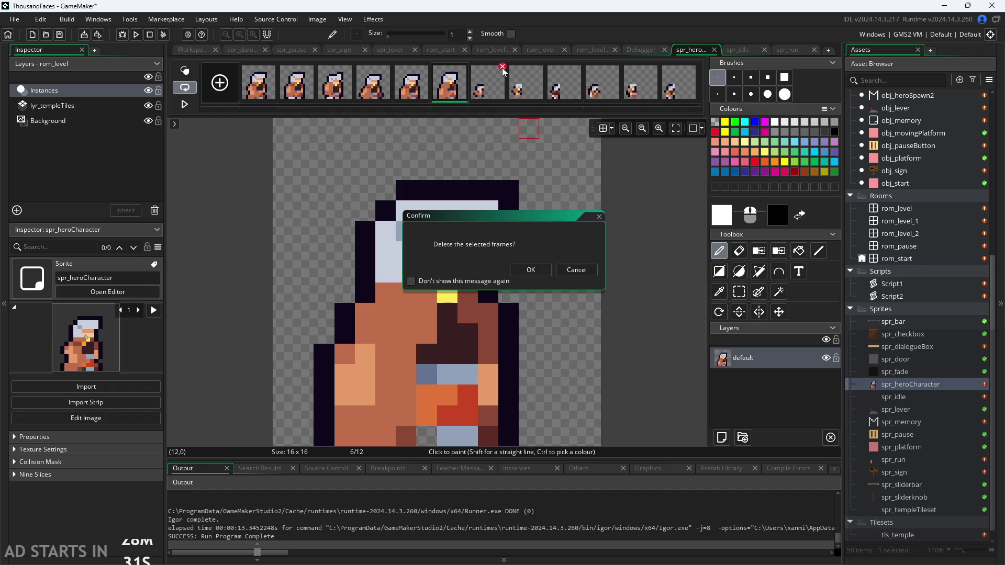
click(534, 269)
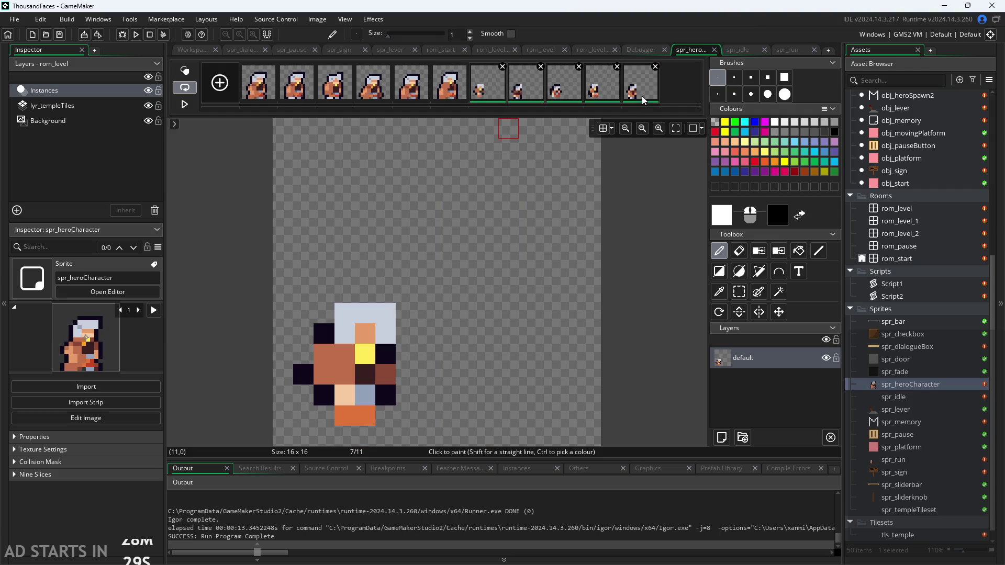
click(655, 67)
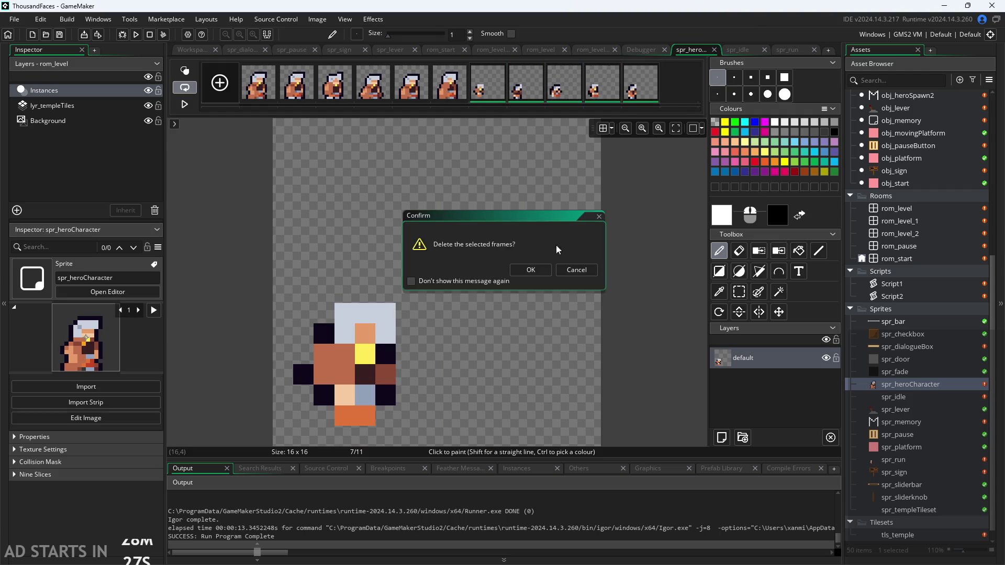
click(531, 269)
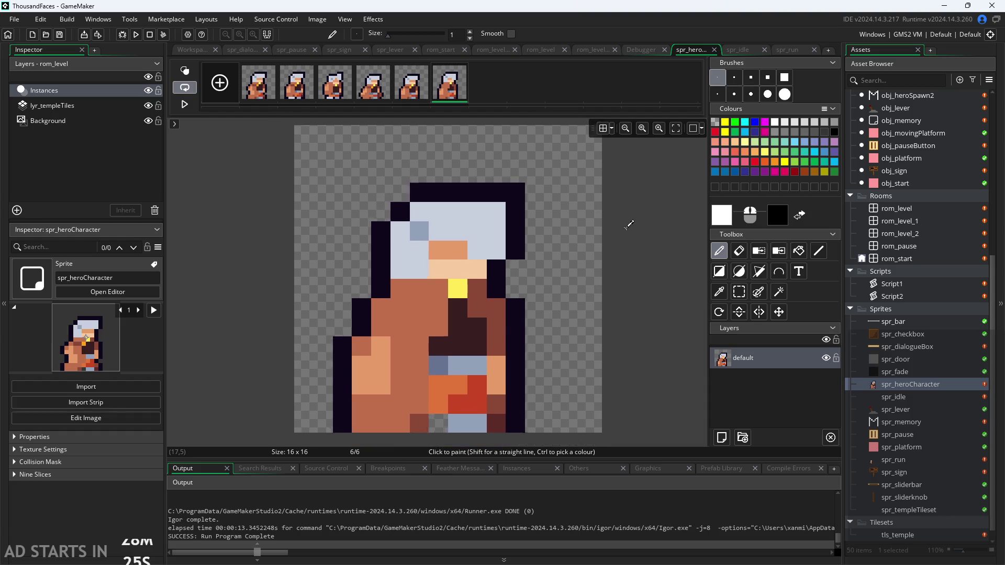
Open spr_run's sprite editor and bring up its resize options.
click(905, 399)
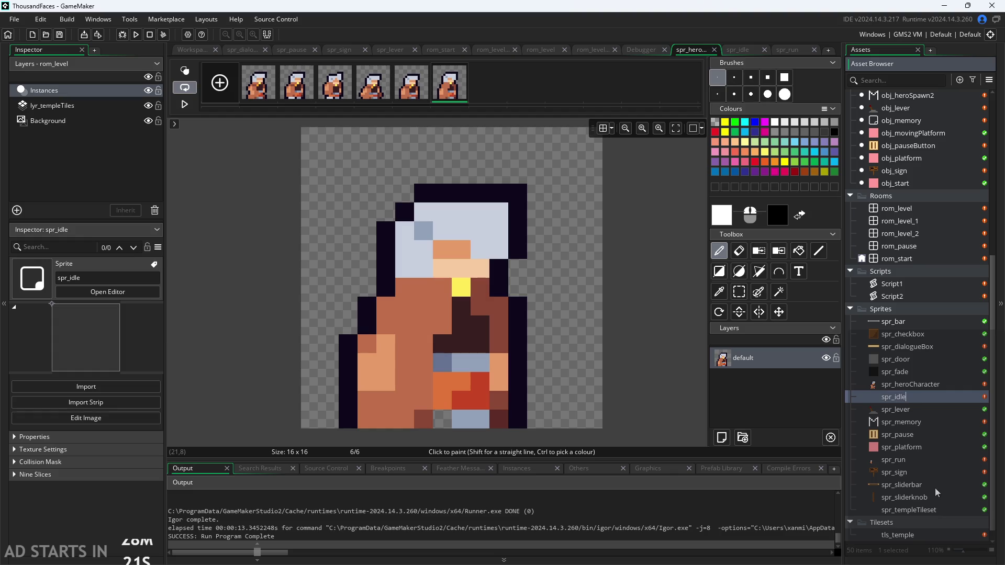
double_click(926, 462)
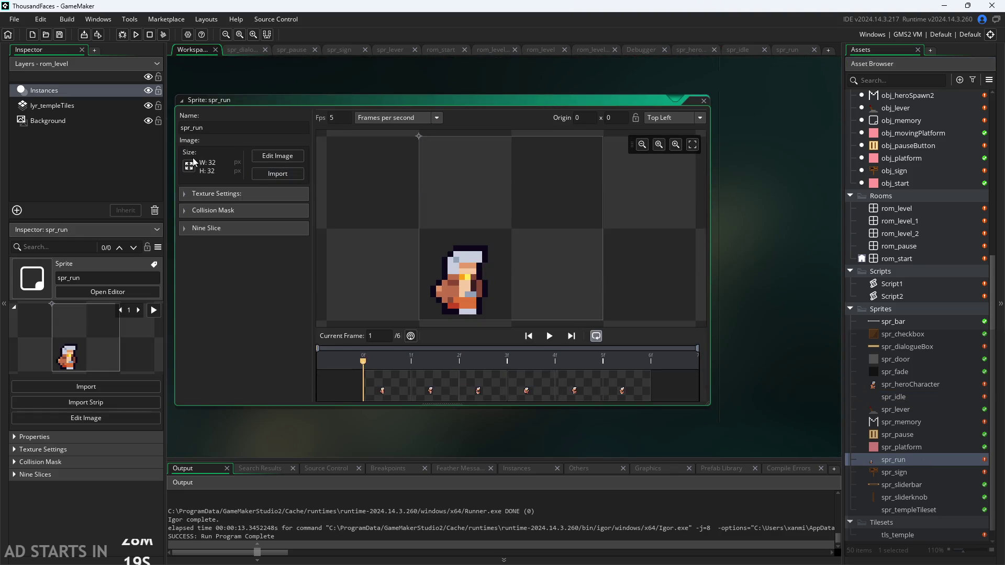
click(192, 162)
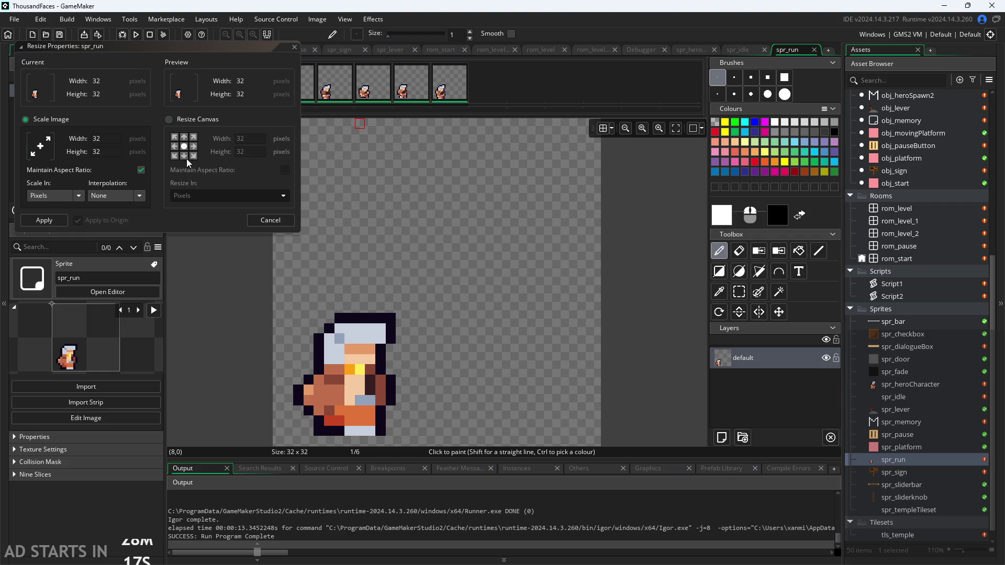
Resize spr_run's canvas to width 16 and height 16, anchored bottom-left.
click(175, 157)
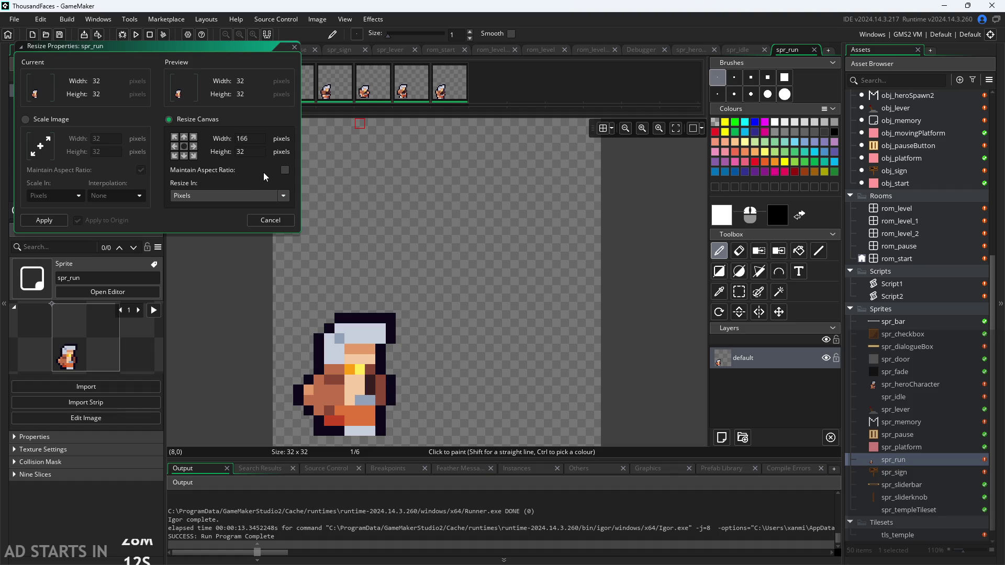
click(278, 171)
drag(265, 139, 235, 140)
text(15)
text(6)
key(Tab)
text(1)
key(Tab)
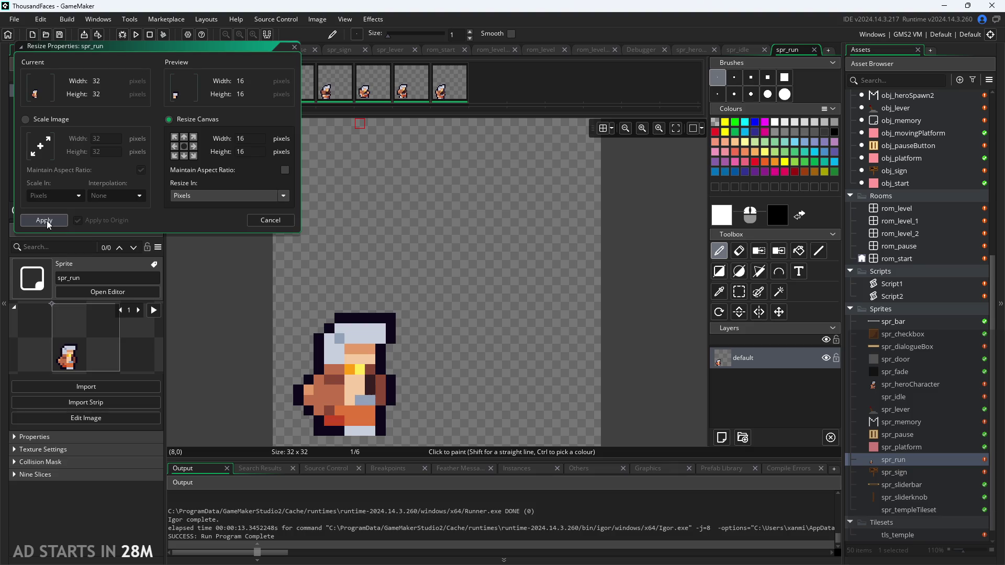
click(174, 156)
Apply the 16 × 16 canvas resize and preview the six cropped run frames and animation.
click(36, 222)
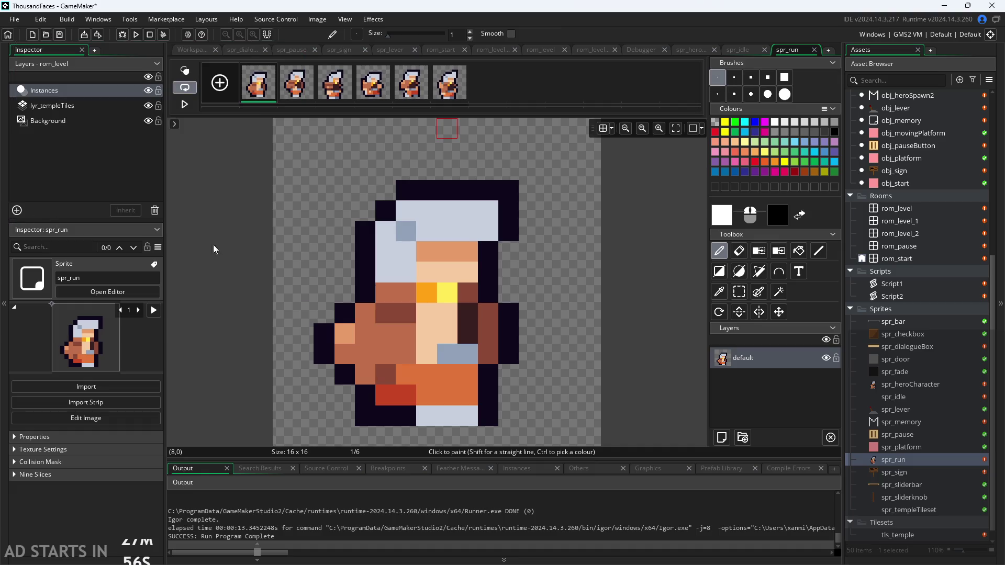
click(295, 84)
click(334, 84)
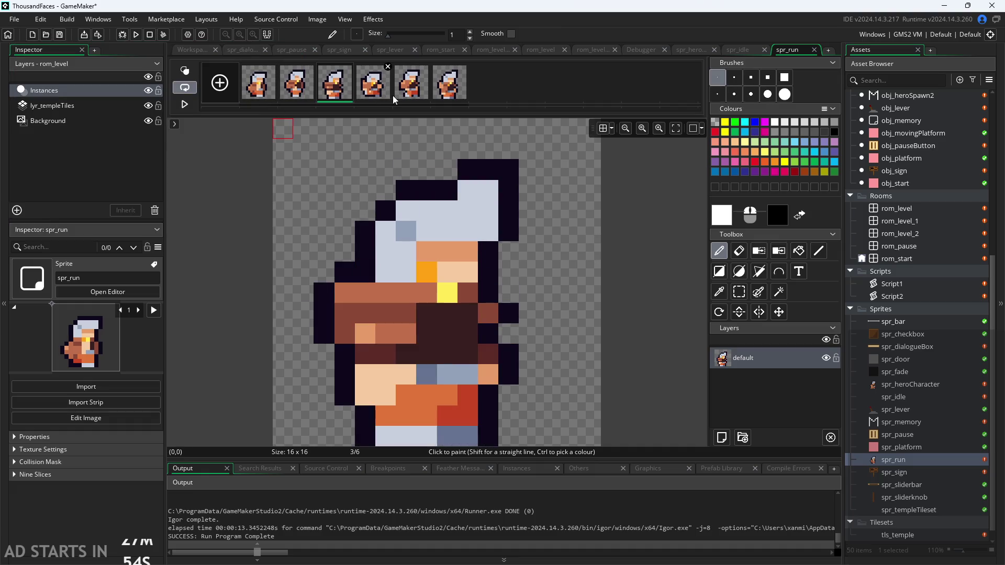
click(411, 84)
click(373, 83)
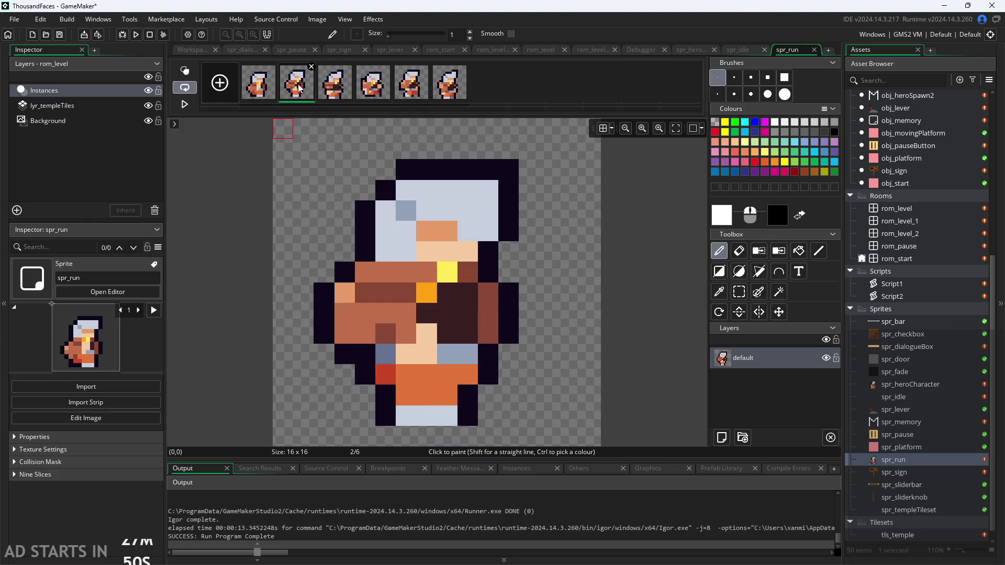
click(403, 93)
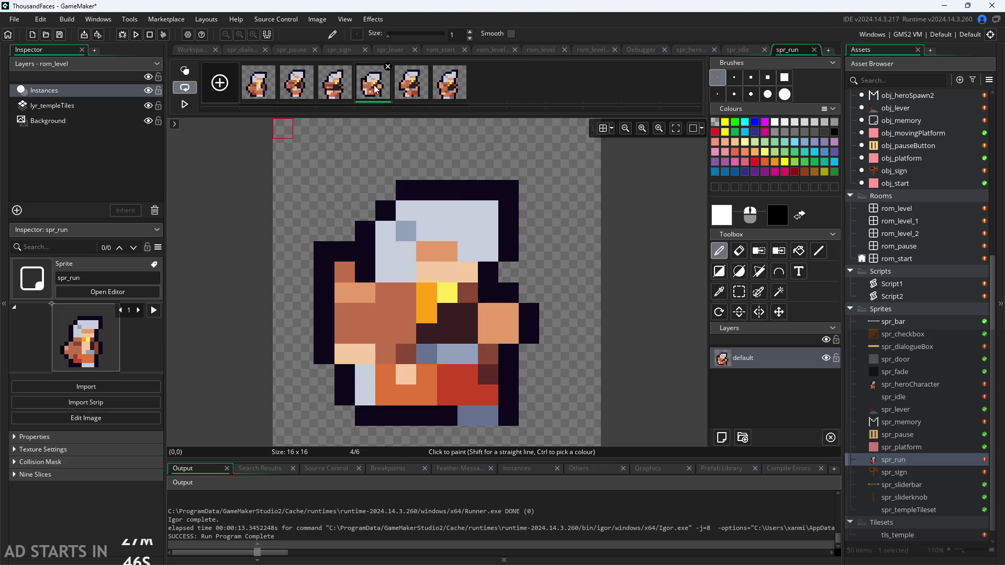
click(449, 84)
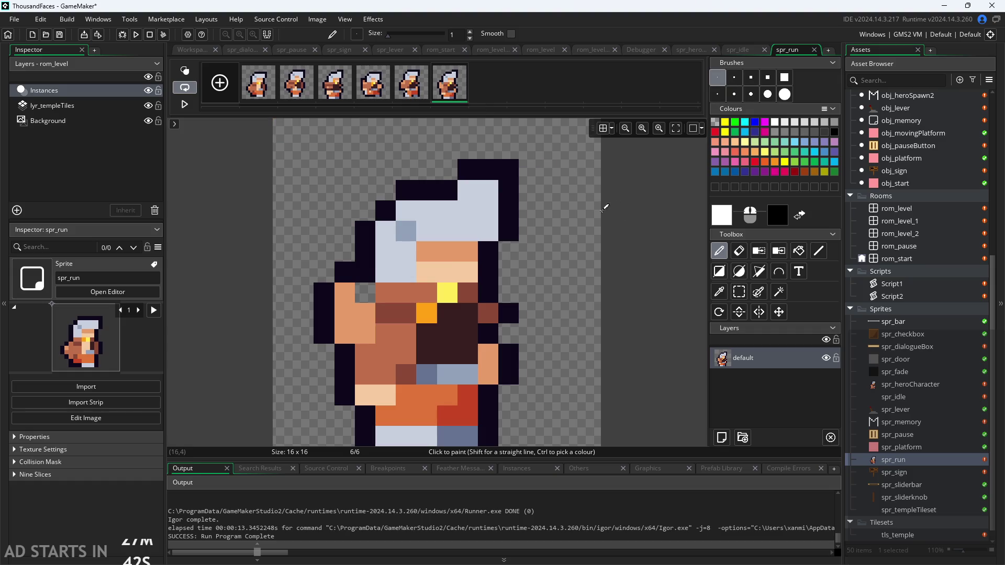
click(186, 104)
click(186, 104)
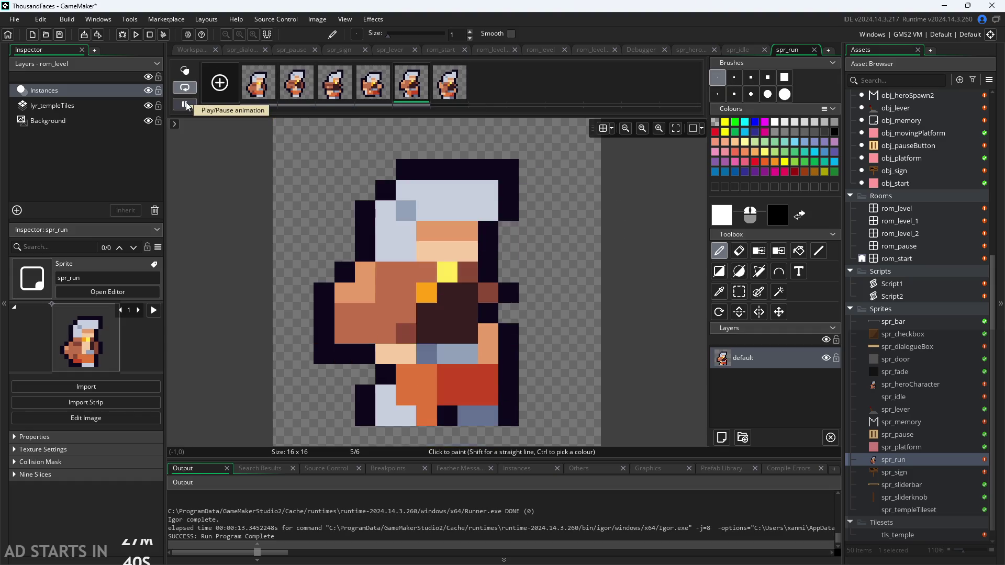
click(186, 103)
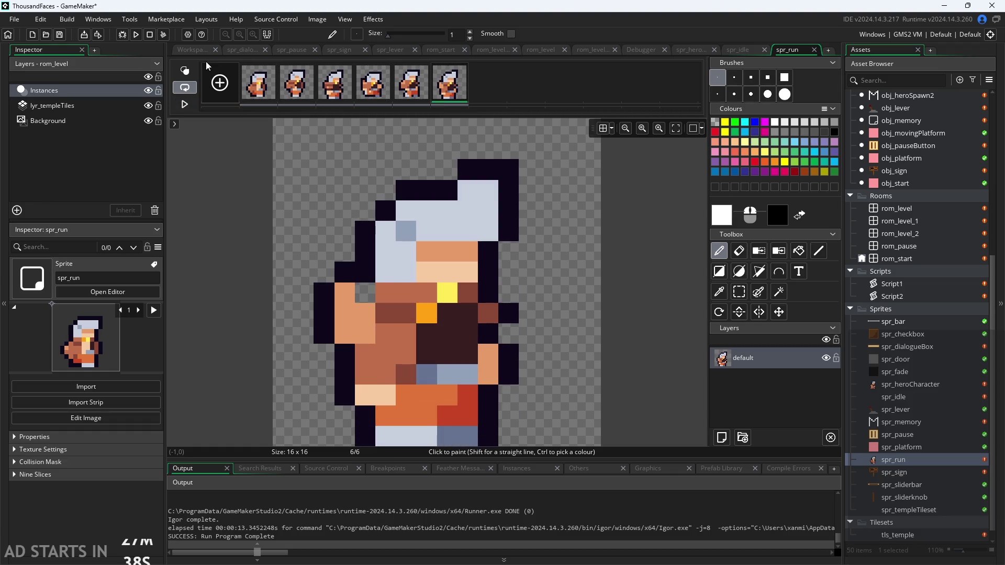
Select all six spr_run frames in the image editor, then open spr_heroCharacter.
click(198, 50)
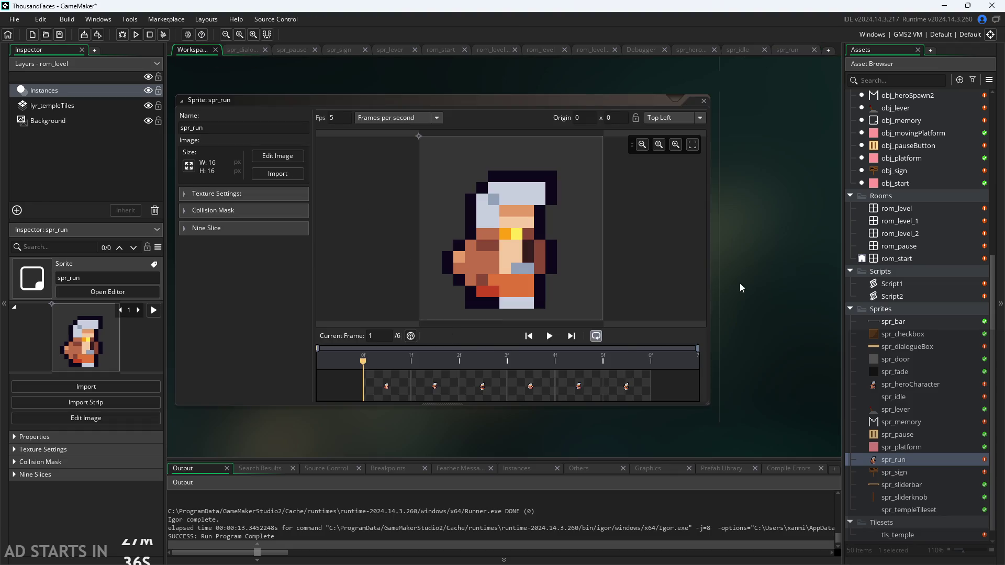
ctrl+scroll(767, 266, down, 2)
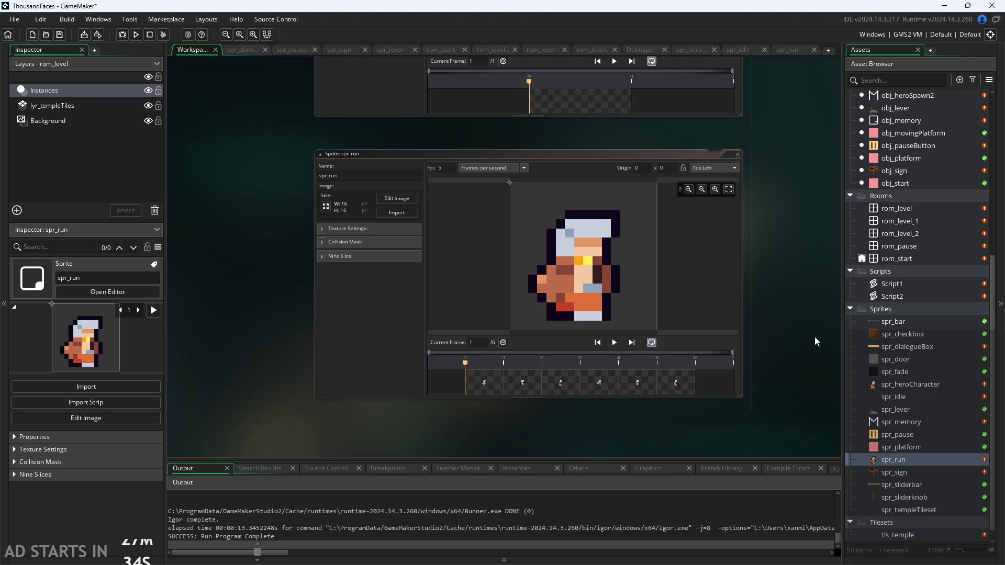
double_click(930, 461)
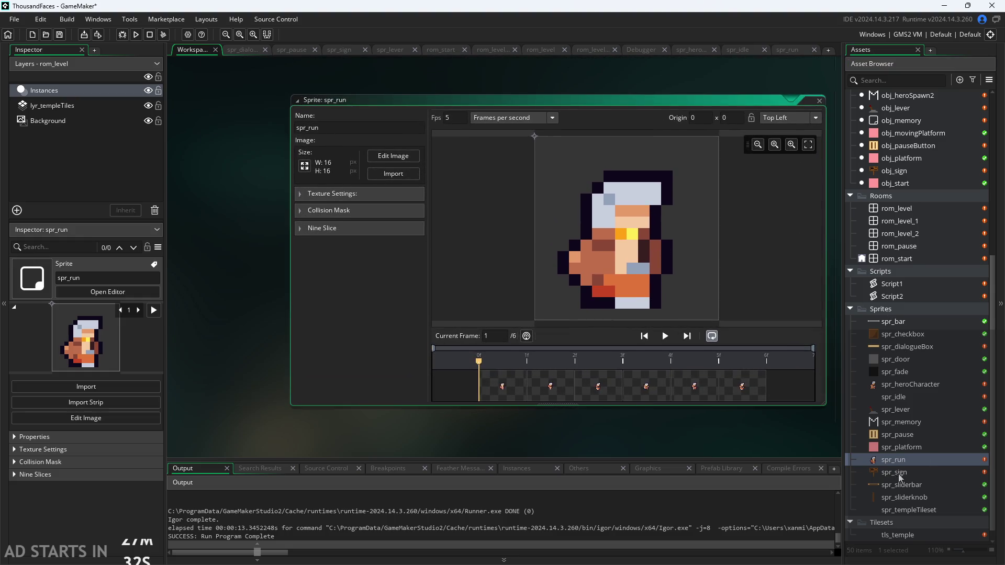
click(385, 156)
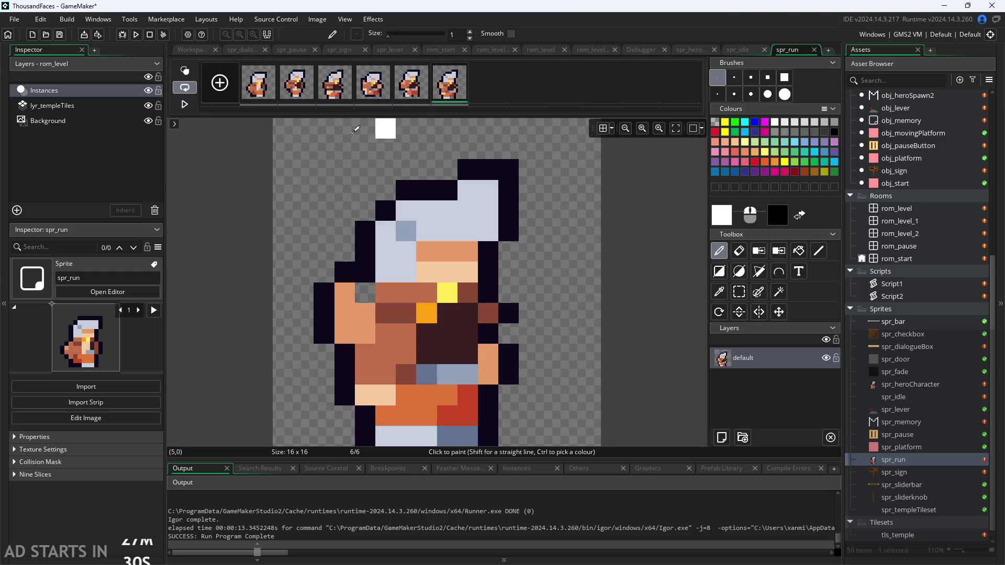
key(ctrl+a)
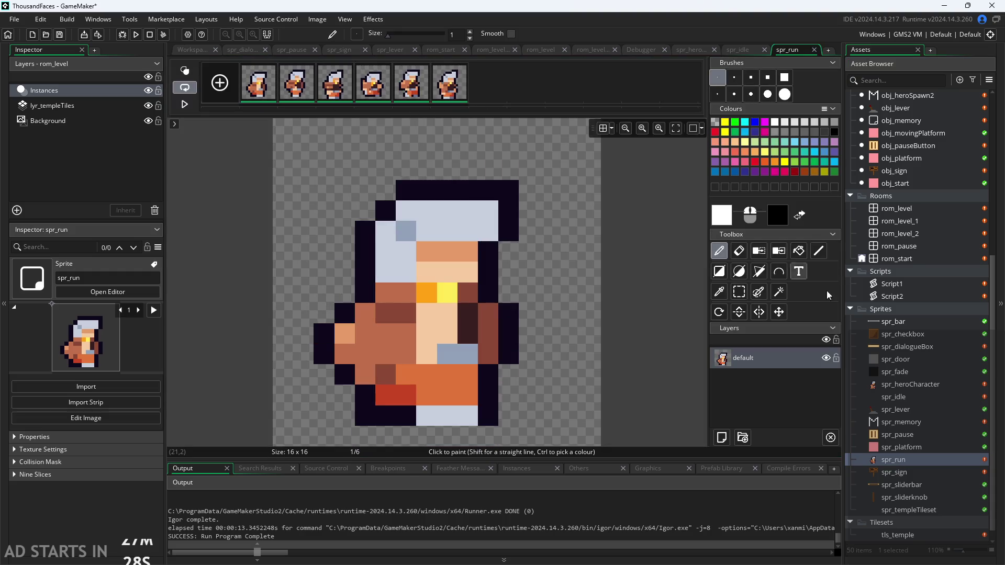
double_click(911, 384)
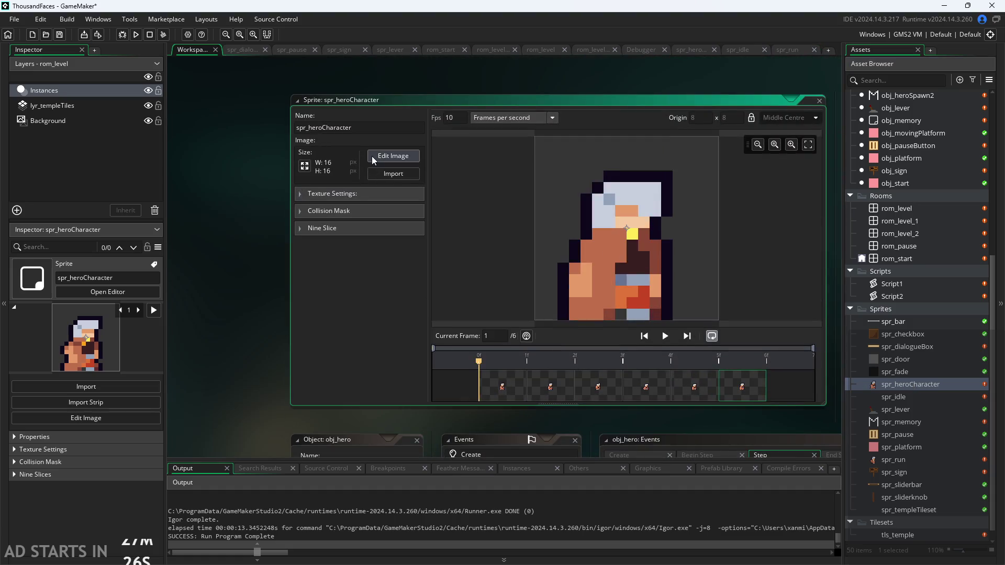
Paste the six run frames after idle frame 6 and compare frames 7–12 against the idle frames.
click(393, 156)
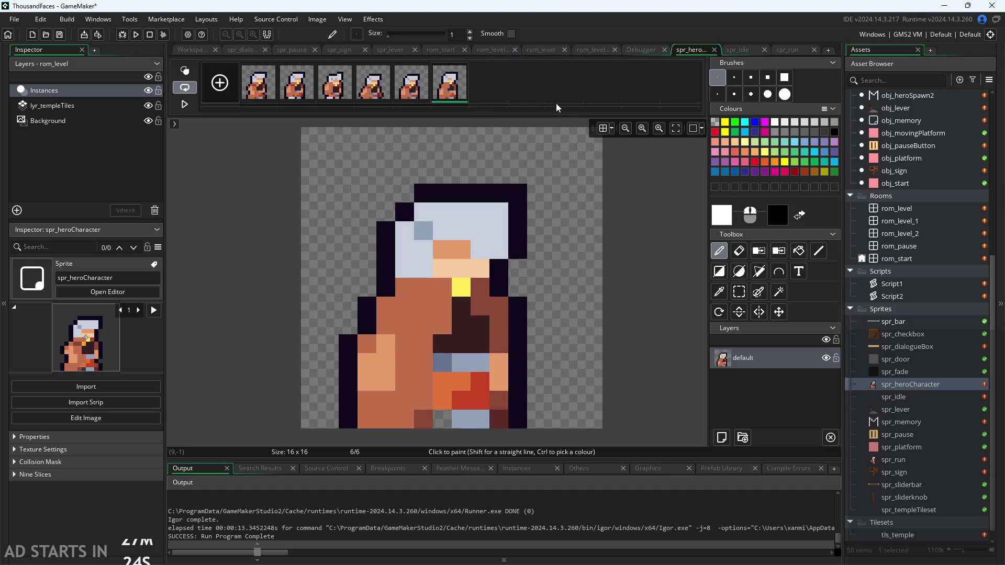
key(ctrl+v)
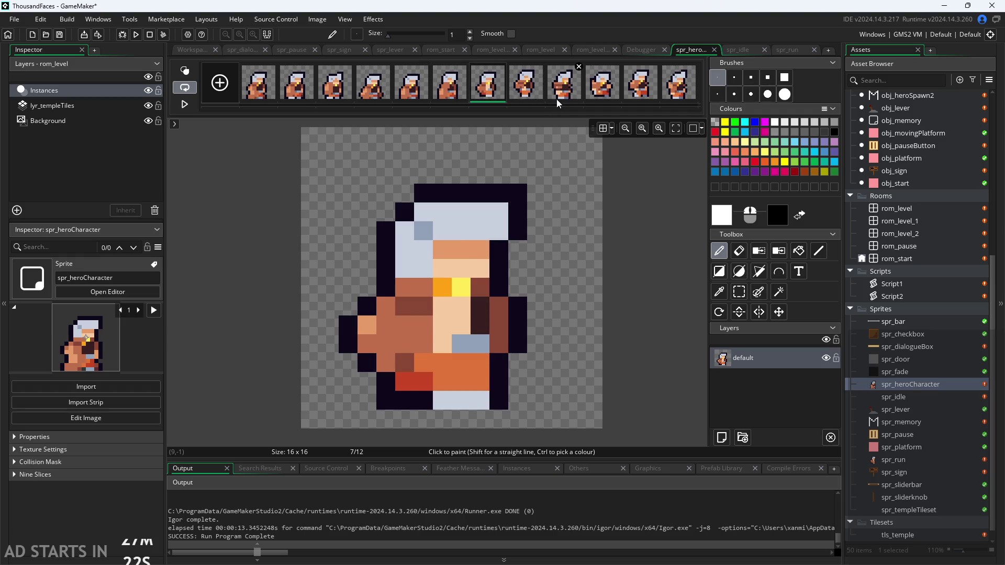
key(Right)
key(Right)
key(Right)
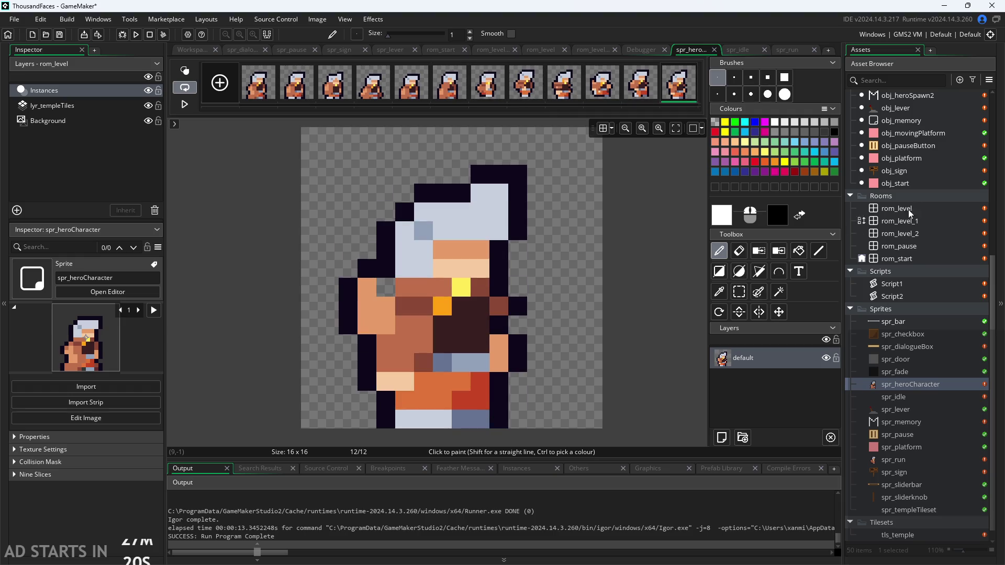
scroll(914, 194, up, 3)
click(449, 93)
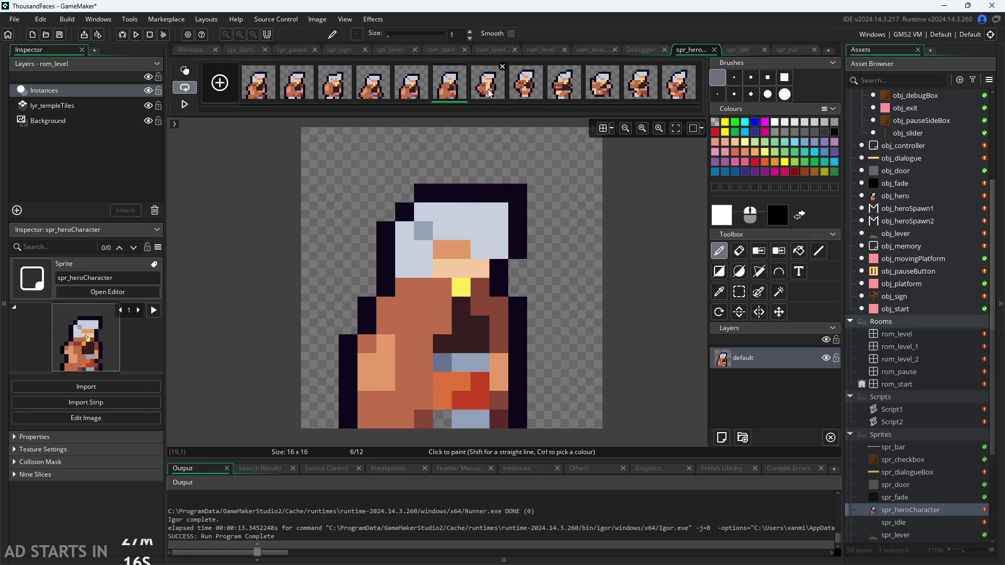
click(490, 94)
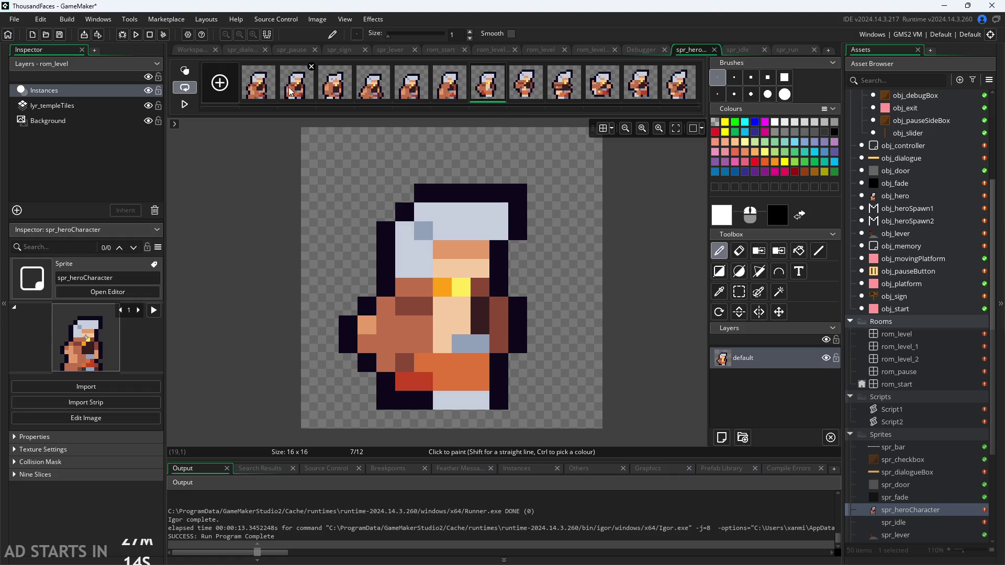
click(259, 88)
click(491, 89)
scroll(914, 280, up, 5)
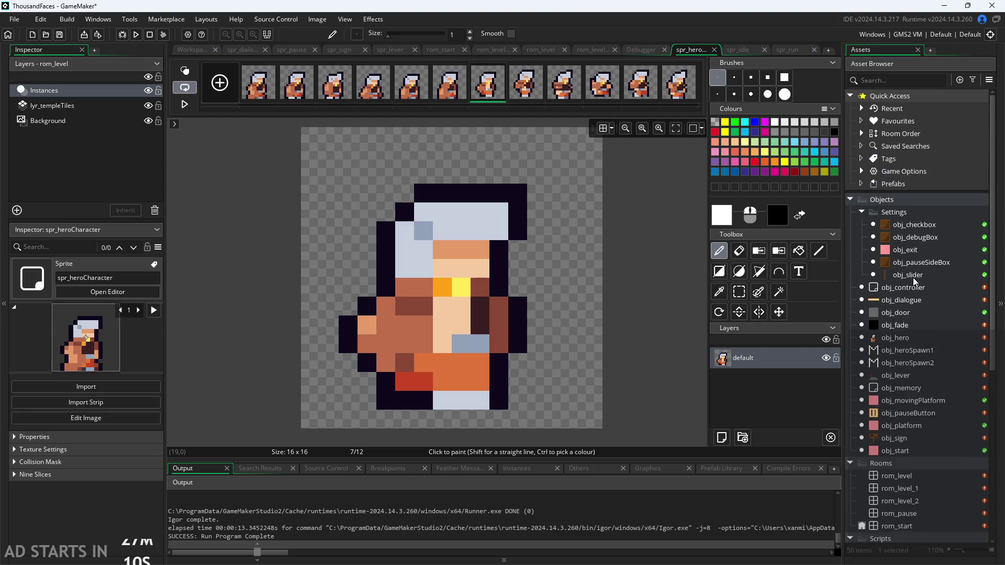
double_click(910, 336)
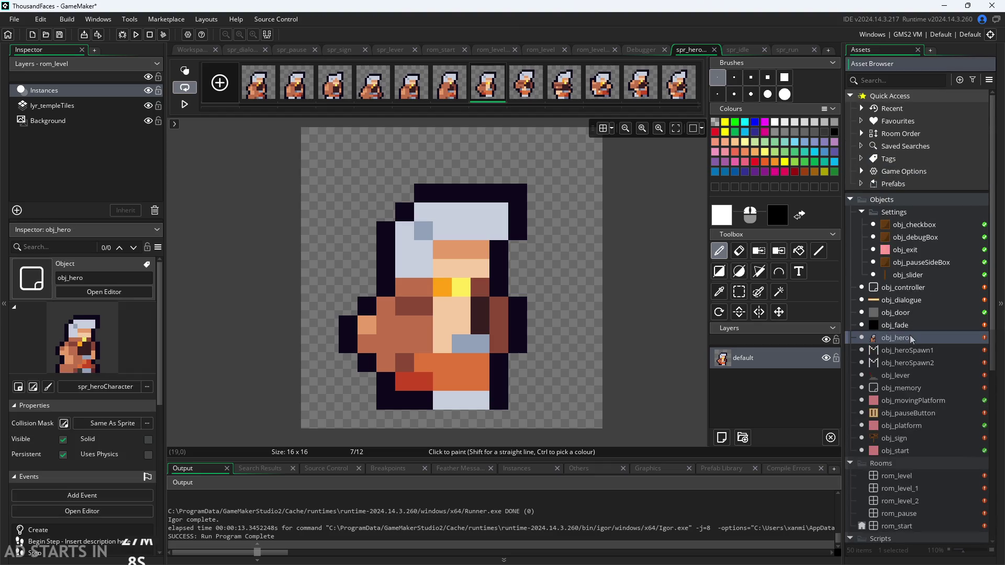
Copy the idle frame-loop block from lines 90–93 into the else-if moving branch.
scroll(594, 297, up, 5)
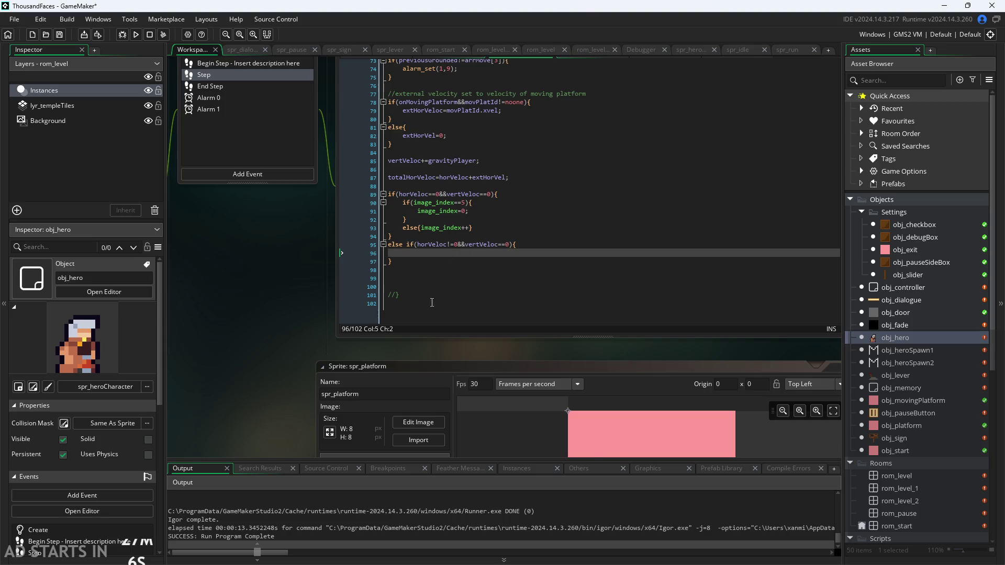
scroll(438, 220, down, 1)
drag(506, 170, 287, 134)
key(ctrl+c)
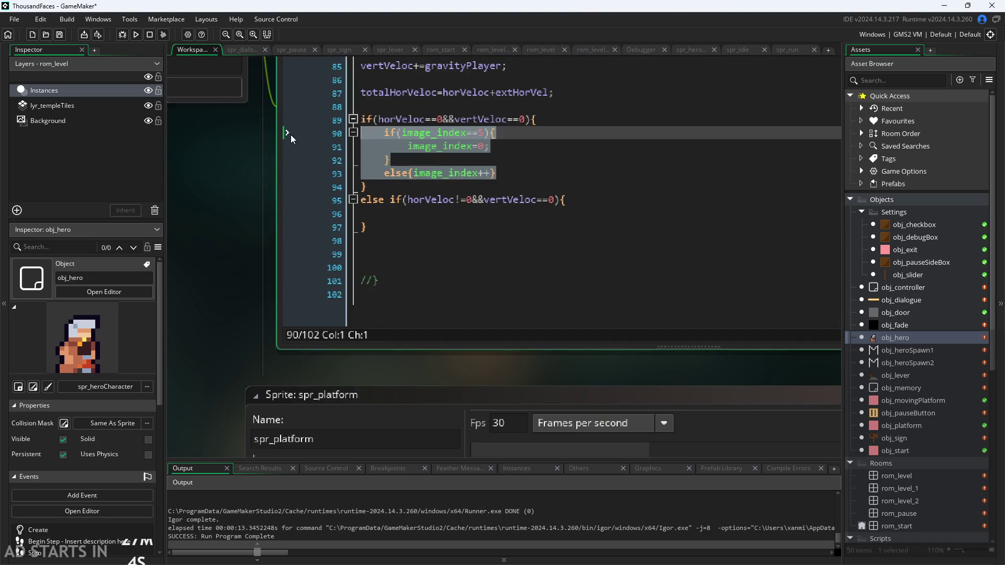
click(488, 214)
key(ctrl+v)
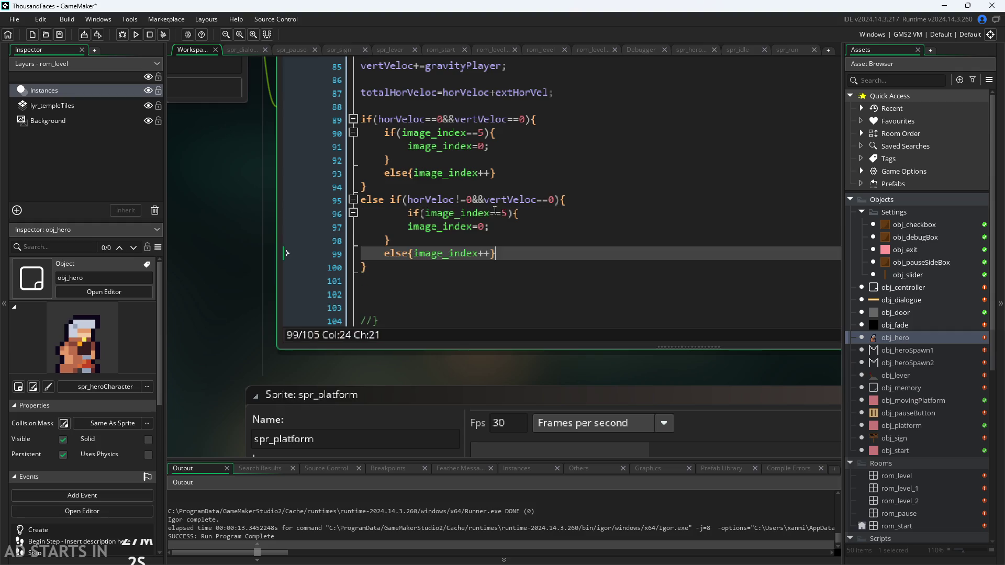
click(413, 214)
key(BackSpace)
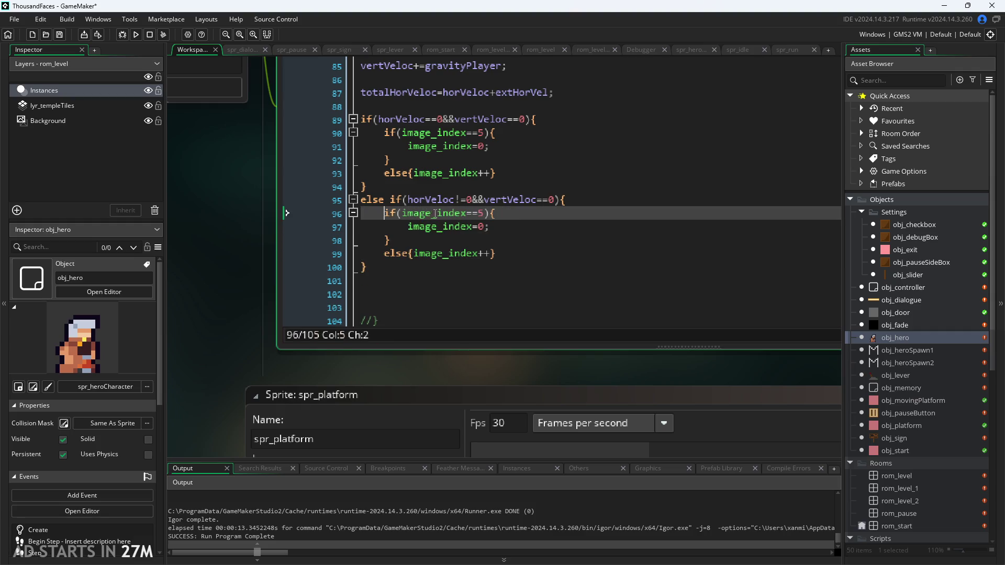
Change the pasted loop to if(image_index==11){image_index=6;}.
click(486, 213)
key(BackSpace)
text(6)
key(Down)
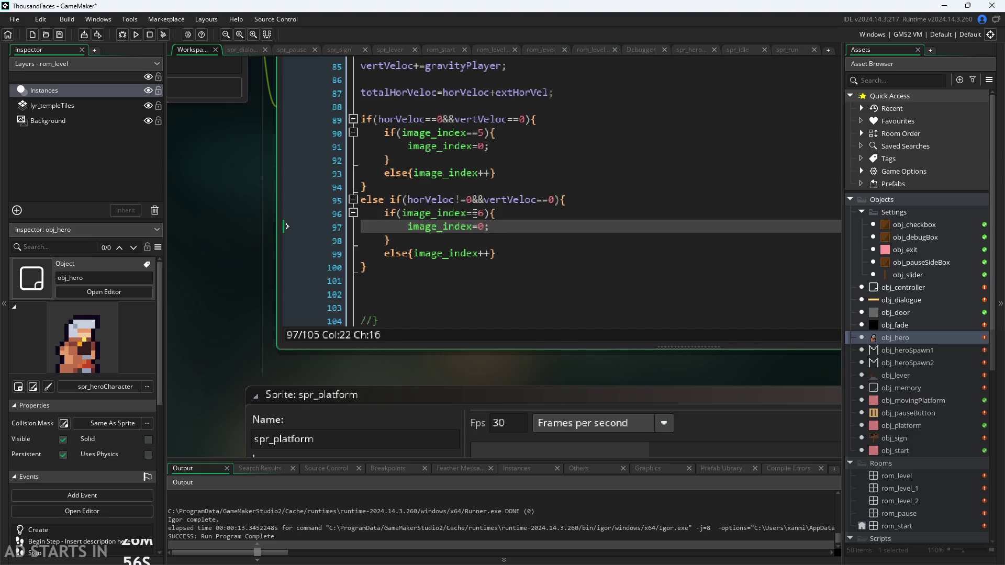
key(BackSpace)
text(6)
key(Up)
key(BackSpace)
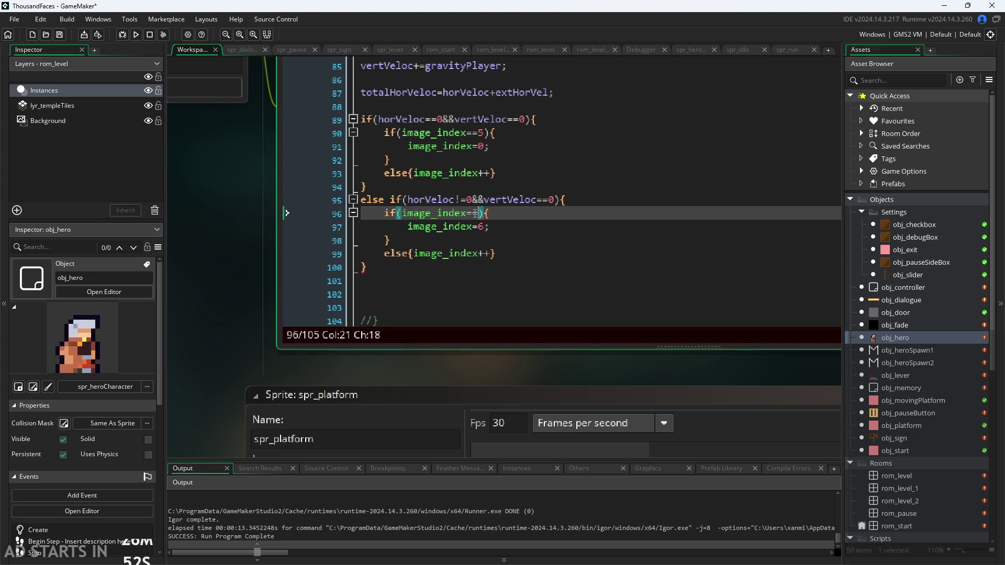
text(12)
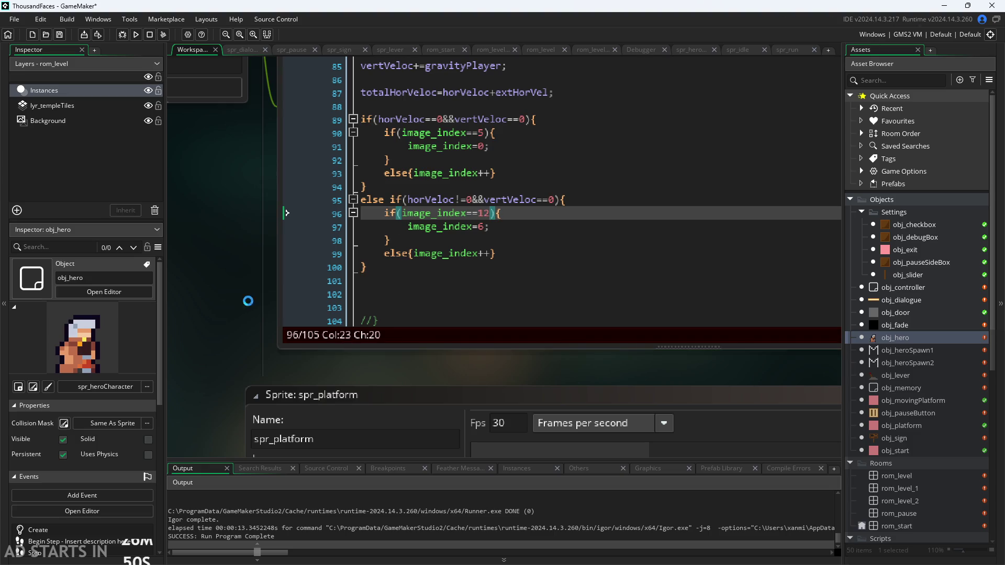
text(1)
key(BackSpace)
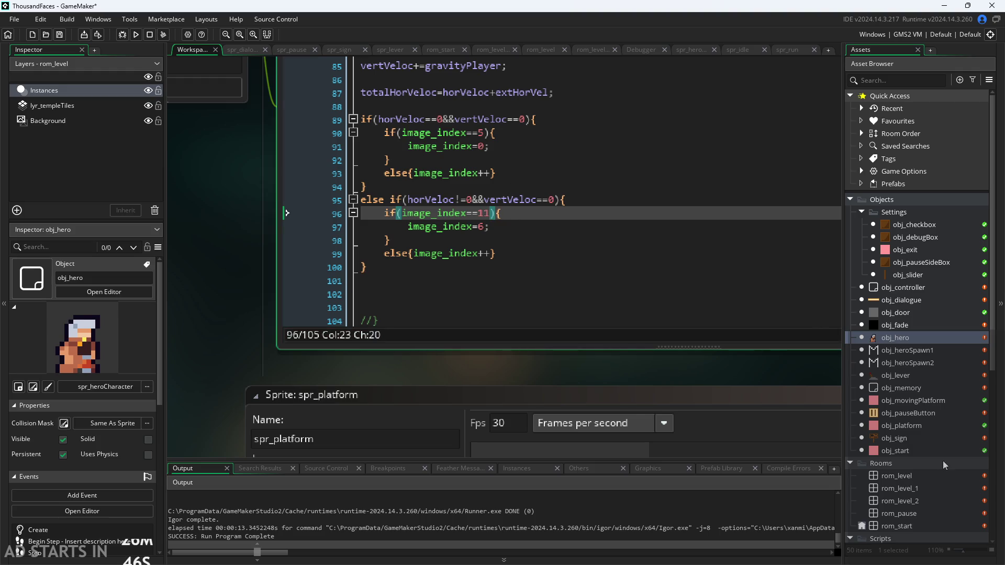
double_click(896, 338)
scroll(903, 366, down, 3)
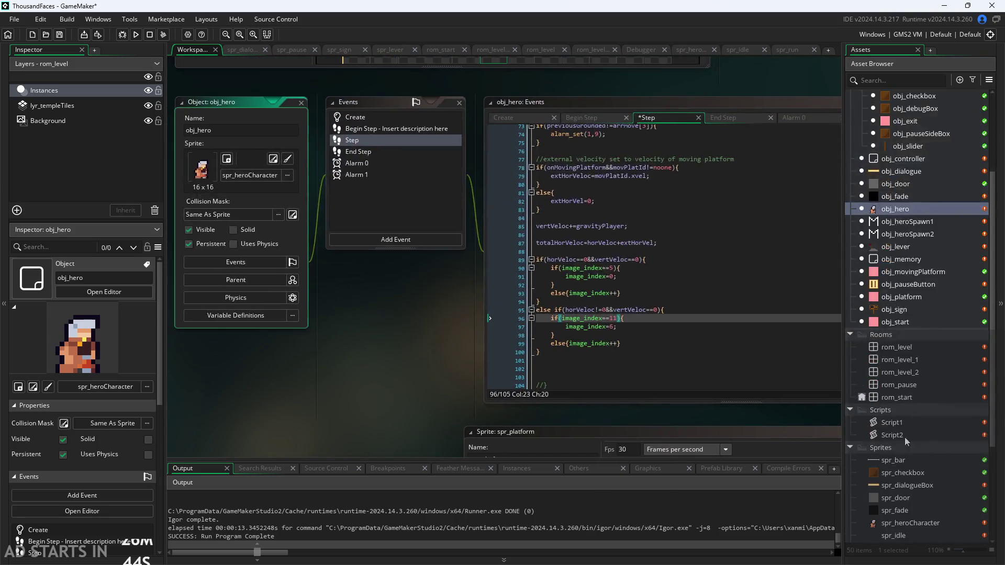
Check spr_heroCharacter's frames through to frame 12.
double_click(913, 523)
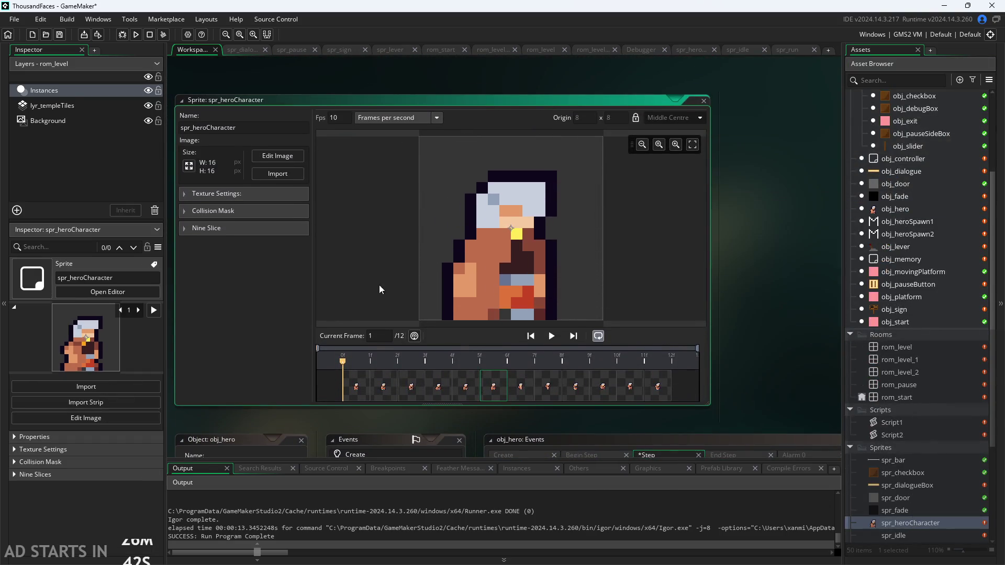
click(394, 392)
click(658, 388)
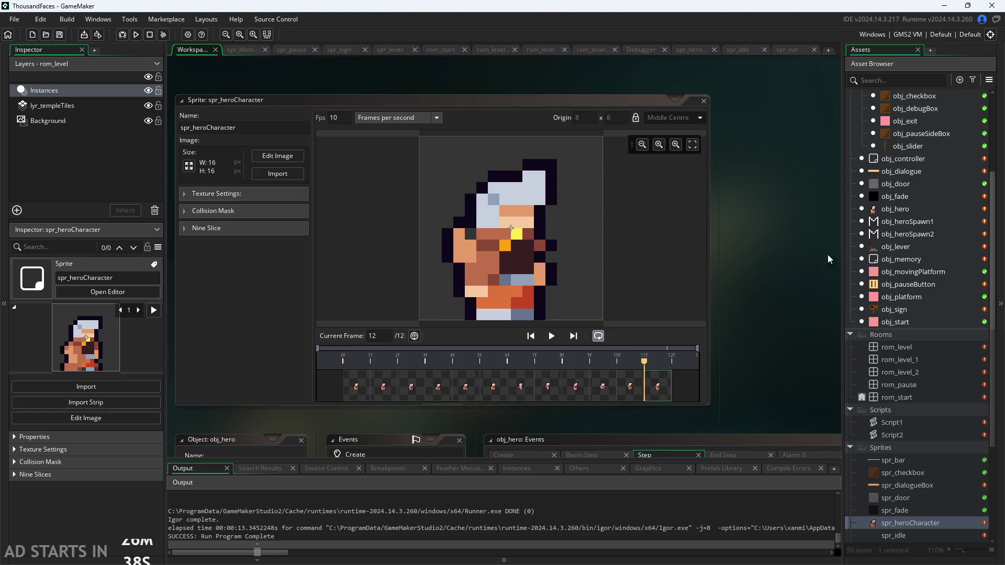
Run the game to test the hero's run animation, then return to obj_hero's Step code.
double_click(896, 209)
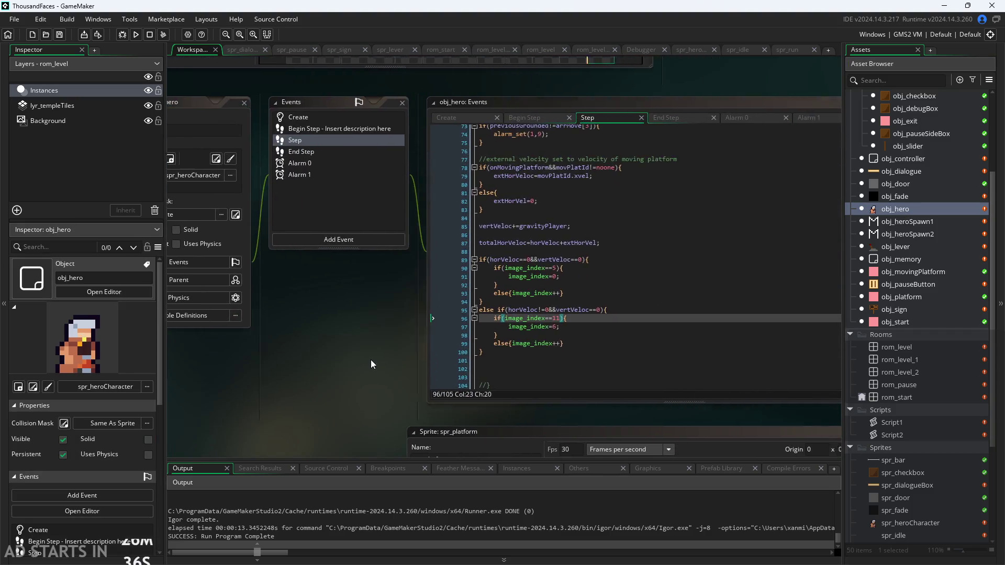
scroll(371, 359, up, 2)
scroll(352, 371, right, 2)
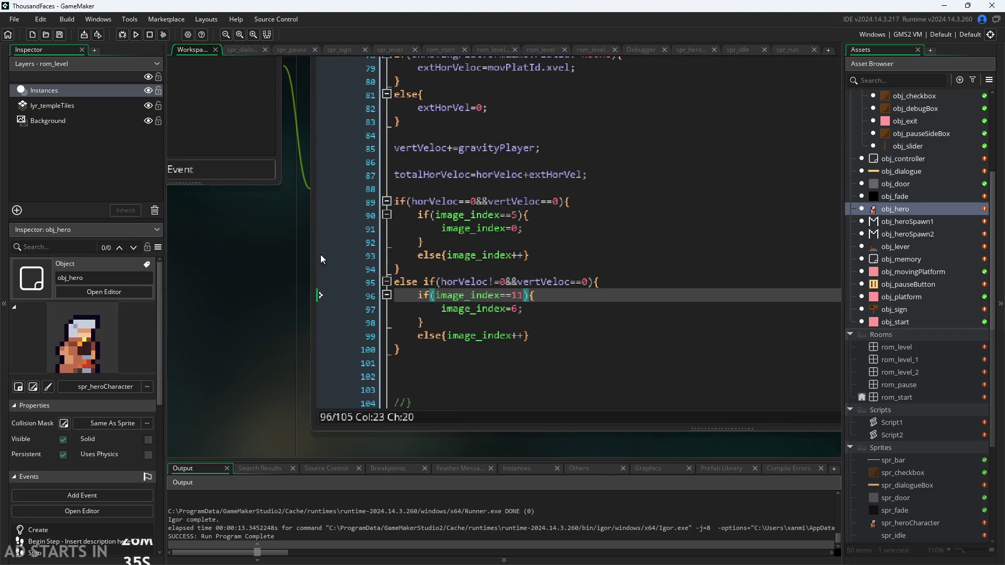
click(135, 36)
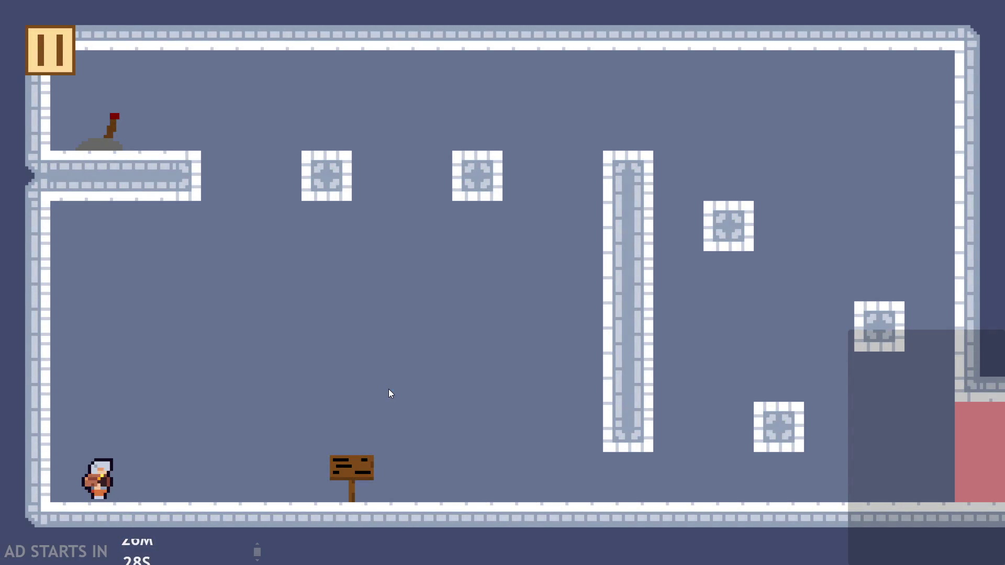
click(42, 50)
key(alt+Tab)
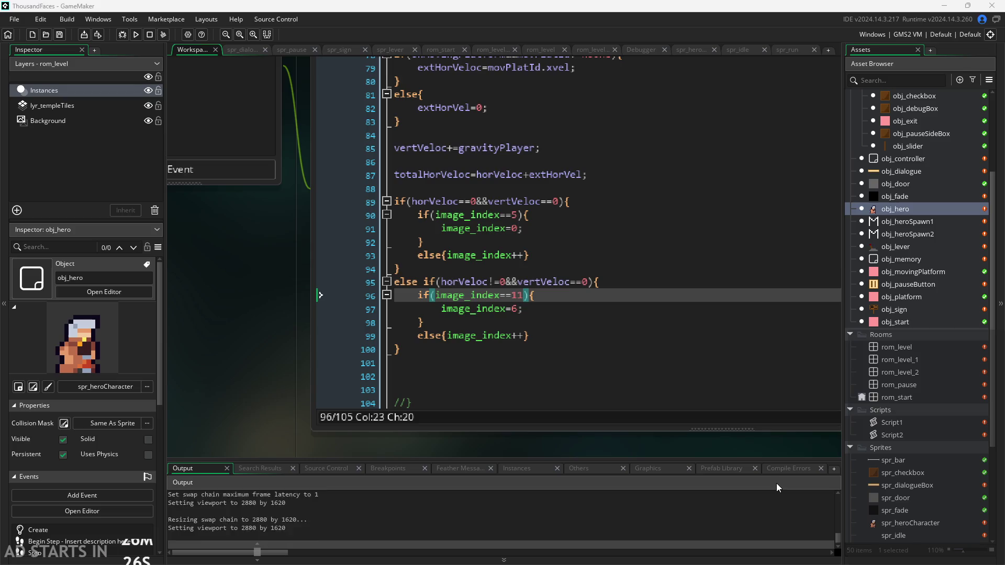
click(501, 349)
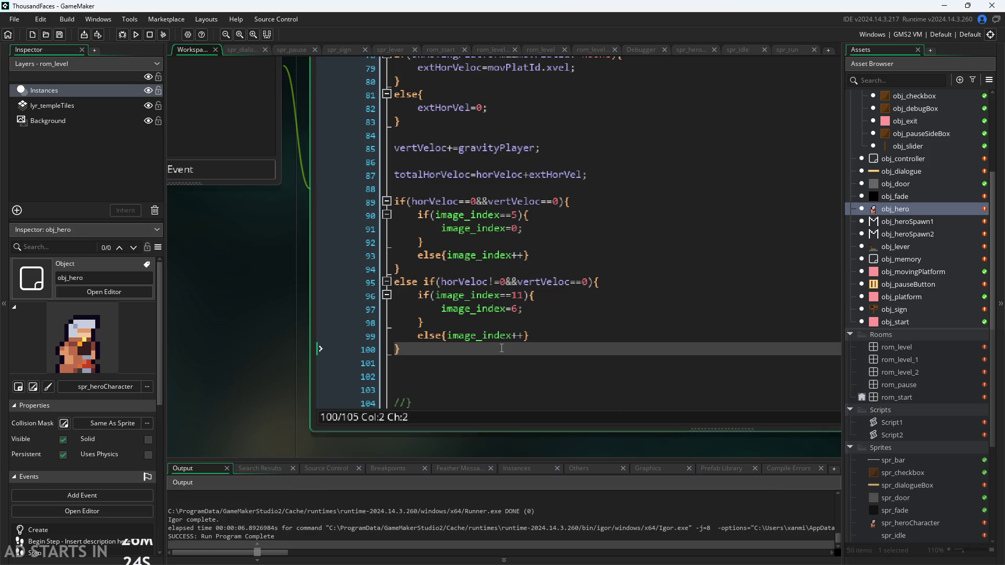